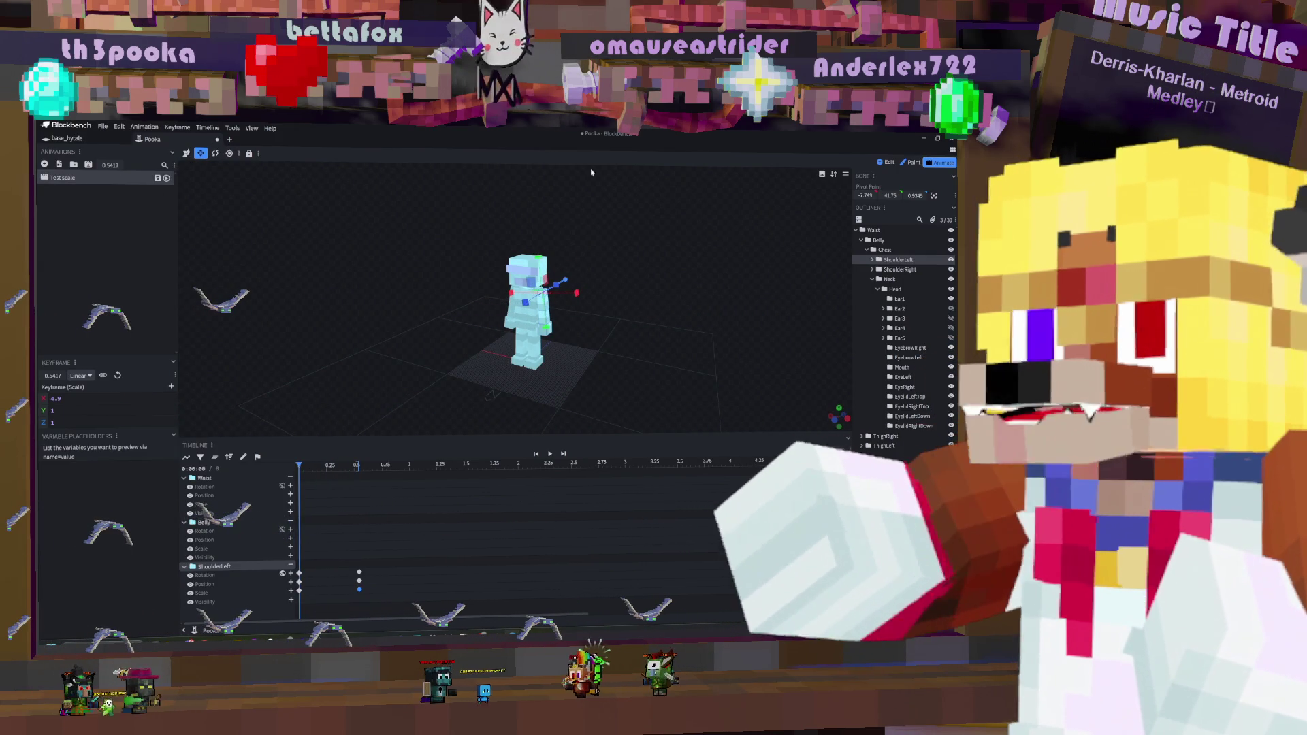
In Edit mode, preview a larger model size with Transform > Scale, then cancel it
{"action": "left_click", "coordinate": [887, 162]}
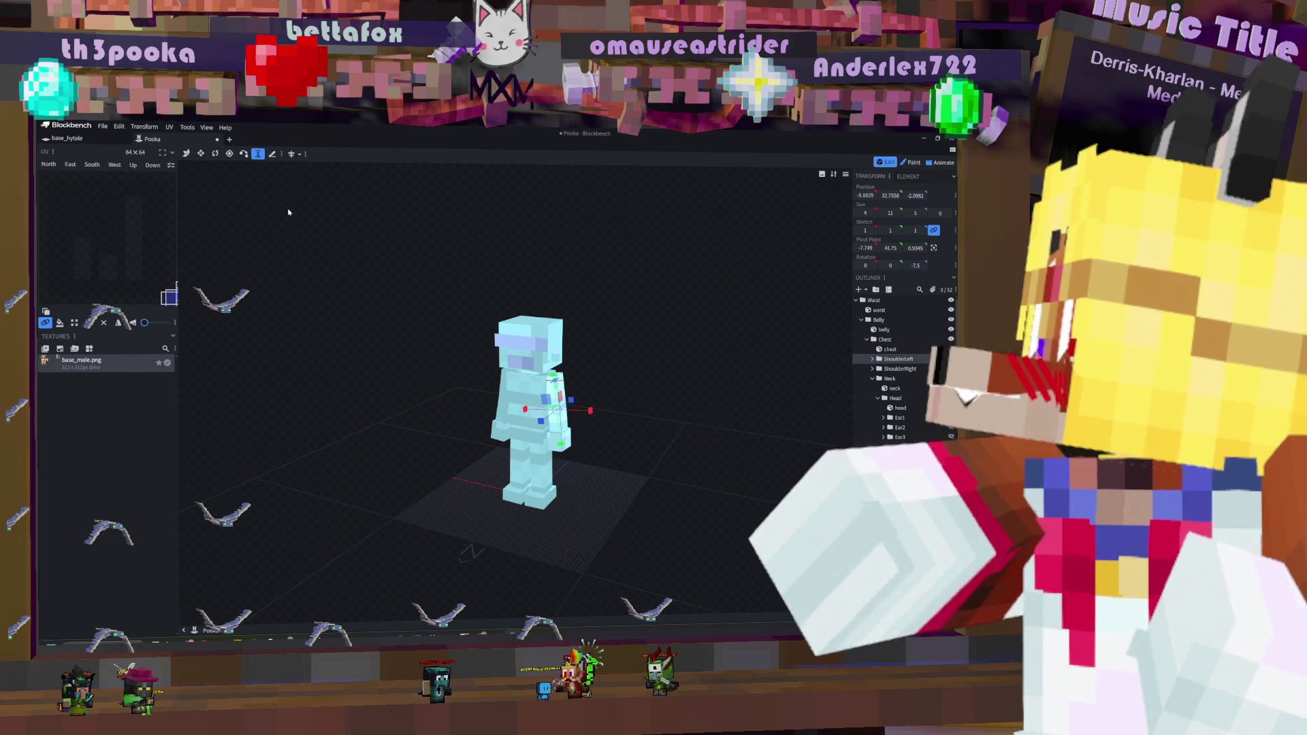
{"action": "left_click", "coordinate": [187, 127]}
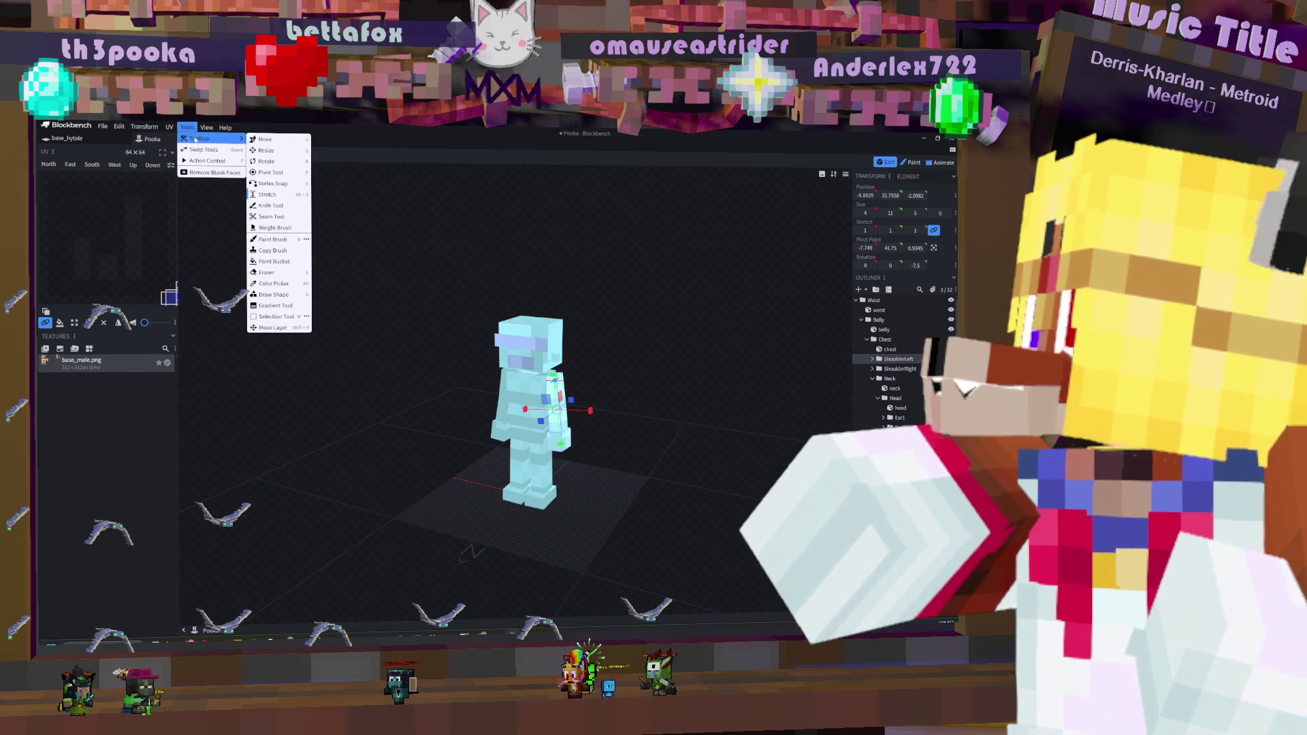
{"action": "left_click", "coordinate": [186, 128]}
{"action": "left_click", "coordinate": [186, 128]}
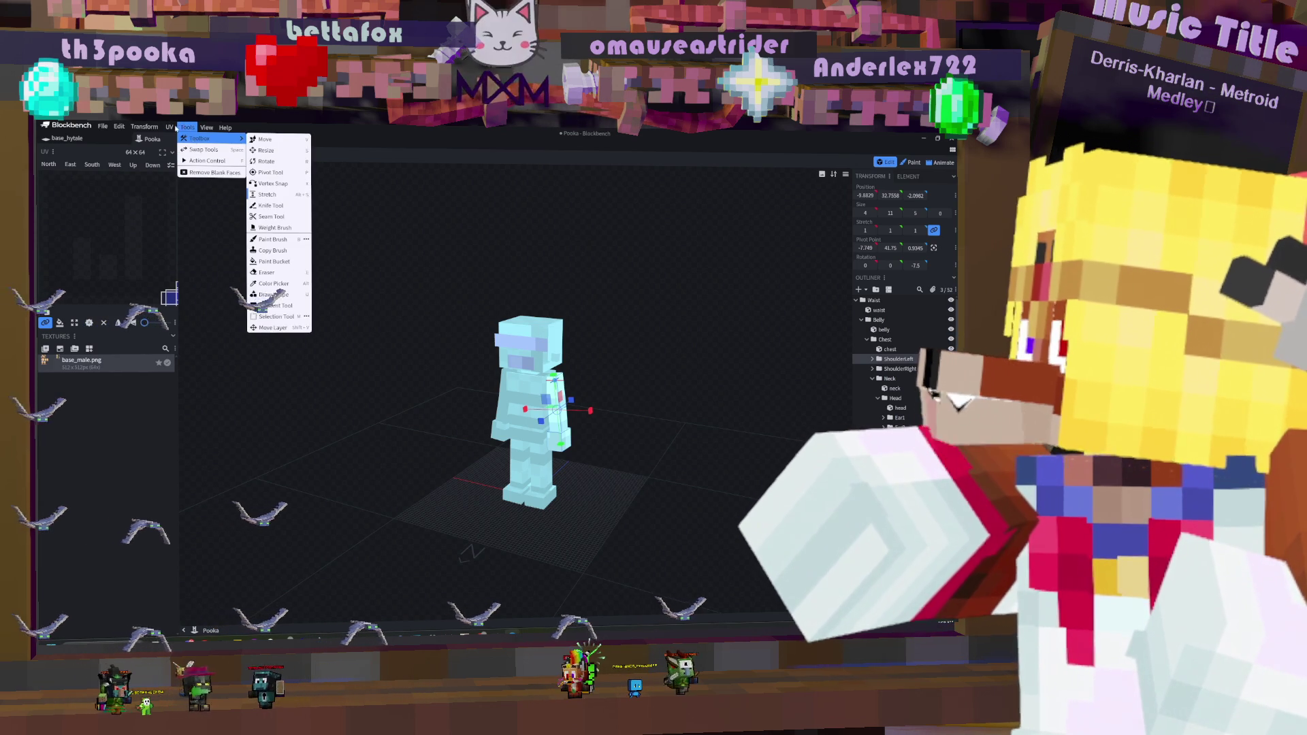
{"action": "left_click", "coordinate": [145, 127]}
{"action": "left_click", "coordinate": [148, 138]}
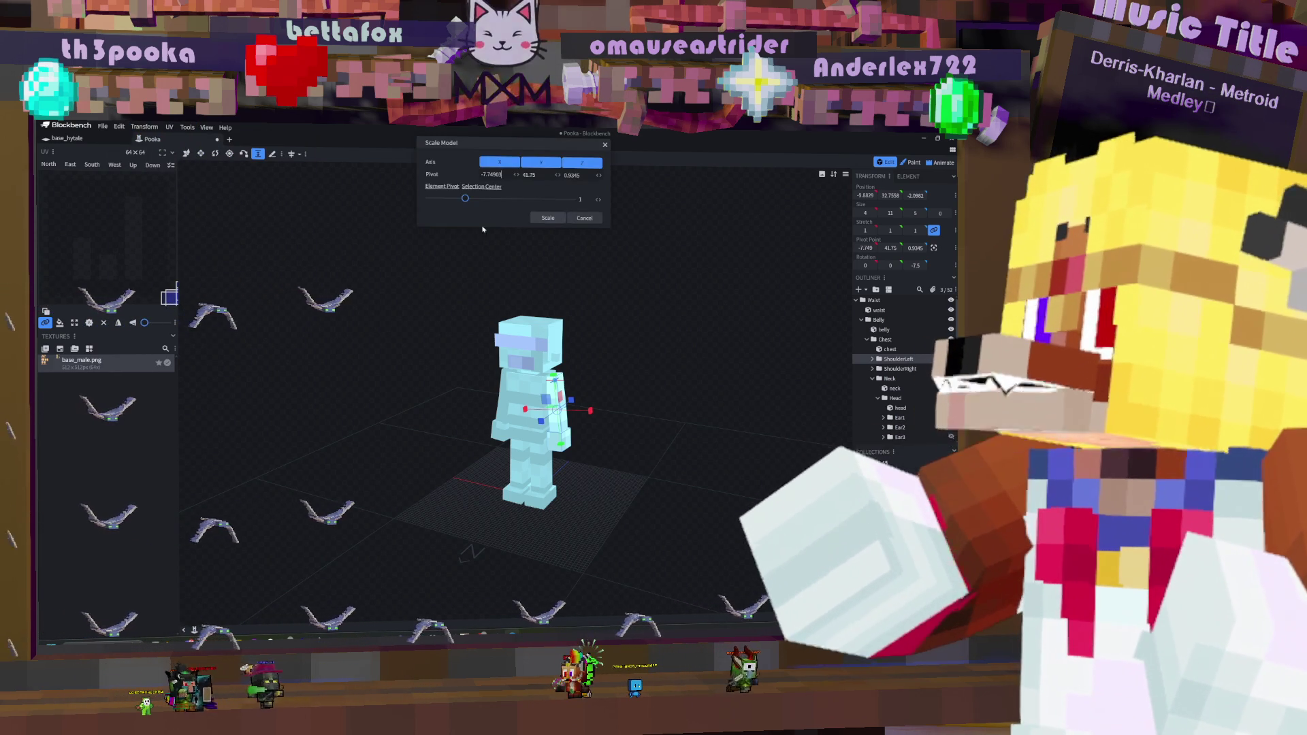
{"action": "mouse_move", "coordinate": [464, 197]}
{"action": "left_mouse_down"}
{"action": "mouse_move", "coordinate": [476, 198]}
{"action": "mouse_move", "coordinate": [429, 179]}
{"action": "left_mouse_up"}
{"action": "left_click", "coordinate": [580, 221]}
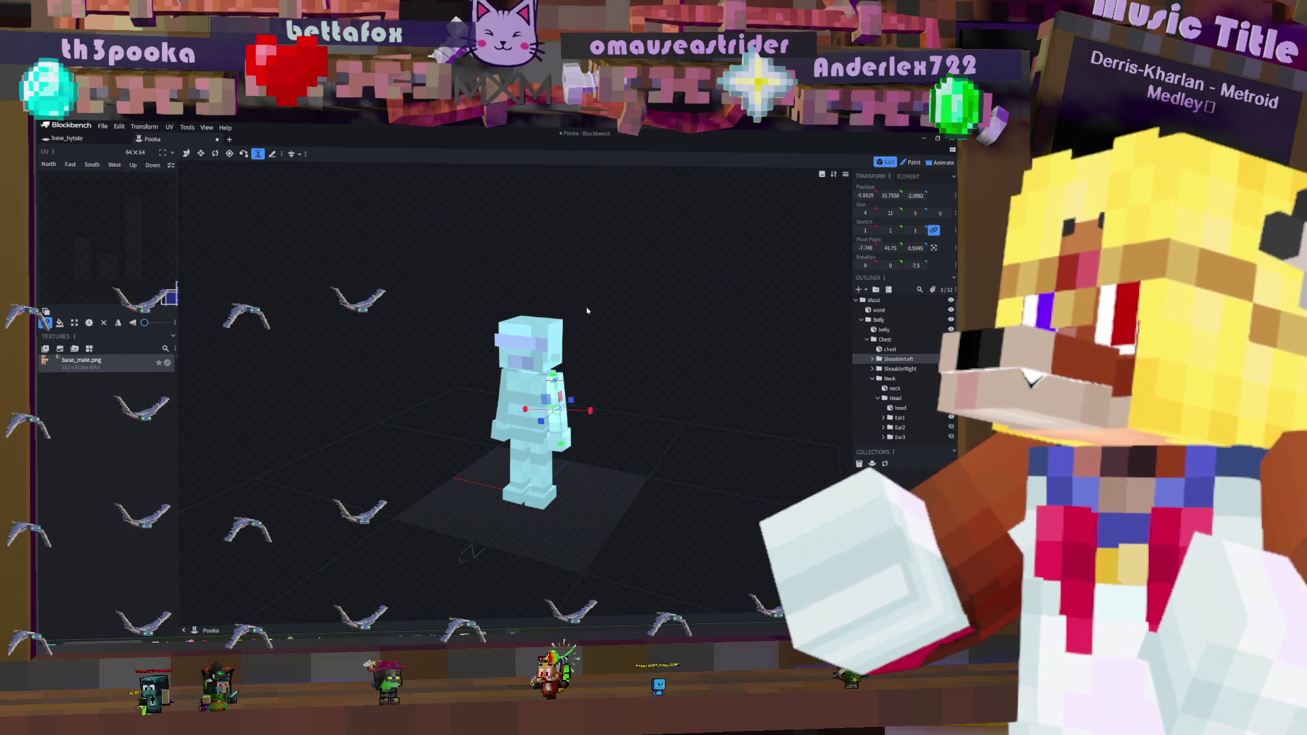
Scale the Waist group by 4 (4,11,5 to 16,44,20), then switch to Animate mode
{"action": "left_click", "coordinate": [878, 300]}
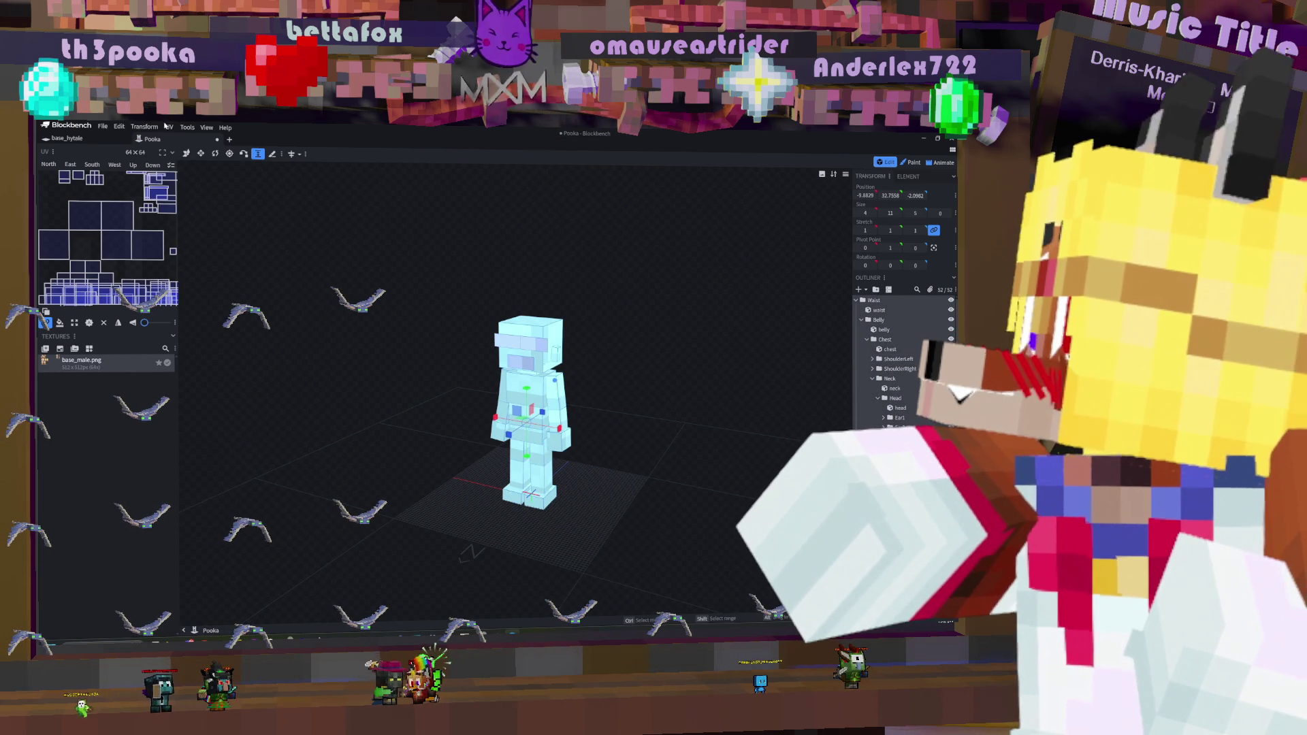
{"action": "left_click", "coordinate": [188, 127]}
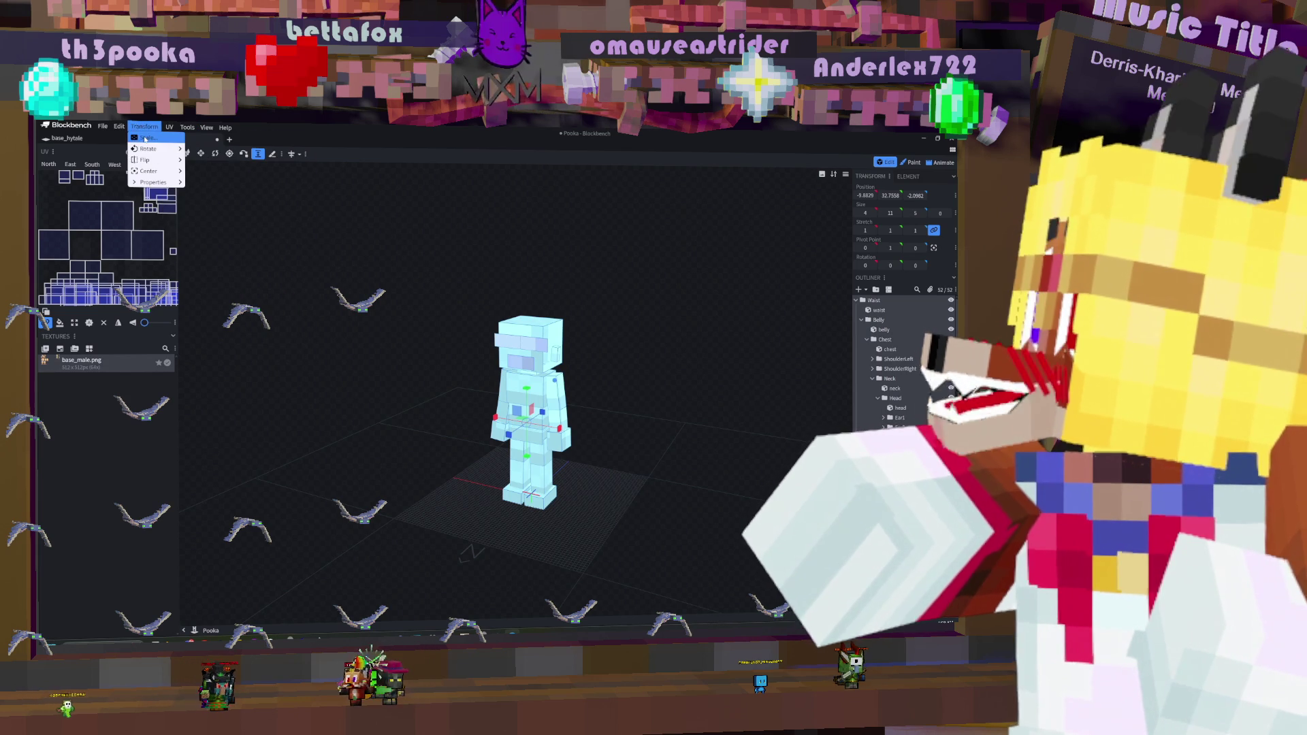
{"action": "left_click", "coordinate": [148, 138]}
{"action": "left_click_drag", "start_coordinate": [465, 198], "coordinate": [576, 198]}
{"action": "left_click", "coordinate": [548, 218]}
{"action": "scroll", "coordinate": [529, 248], "scroll_direction": "down", "scroll_amount": 8}
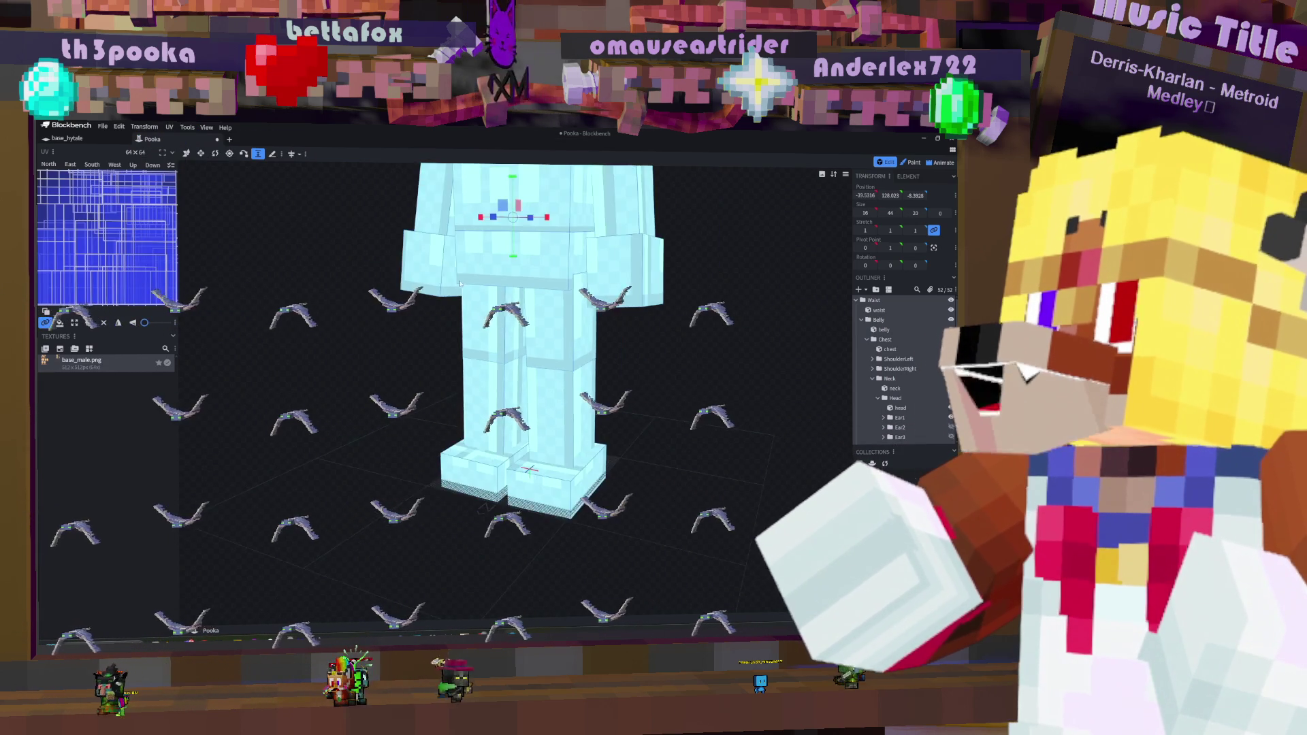
{"action": "scroll", "coordinate": [509, 302], "scroll_direction": "up", "scroll_amount": 1}
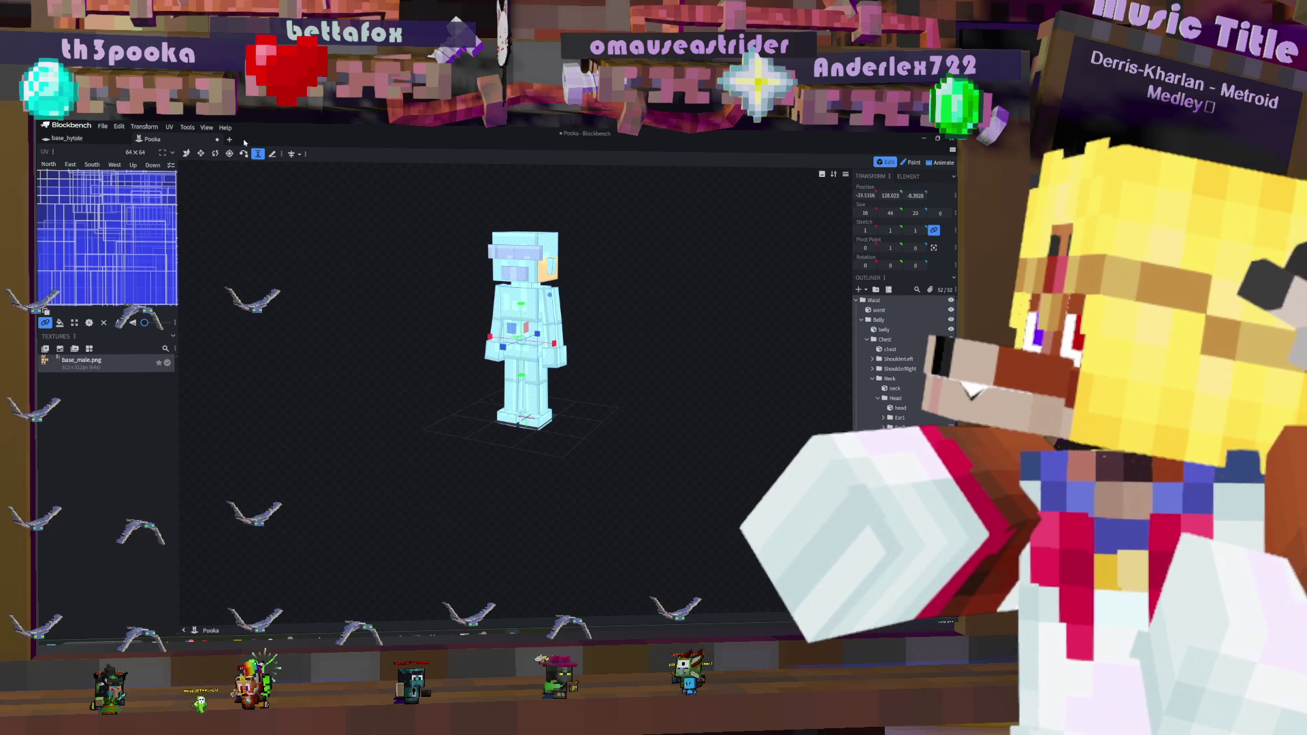
{"action": "left_click", "coordinate": [941, 162]}
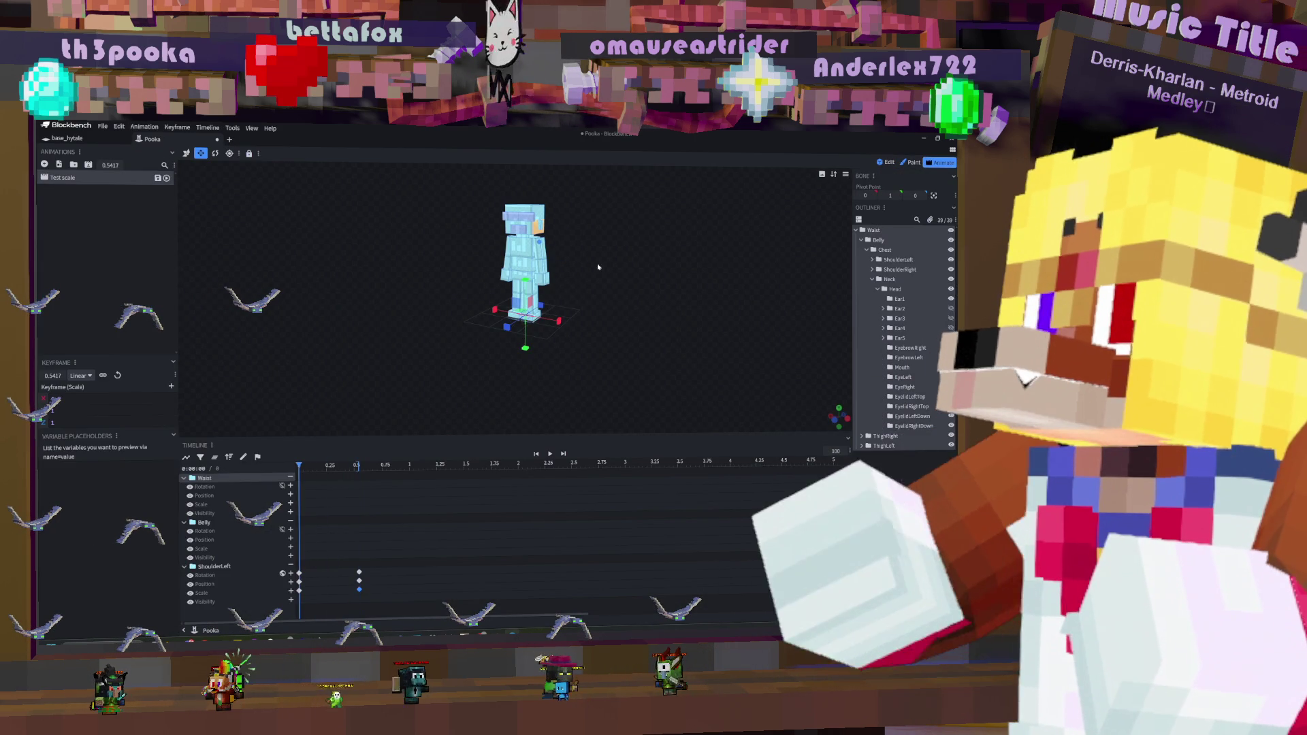
Play and then stop the Pooka arm-swing animation
{"action": "right_click_drag", "start_coordinate": [647, 262], "coordinate": [574, 332]}
{"action": "scroll", "coordinate": [575, 332], "scroll_direction": "up", "scroll_amount": 5}
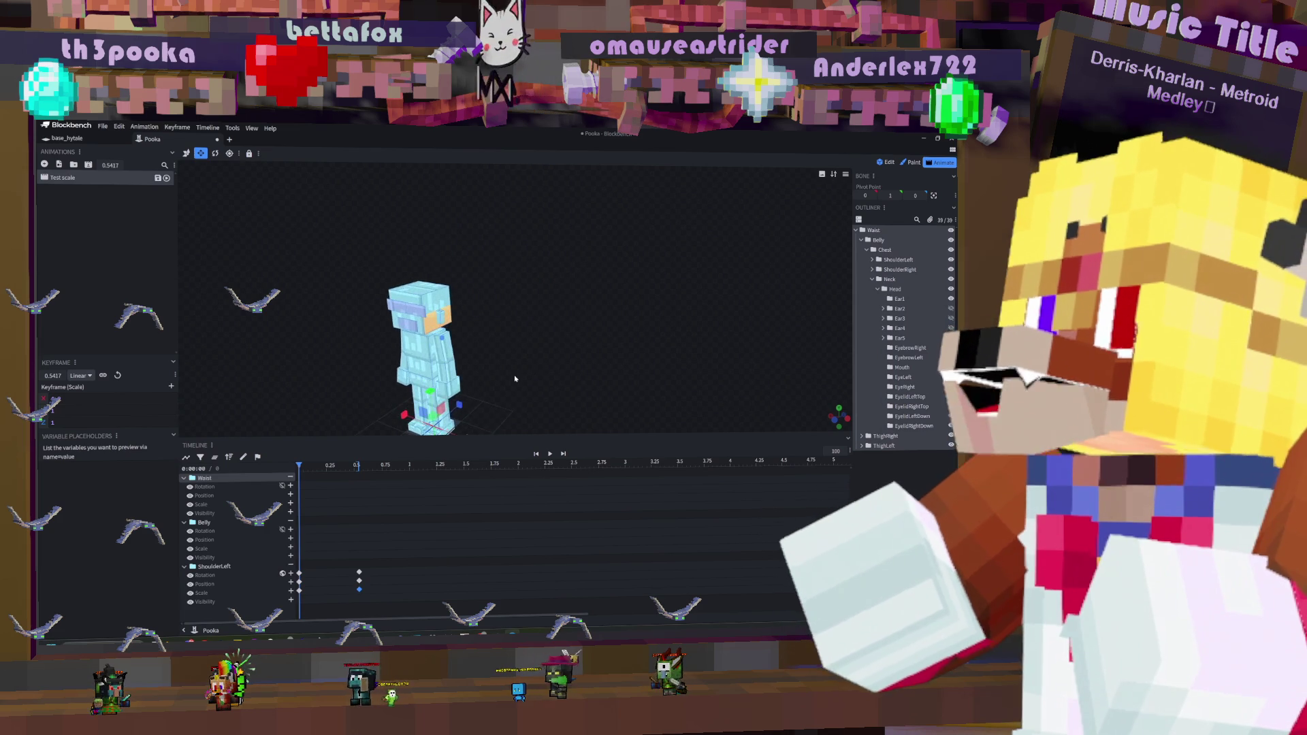
{"action": "key", "text": "space"}
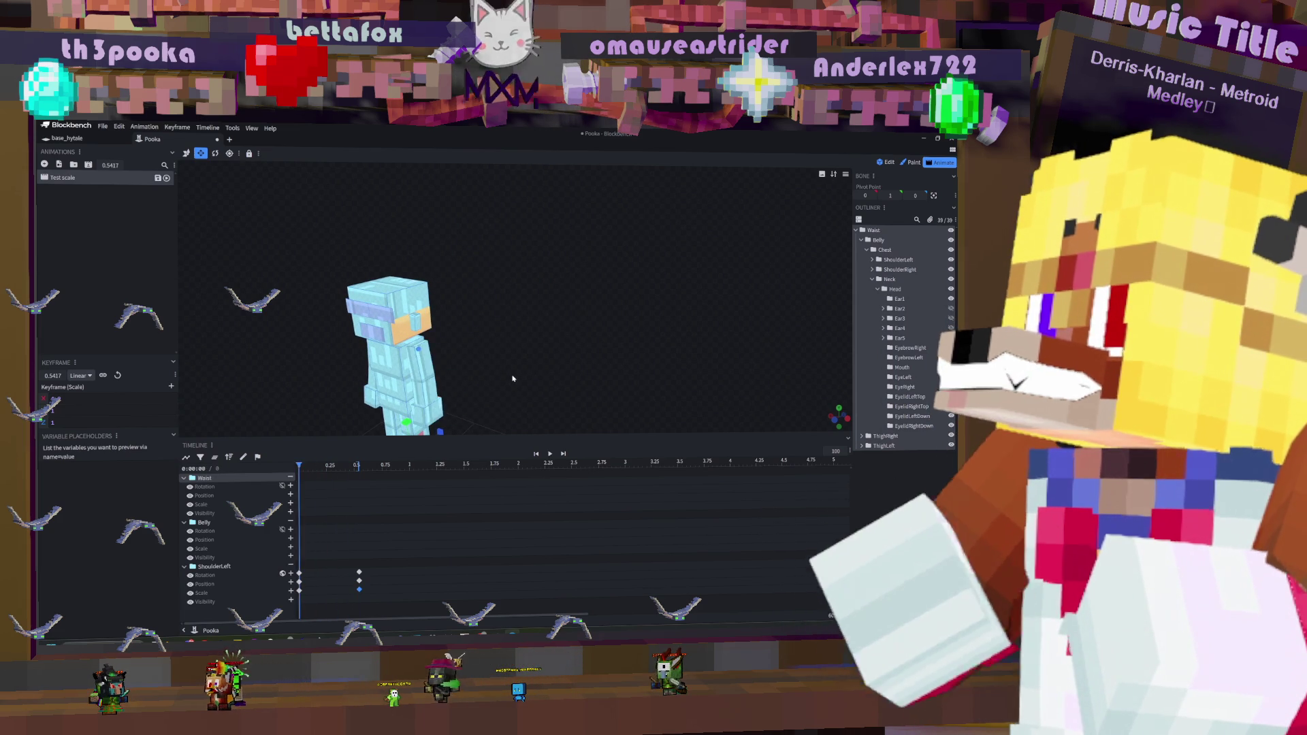
{"action": "key", "text": "space"}
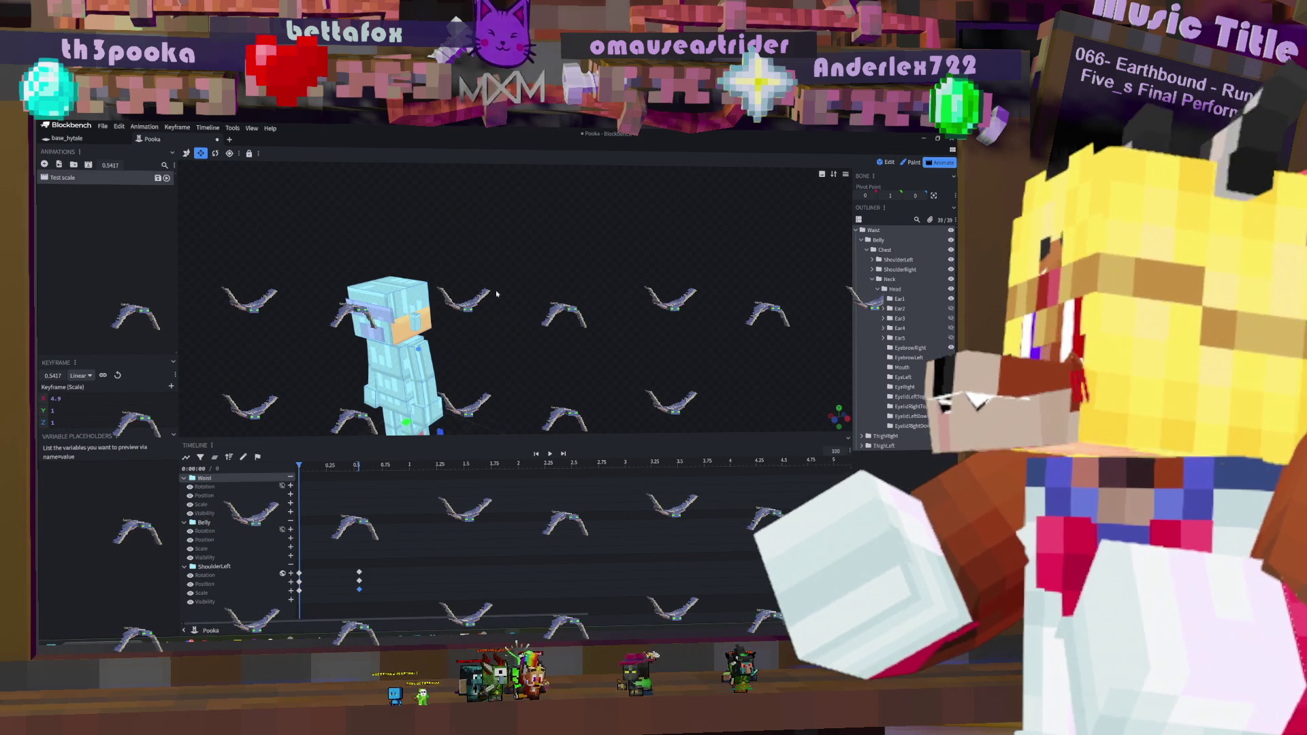
Bring up the Hytale modelling article in Chrome, maximized
{"action": "left_click_drag", "start_coordinate": [496, 294], "coordinate": [505, 348]}
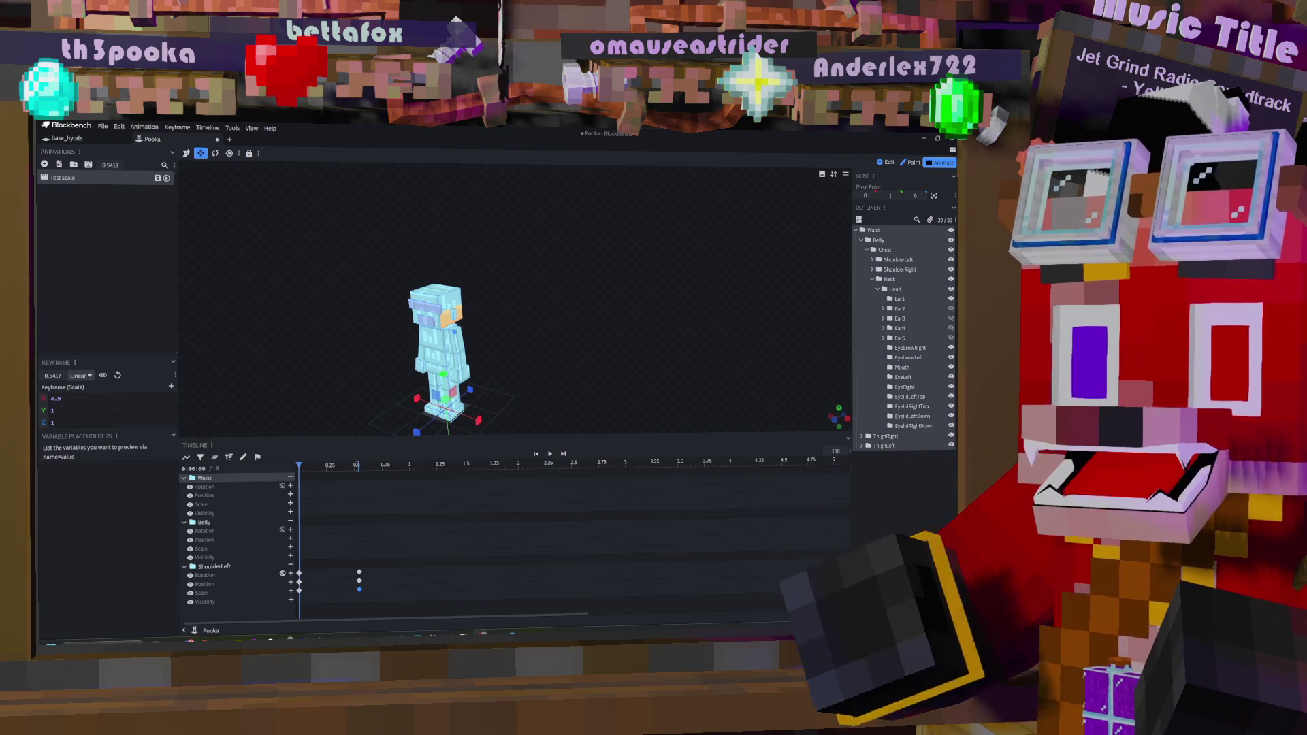
{"action": "key", "text": "alt+Tab"}
{"action": "double_click", "coordinate": [478, 152]}
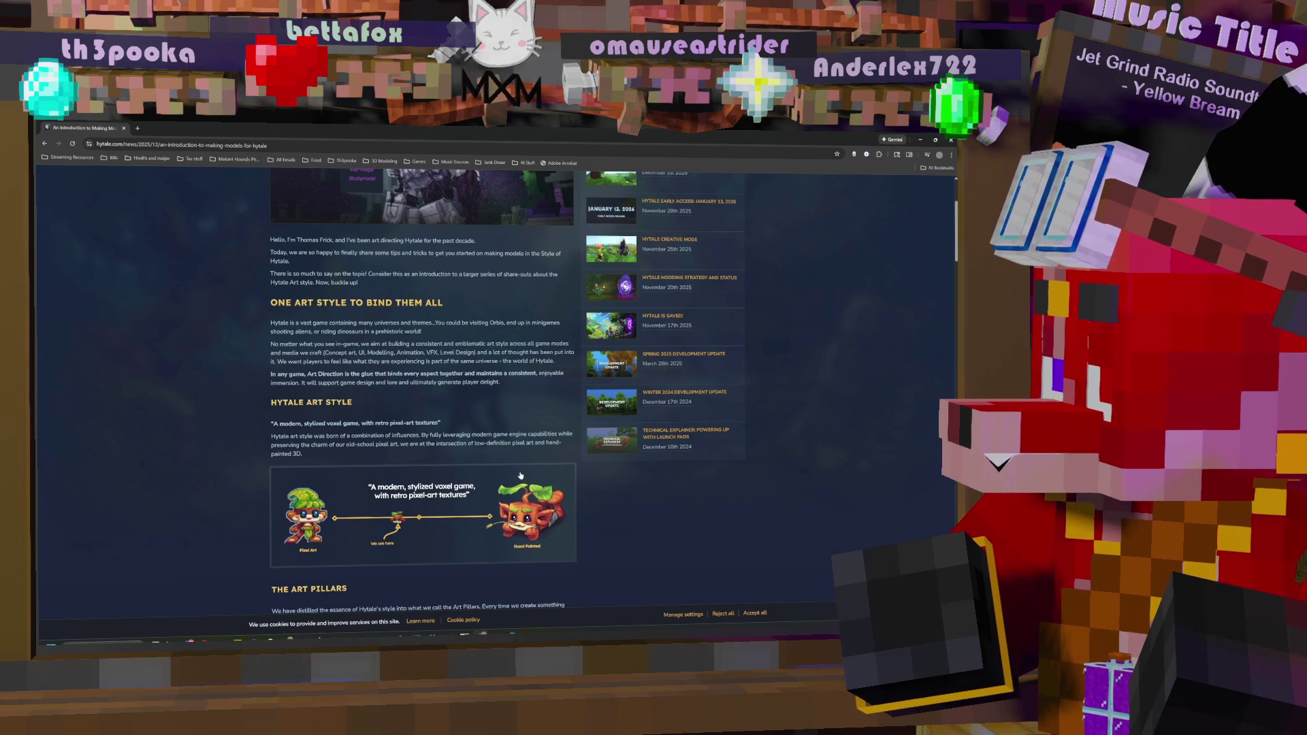
Scroll past Art Pillars, Blockbench Plugin and texture sizes to the Magma Golem video tutorials
{"action": "scroll", "coordinate": [520, 476], "scroll_direction": "down", "scroll_amount": 5}
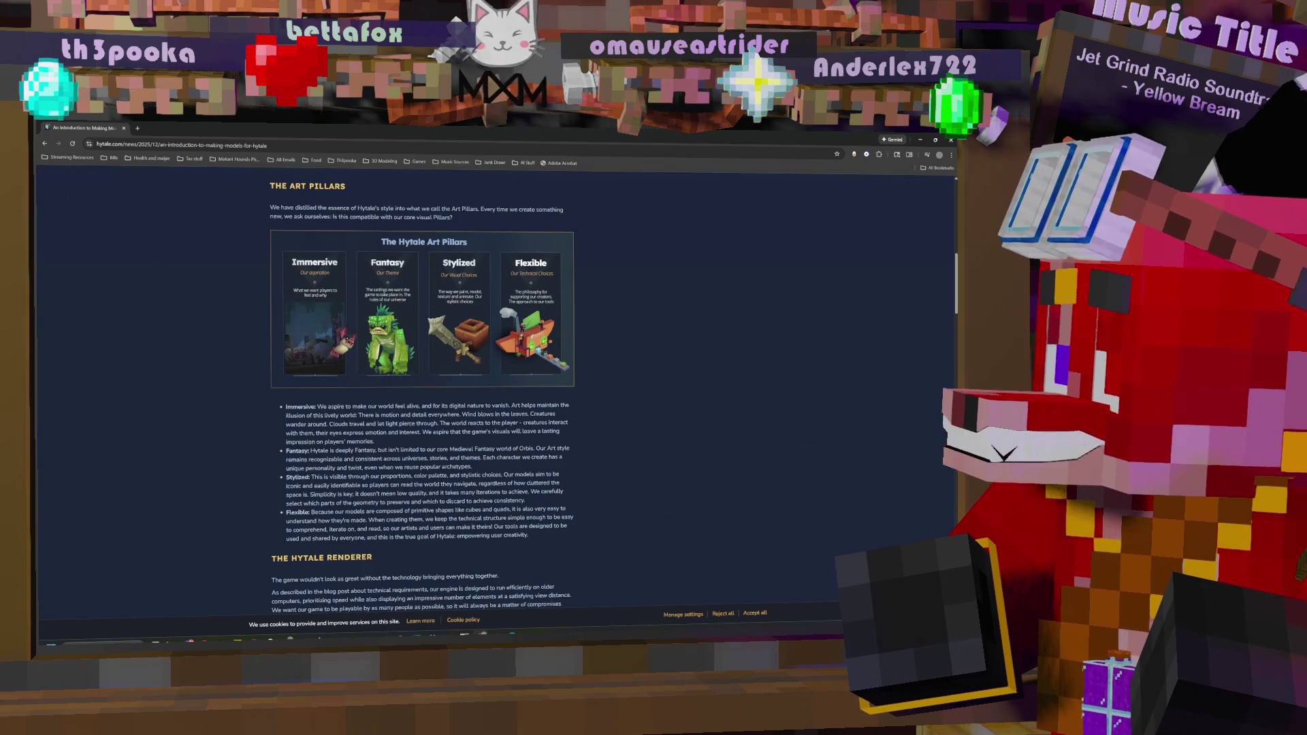
{"action": "scroll", "coordinate": [532, 485], "scroll_direction": "down", "scroll_amount": 9}
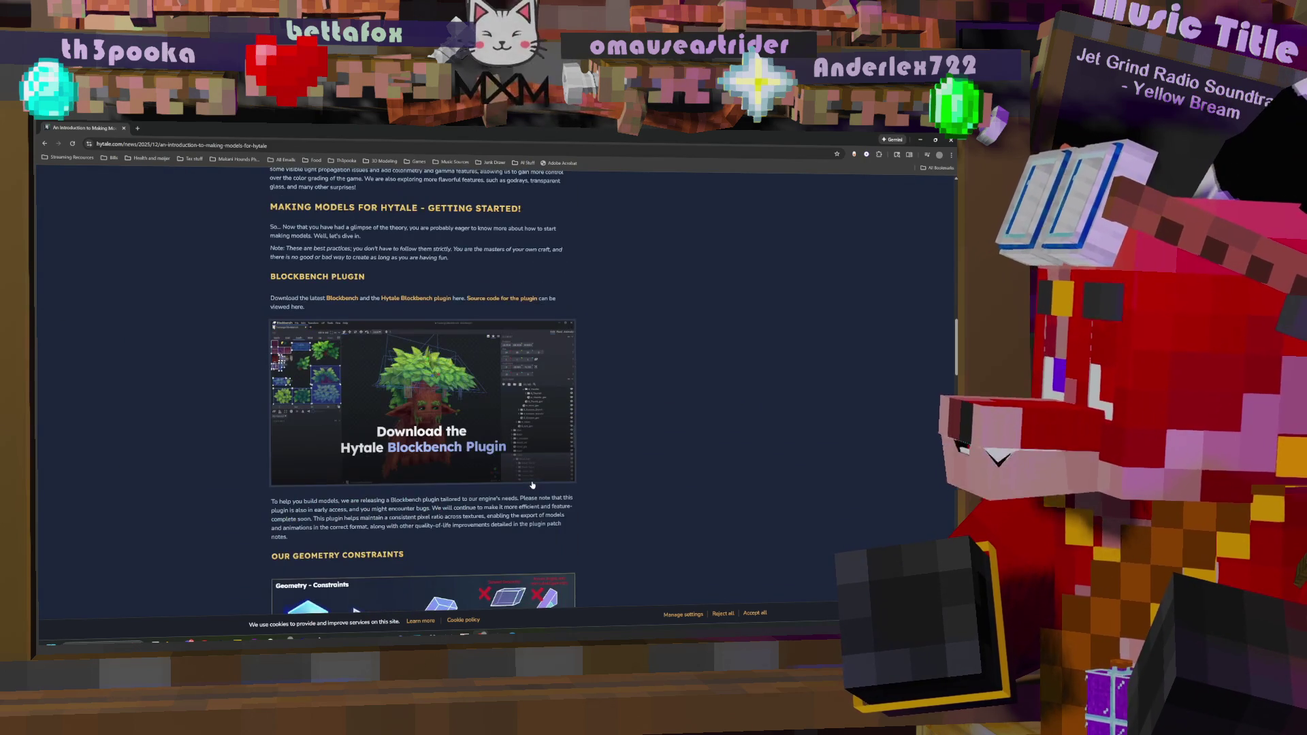
{"action": "scroll", "coordinate": [532, 484], "scroll_direction": "down", "scroll_amount": 5}
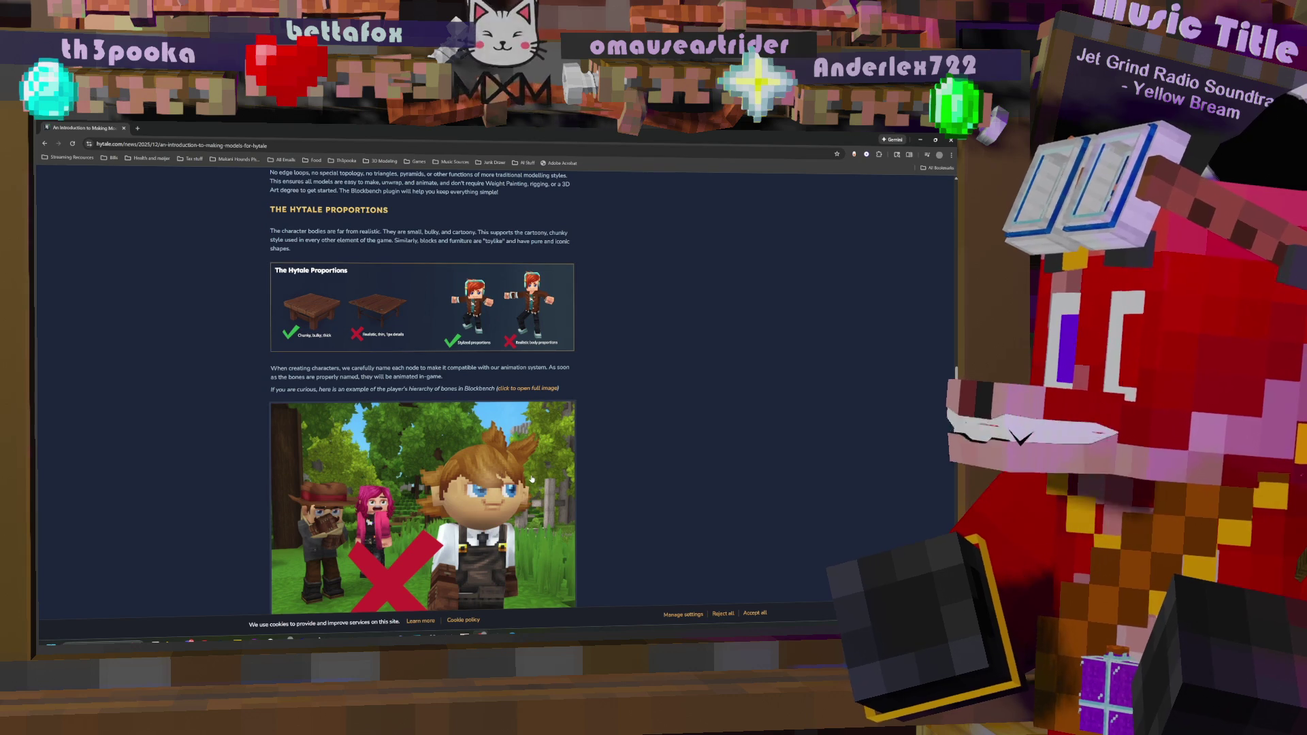
{"action": "scroll", "coordinate": [519, 480], "scroll_direction": "down", "scroll_amount": 10}
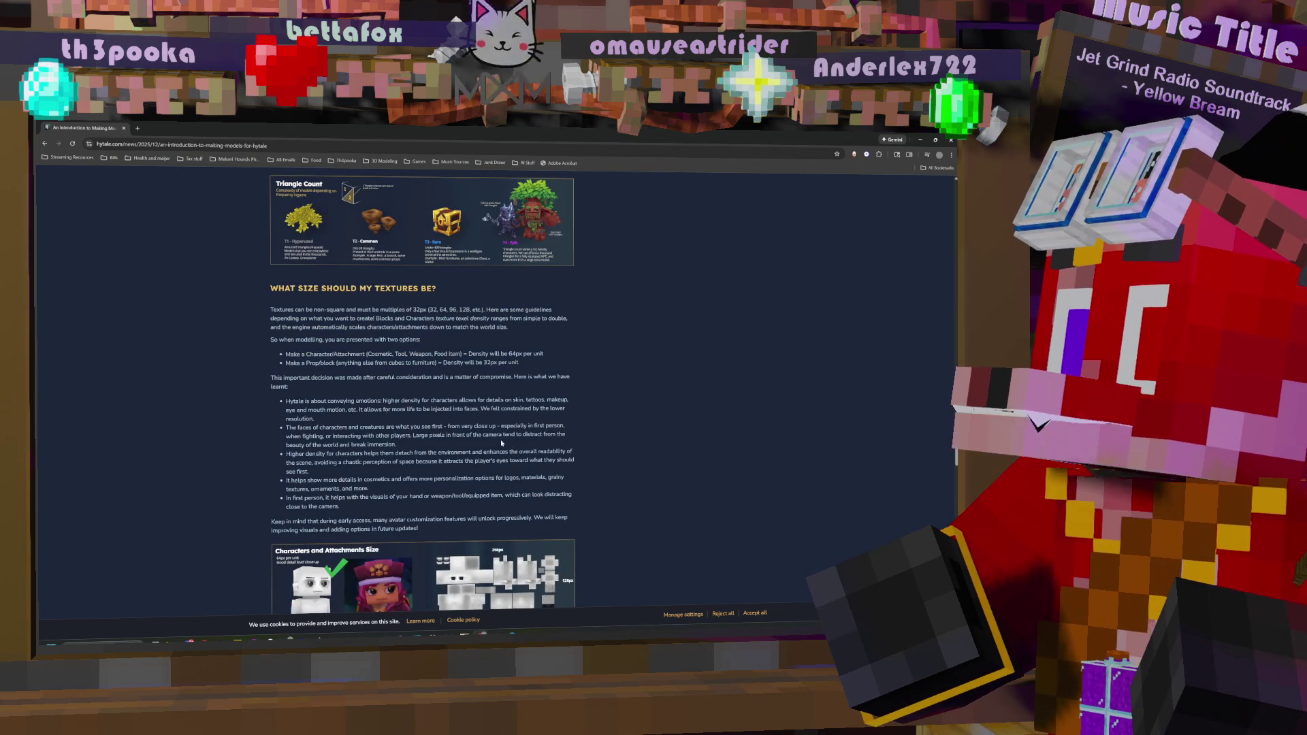
{"action": "scroll", "coordinate": [499, 427], "scroll_direction": "down", "scroll_amount": 3}
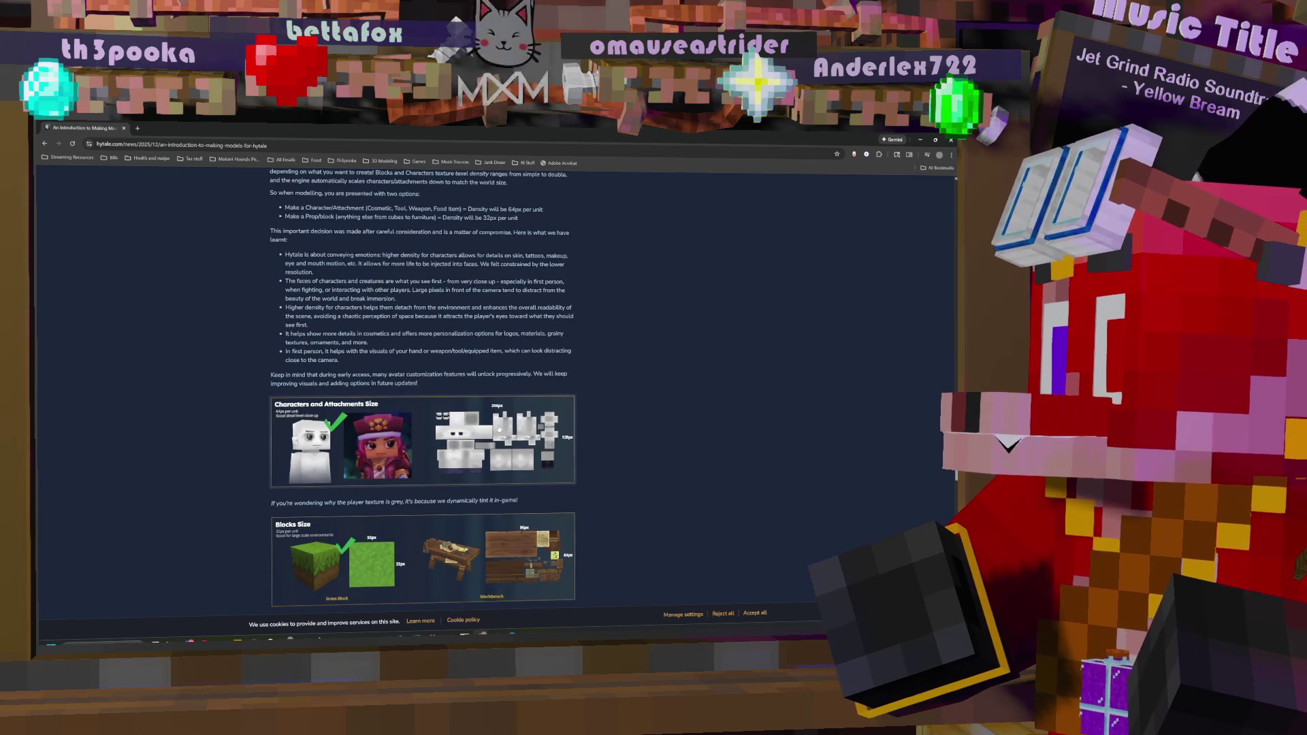
{"action": "scroll", "coordinate": [495, 418], "scroll_direction": "down", "scroll_amount": 2}
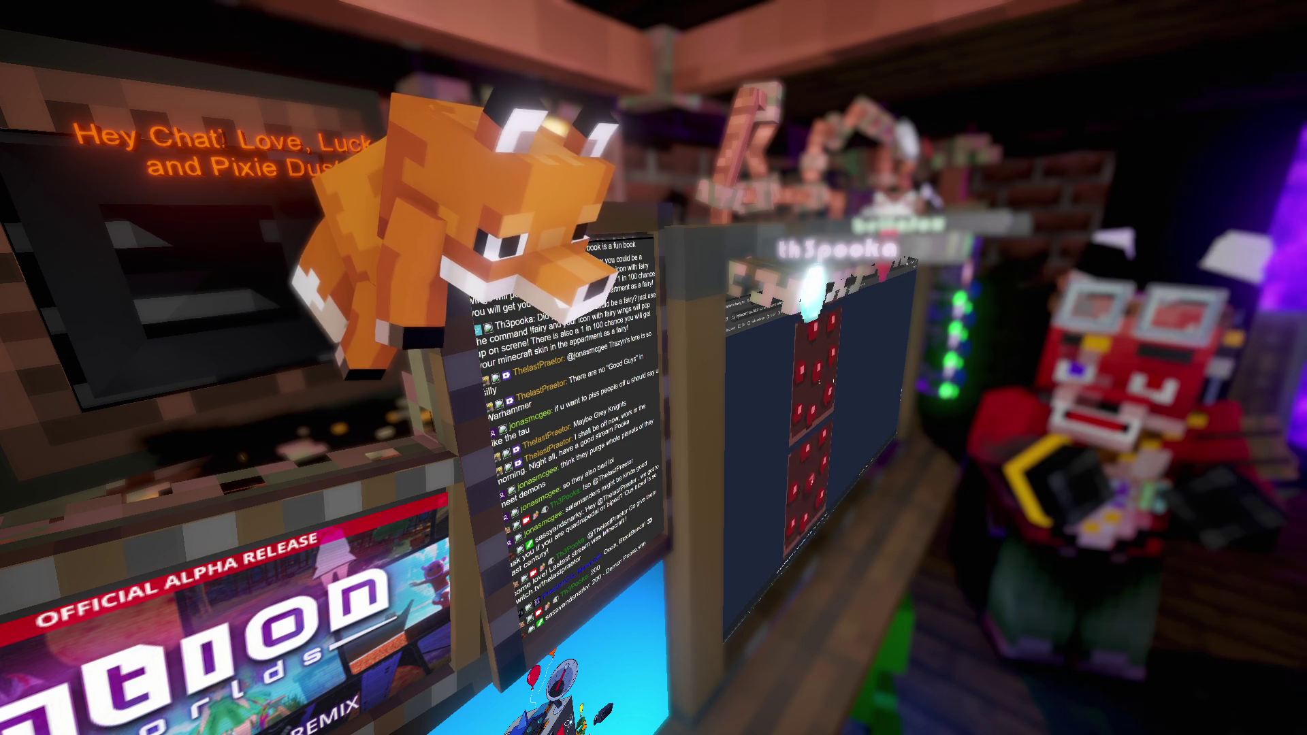
{"action": "scroll", "coordinate": [460, 317], "scroll_direction": "down", "scroll_amount": 10}
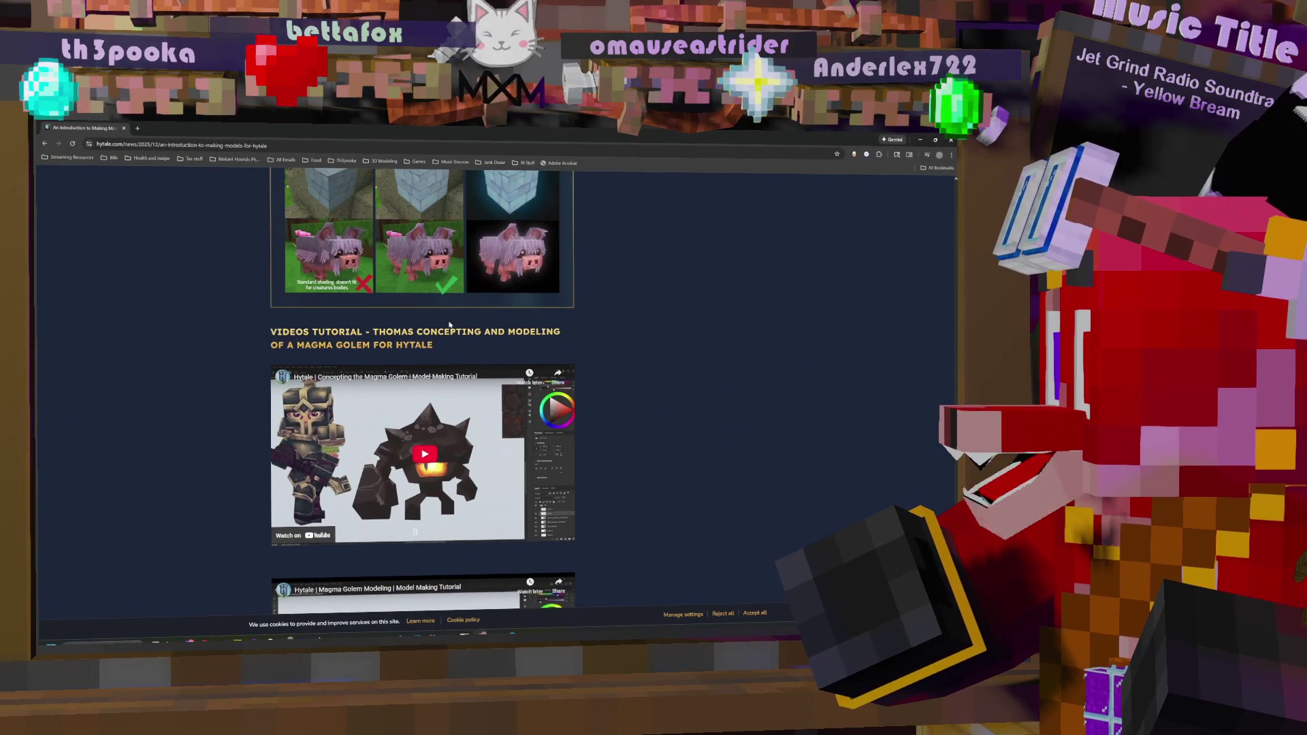
Play the Magma Golem concepting video and skip ahead to 9:19
{"action": "scroll", "coordinate": [449, 325], "scroll_direction": "down", "scroll_amount": 2}
{"action": "scroll", "coordinate": [449, 326], "scroll_direction": "down", "scroll_amount": 5}
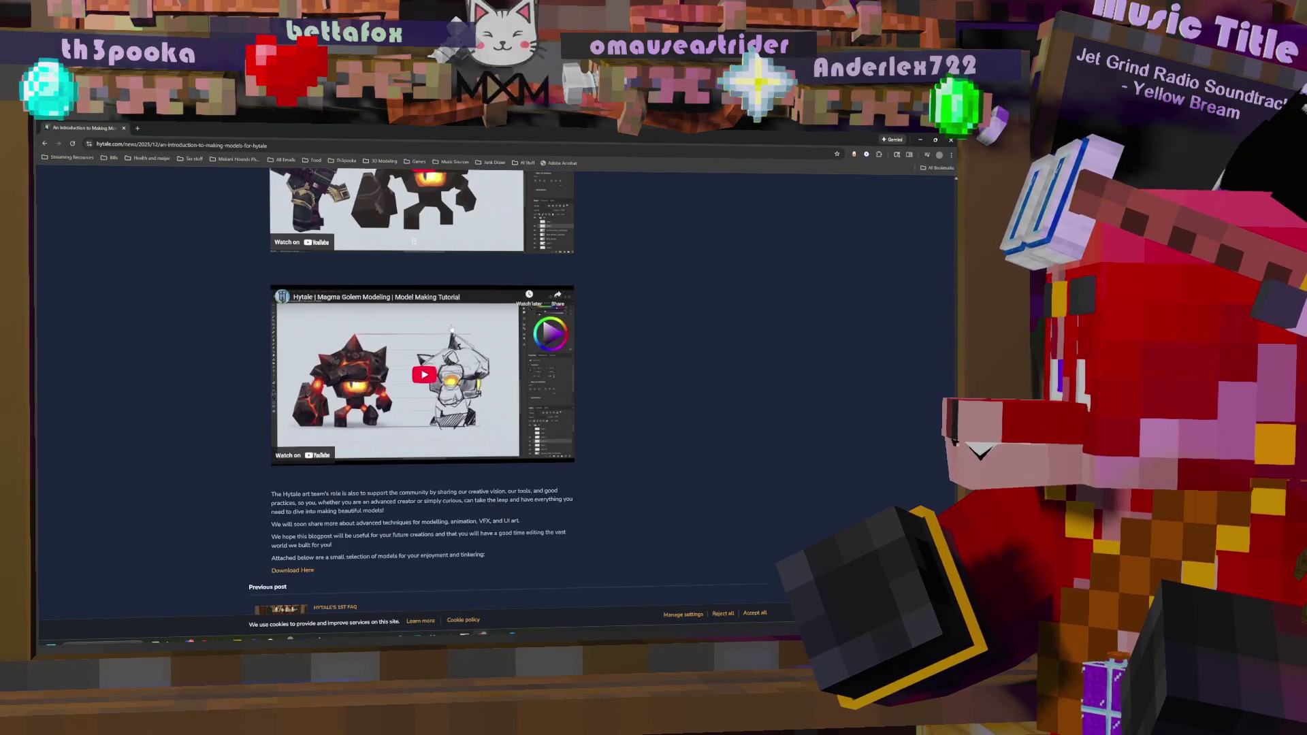
{"action": "scroll", "coordinate": [451, 329], "scroll_direction": "up", "scroll_amount": 3}
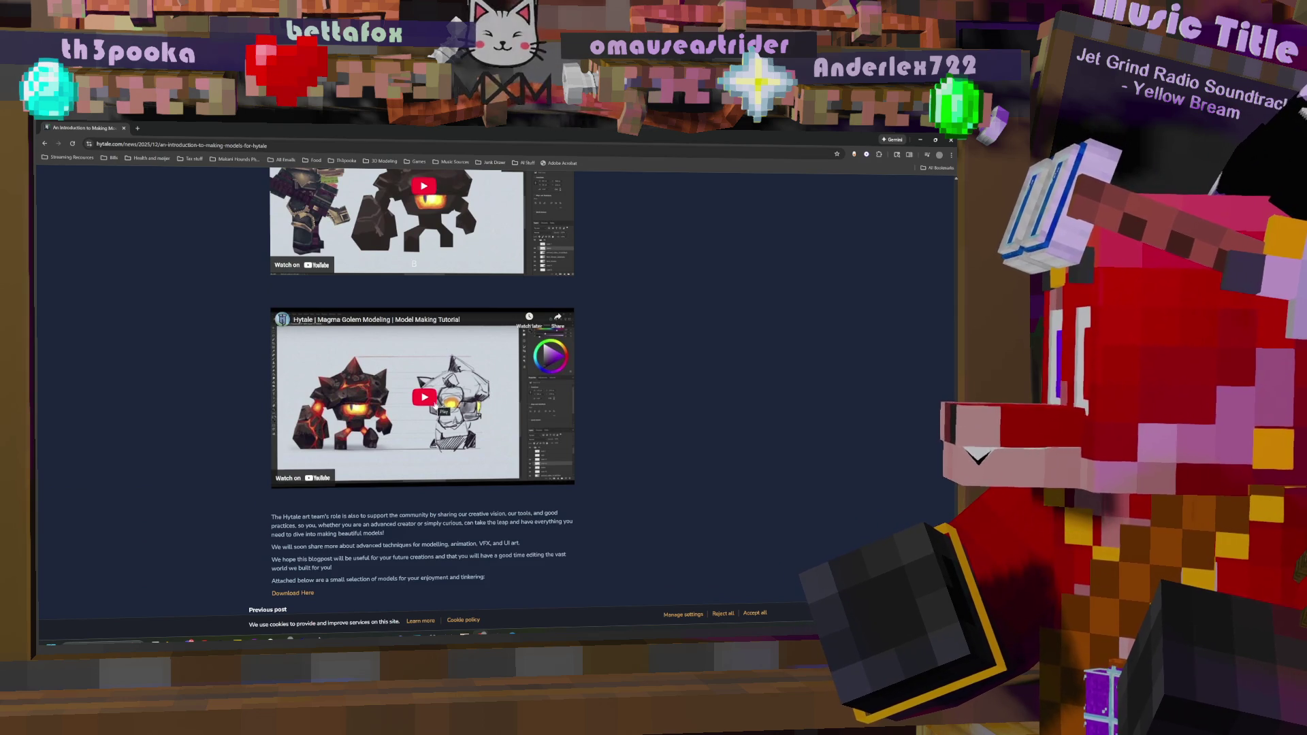
{"action": "scroll", "coordinate": [434, 404], "scroll_direction": "up", "scroll_amount": 4}
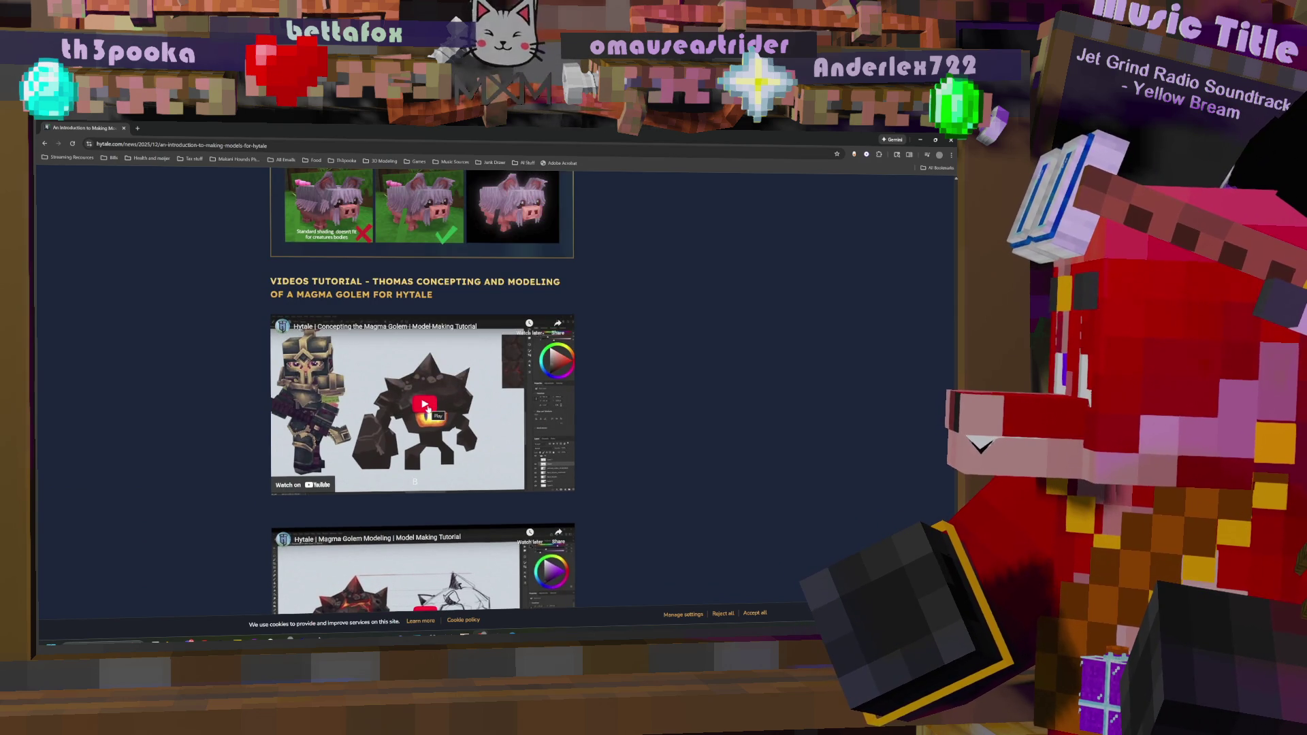
{"action": "left_click", "coordinate": [428, 407]}
{"action": "left_click_drag", "start_coordinate": [320, 482], "coordinate": [565, 484]}
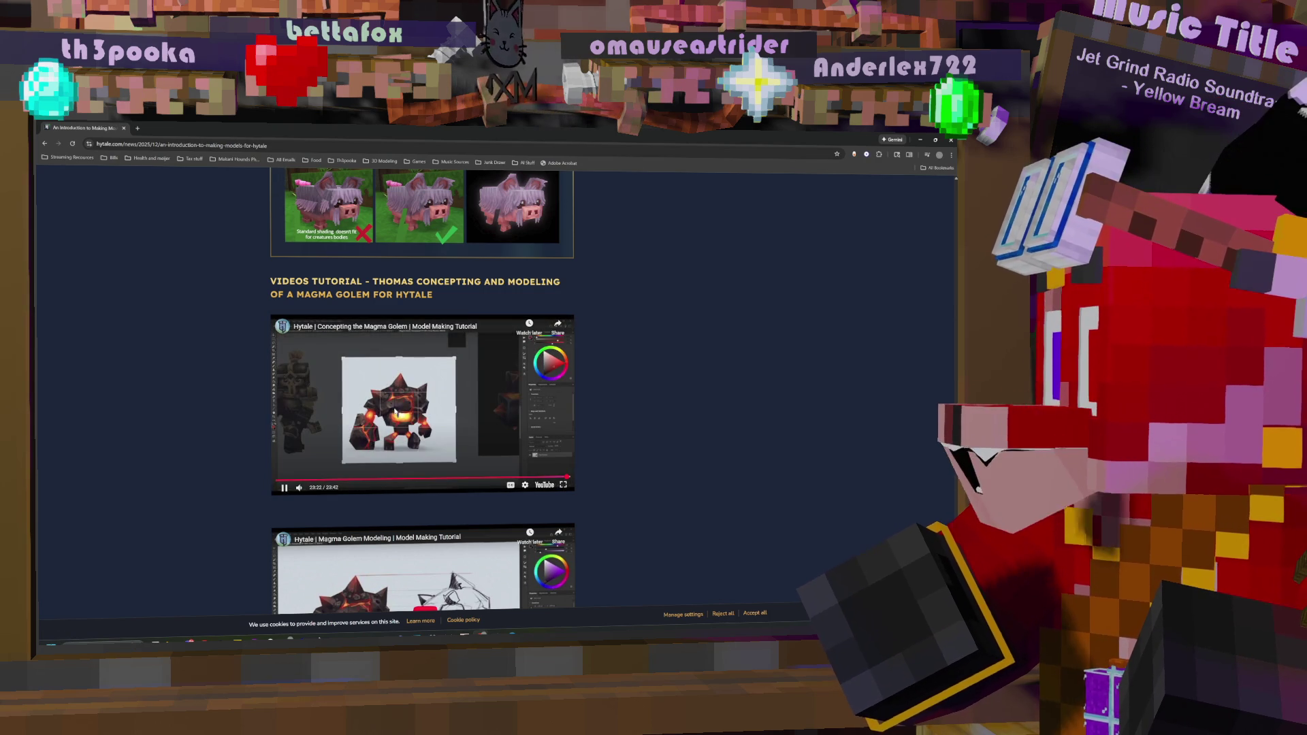
Play the Magma Golem modeling video from 5:29, then shrink the Chrome window
{"action": "scroll", "coordinate": [427, 402], "scroll_direction": "down", "scroll_amount": 3}
{"action": "left_click", "coordinate": [371, 481]}
{"action": "mouse_move", "coordinate": [299, 511]}
{"action": "left_mouse_down"}
{"action": "mouse_move", "coordinate": [449, 529]}
{"action": "mouse_move", "coordinate": [282, 521]}
{"action": "left_mouse_up"}
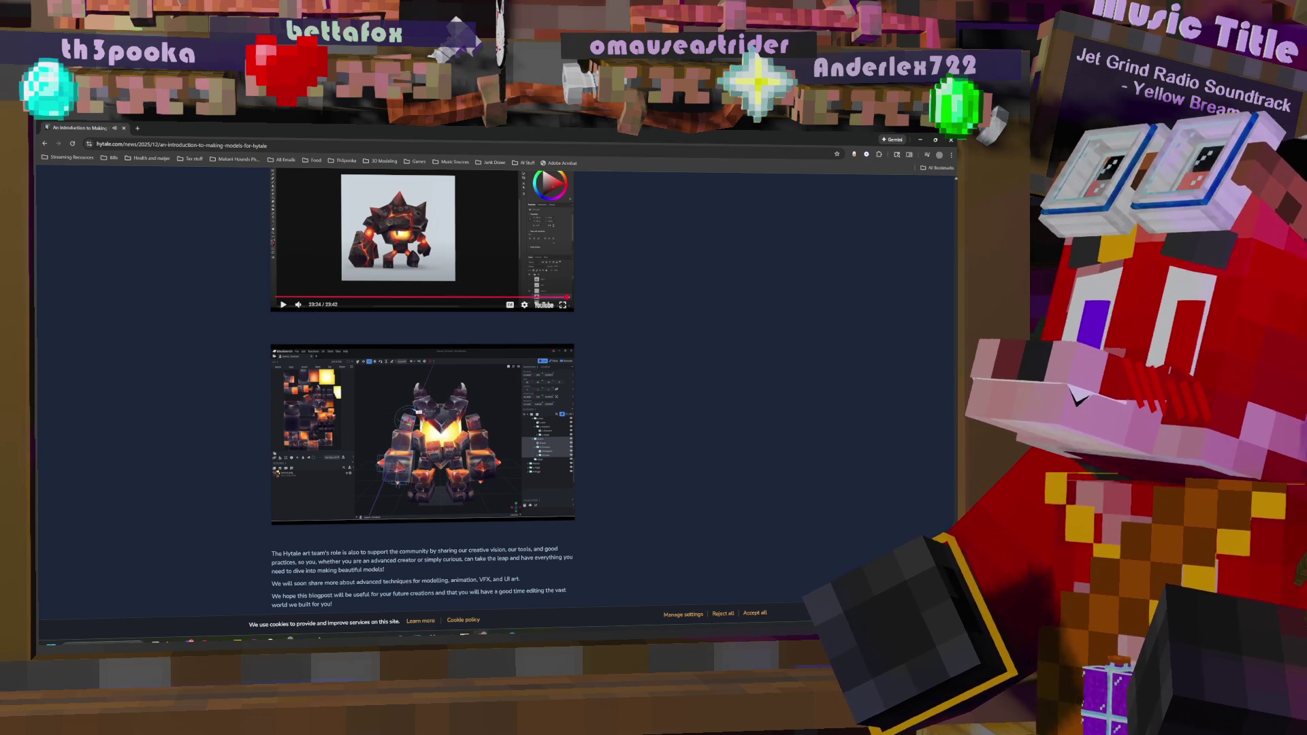
{"action": "double_click", "coordinate": [694, 138]}
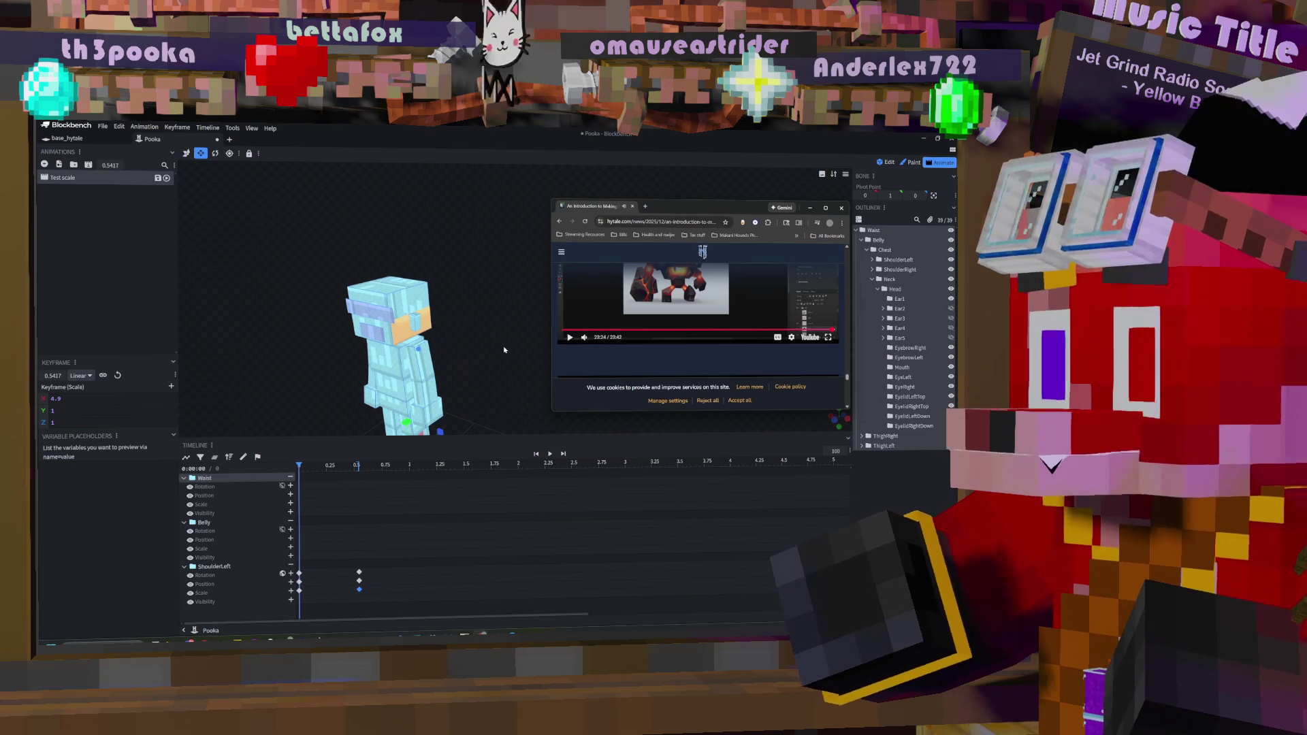
Start another tutorial video and stretch the Chrome window taller
{"action": "left_click", "coordinate": [725, 309]}
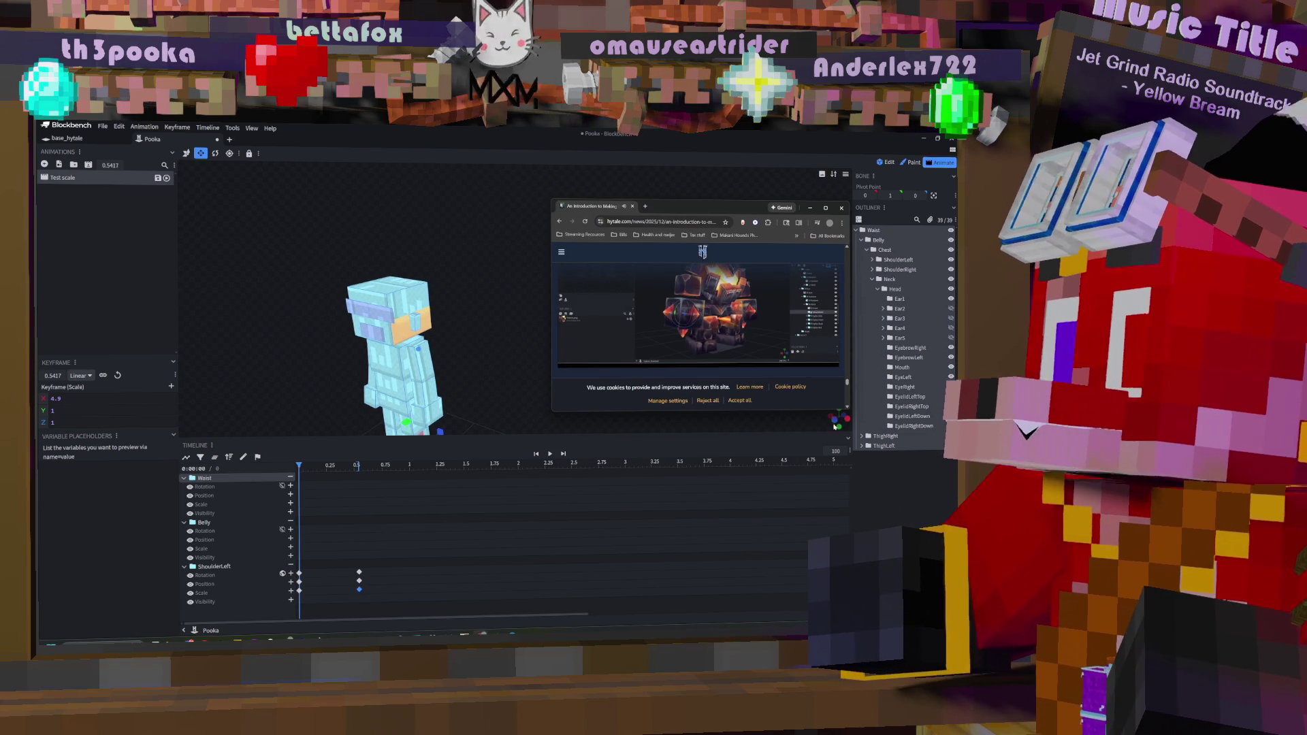
{"action": "left_click_drag", "start_coordinate": [835, 408], "coordinate": [835, 516]}
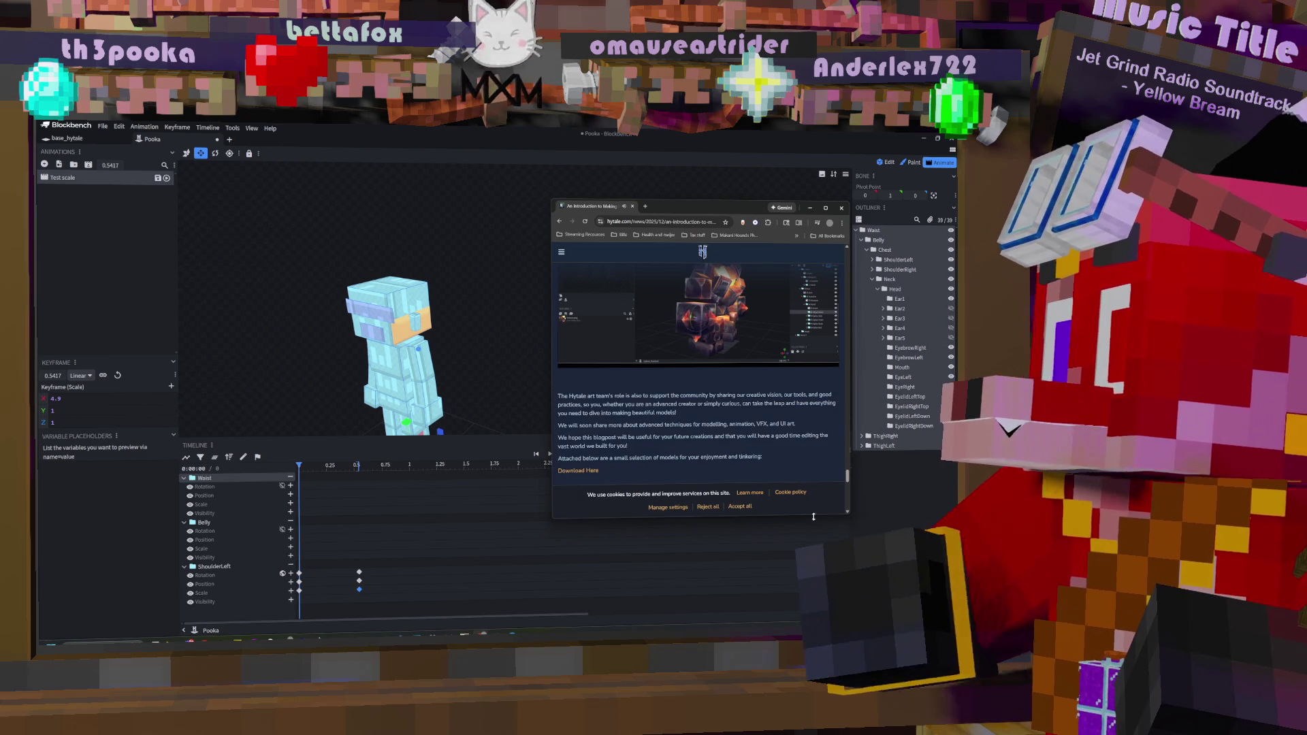
{"action": "scroll", "coordinate": [442, 325], "scroll_direction": "down", "scroll_amount": 5}
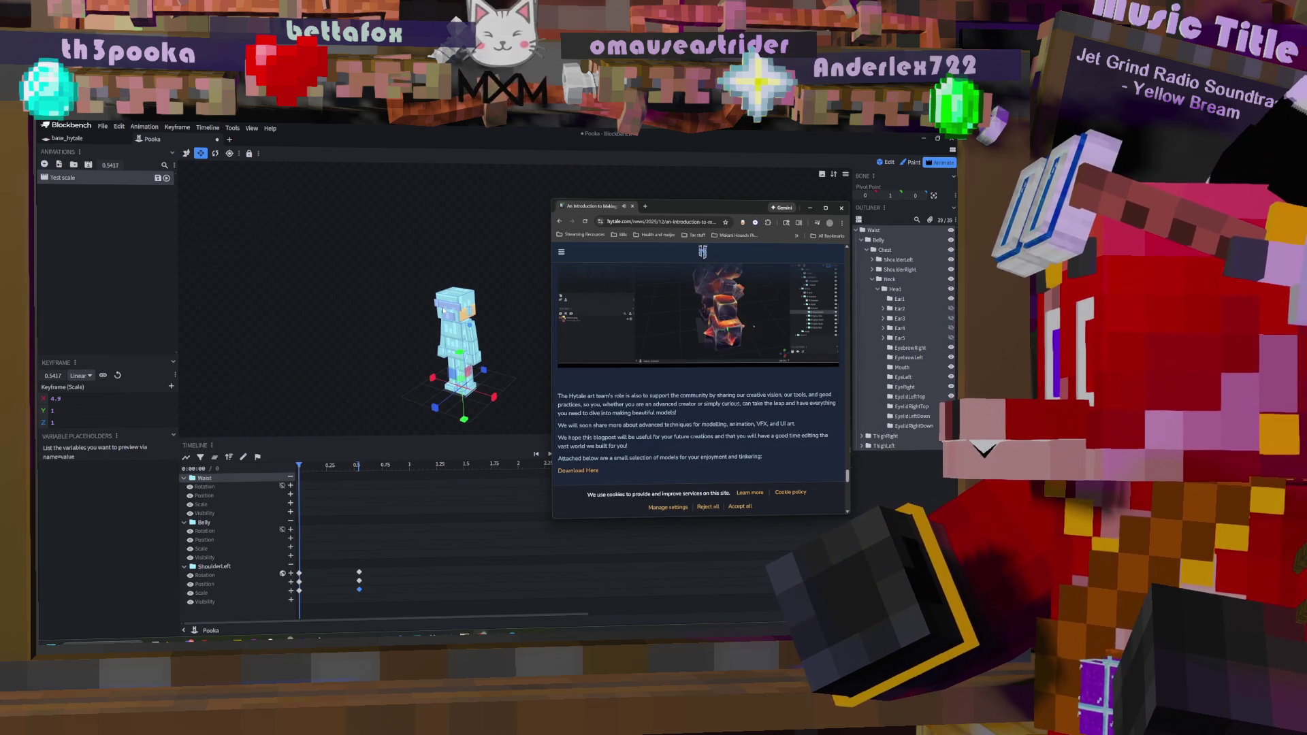
Remove the scale keyframe from the Test scale animation in Blockbench
{"action": "left_click", "coordinate": [460, 128]}
{"action": "key", "text": "ctrl+z"}
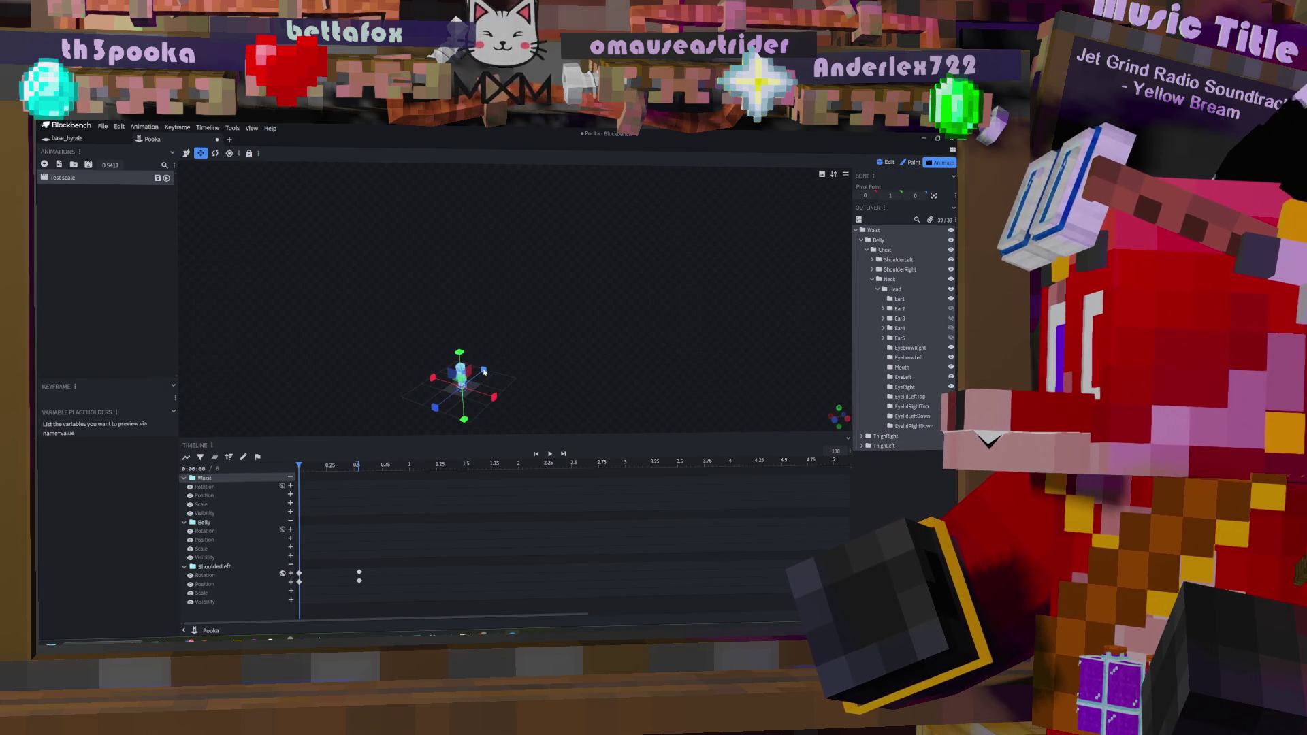
{"action": "mouse_move", "coordinate": [512, 636]}
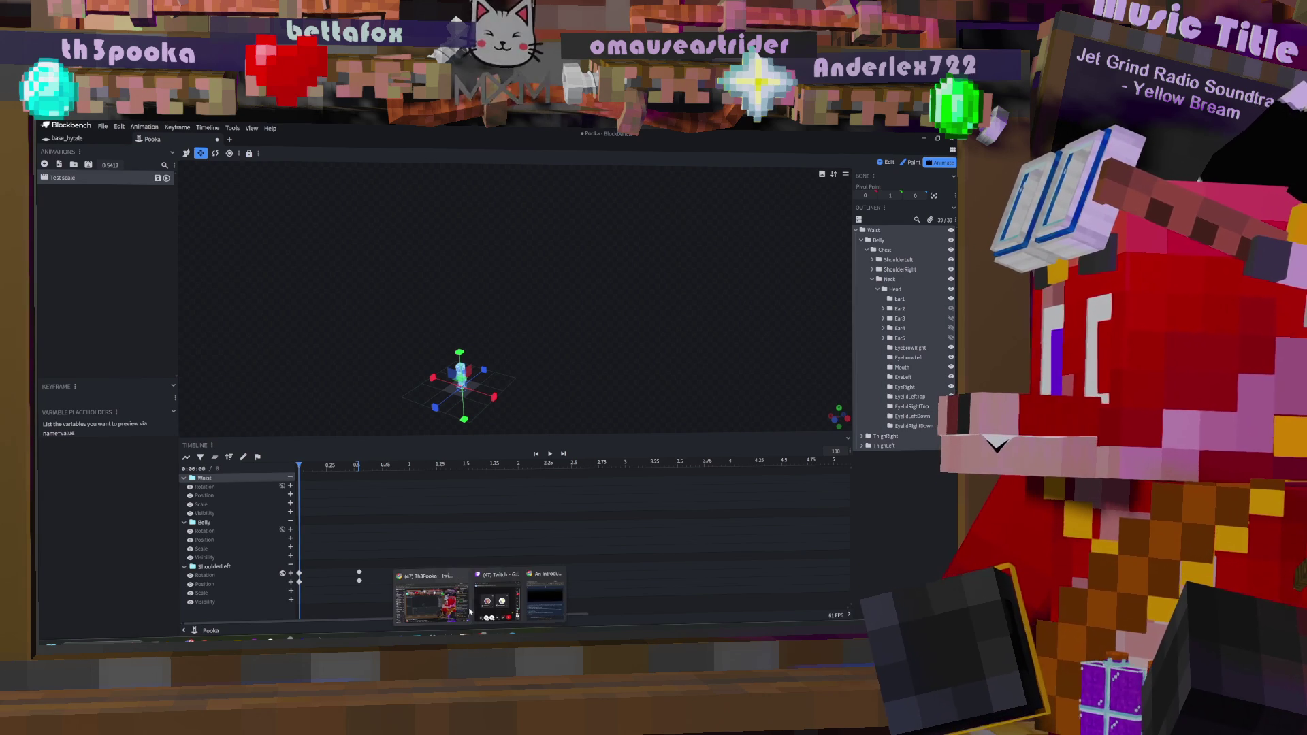
{"action": "mouse_move", "coordinate": [463, 612]}
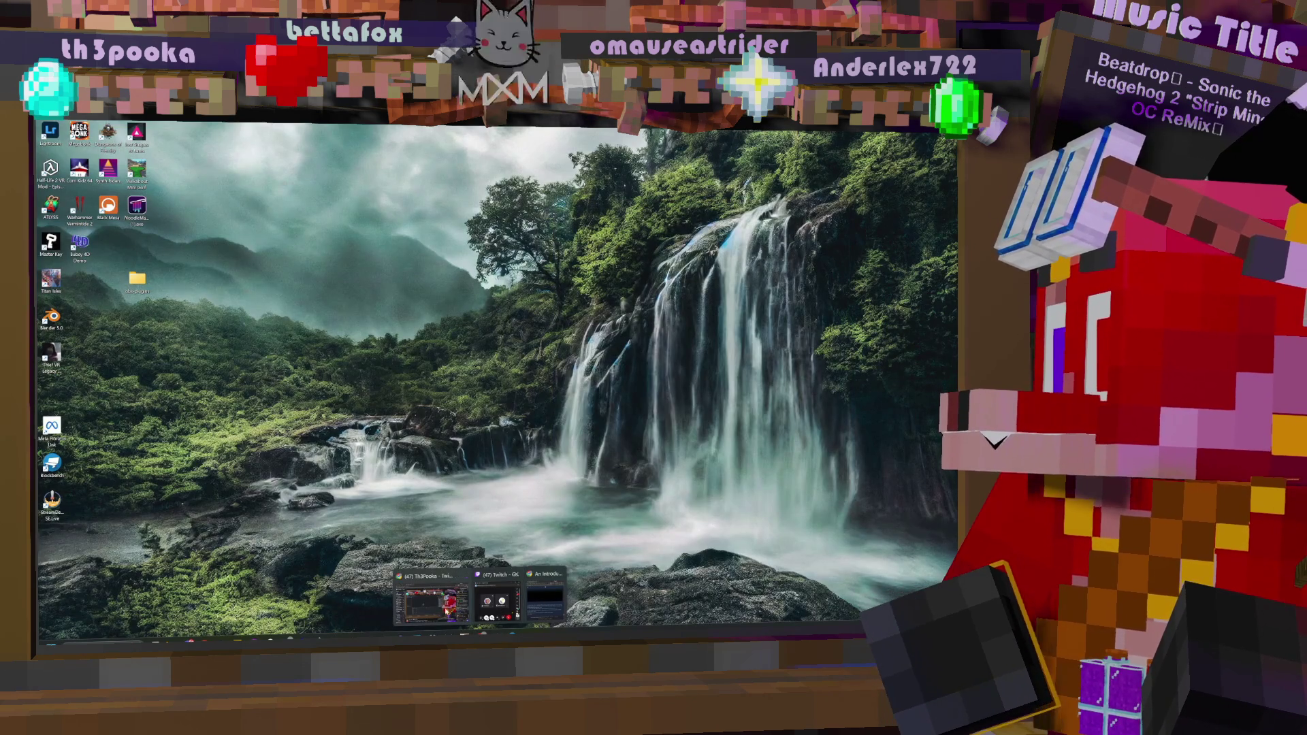
{"action": "left_click", "coordinate": [512, 636]}
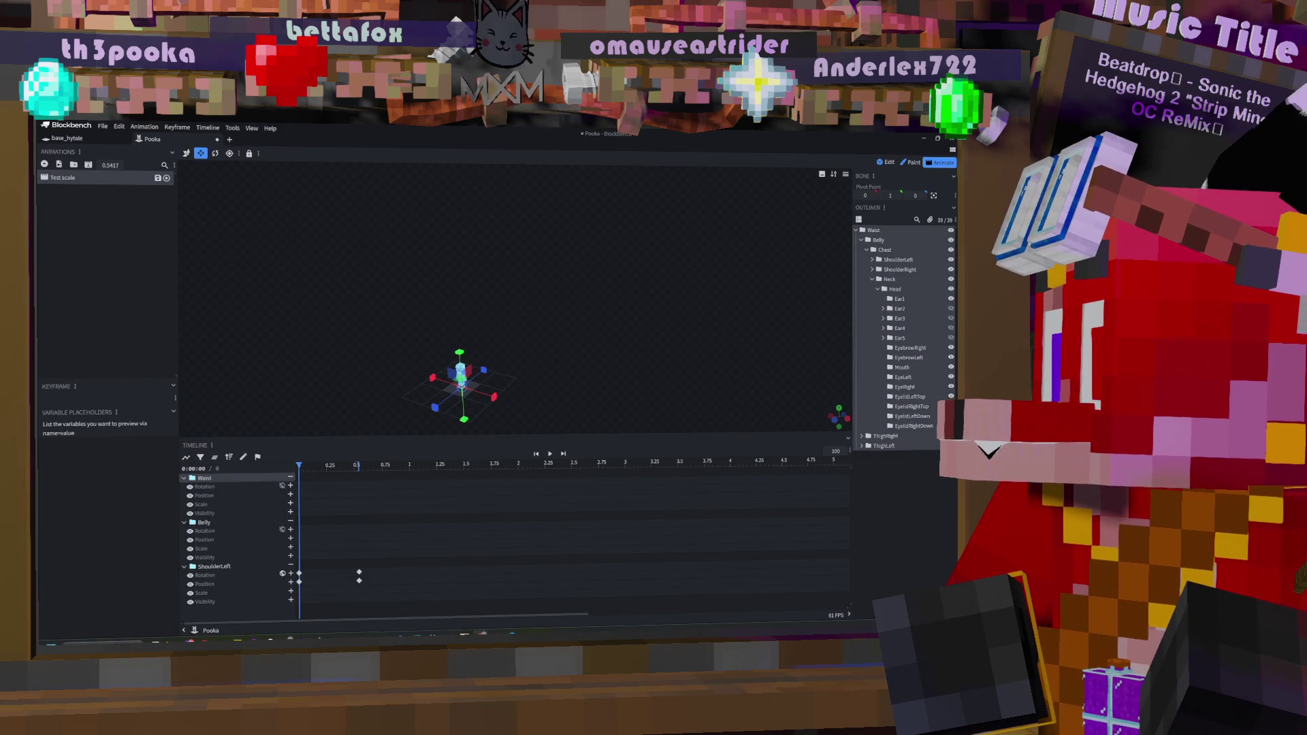
Bring the hytale.com tutorial window back in front of the model
{"action": "mouse_move", "coordinate": [480, 638]}
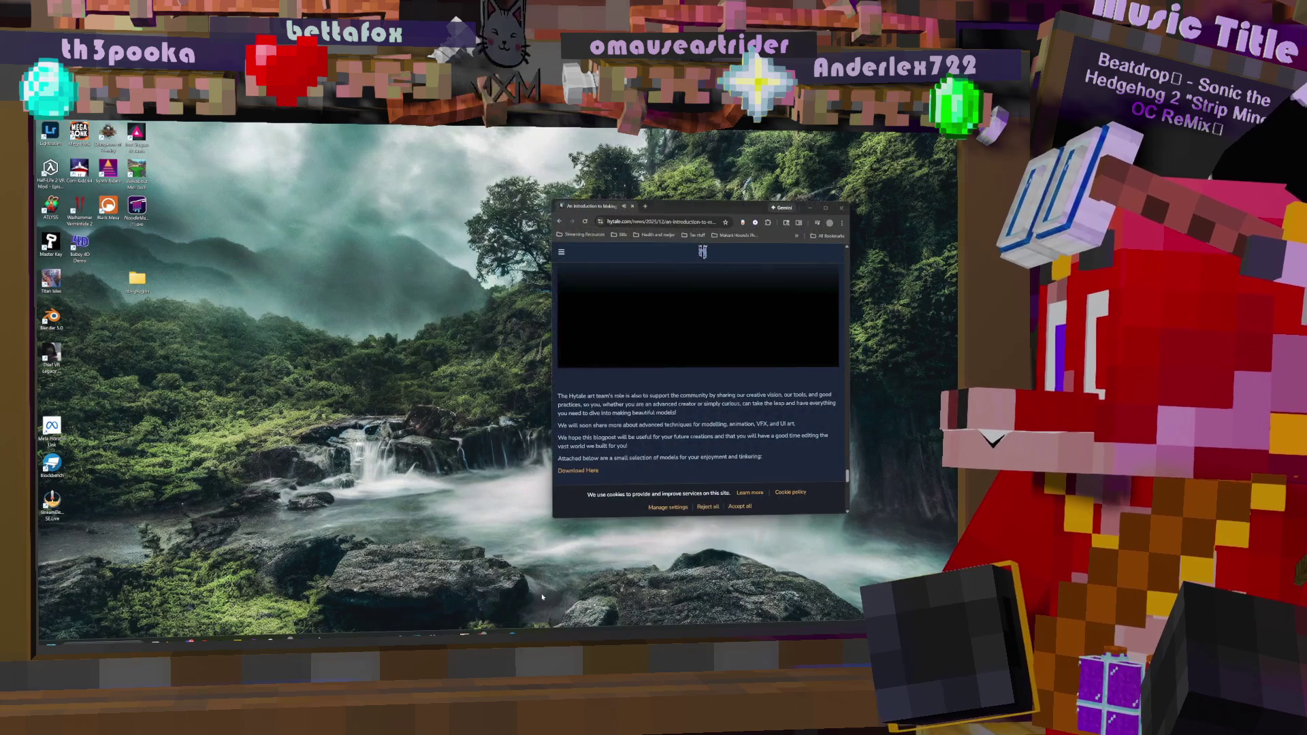
{"action": "left_click", "coordinate": [543, 597]}
{"action": "scroll", "coordinate": [754, 408], "scroll_direction": "up", "scroll_amount": 2}
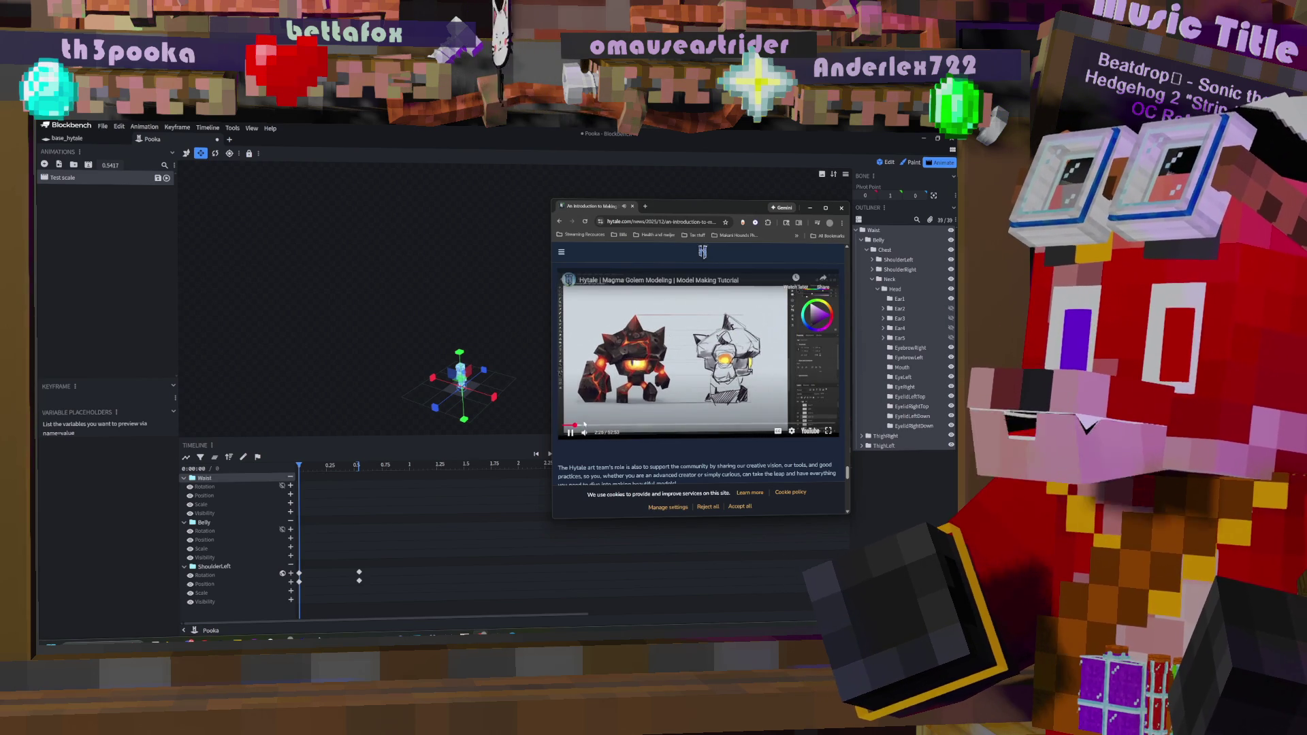
Watch the modeling video from 1:57, then return to Blockbench and expand ShoulderLeft
{"action": "left_click", "coordinate": [572, 427]}
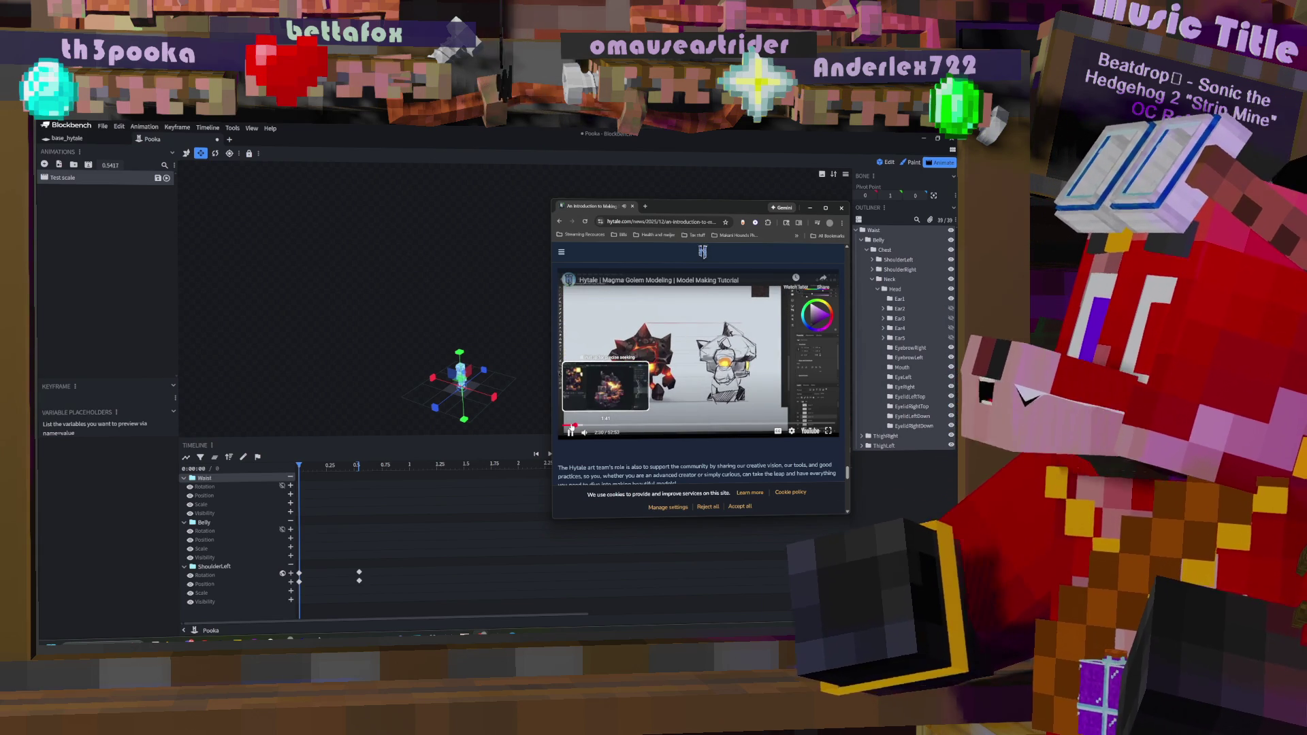
{"action": "left_click", "coordinate": [872, 260]}
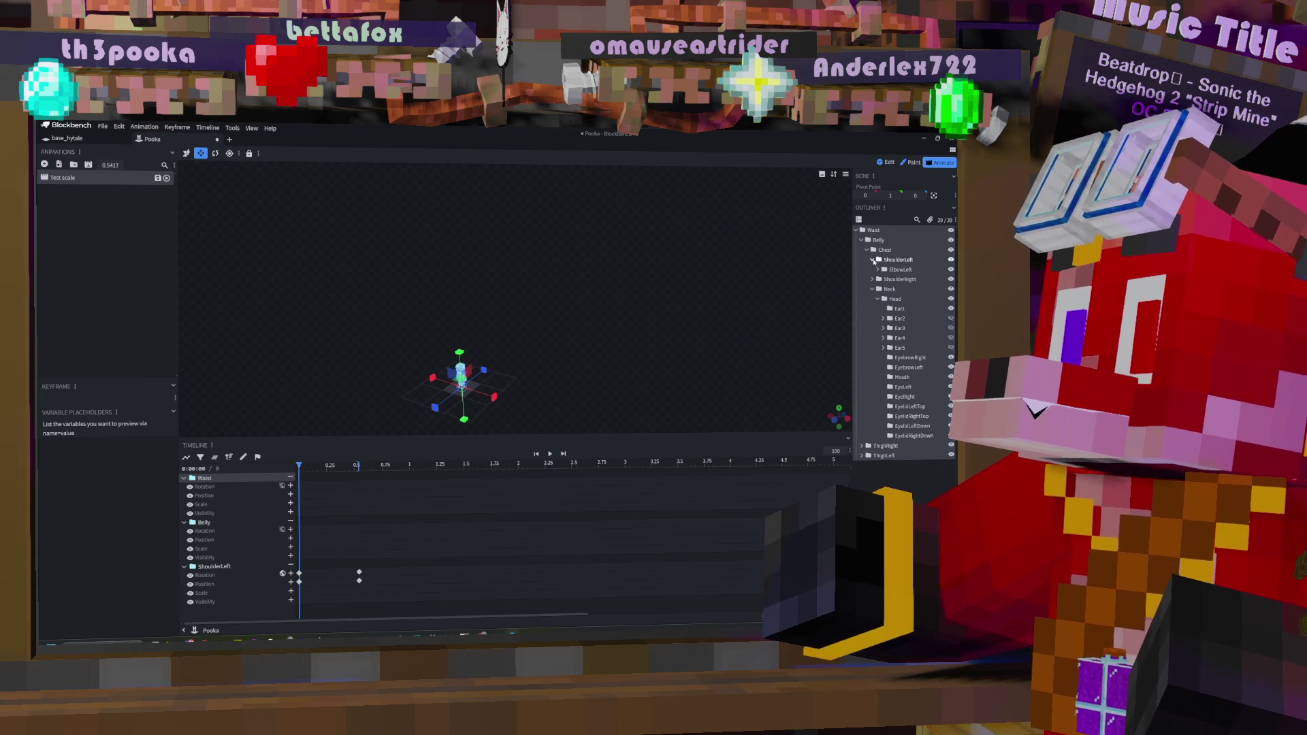
Expand ElbowLeft to reveal HandLeft and select only the ShoulderLeft bone
{"action": "left_click", "coordinate": [878, 269]}
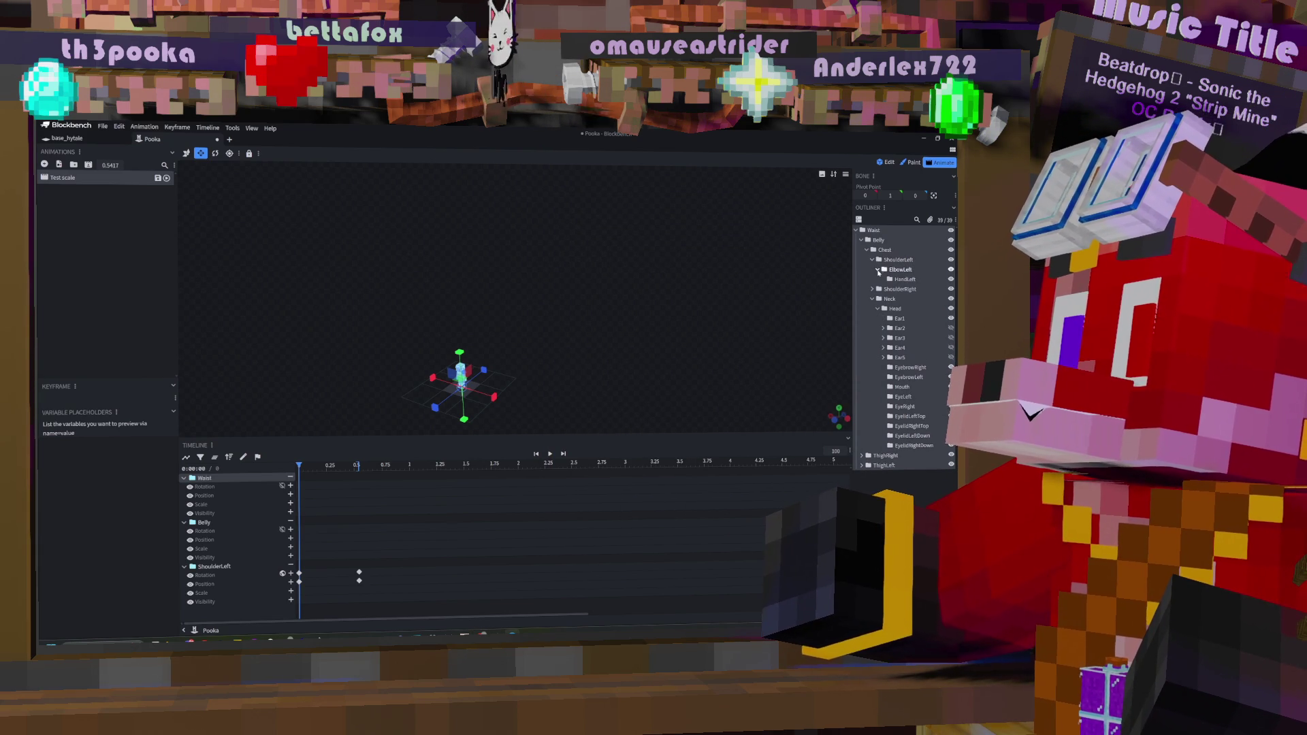
{"action": "left_click", "coordinate": [897, 260]}
{"action": "left_click_drag", "start_coordinate": [725, 293], "coordinate": [469, 412]}
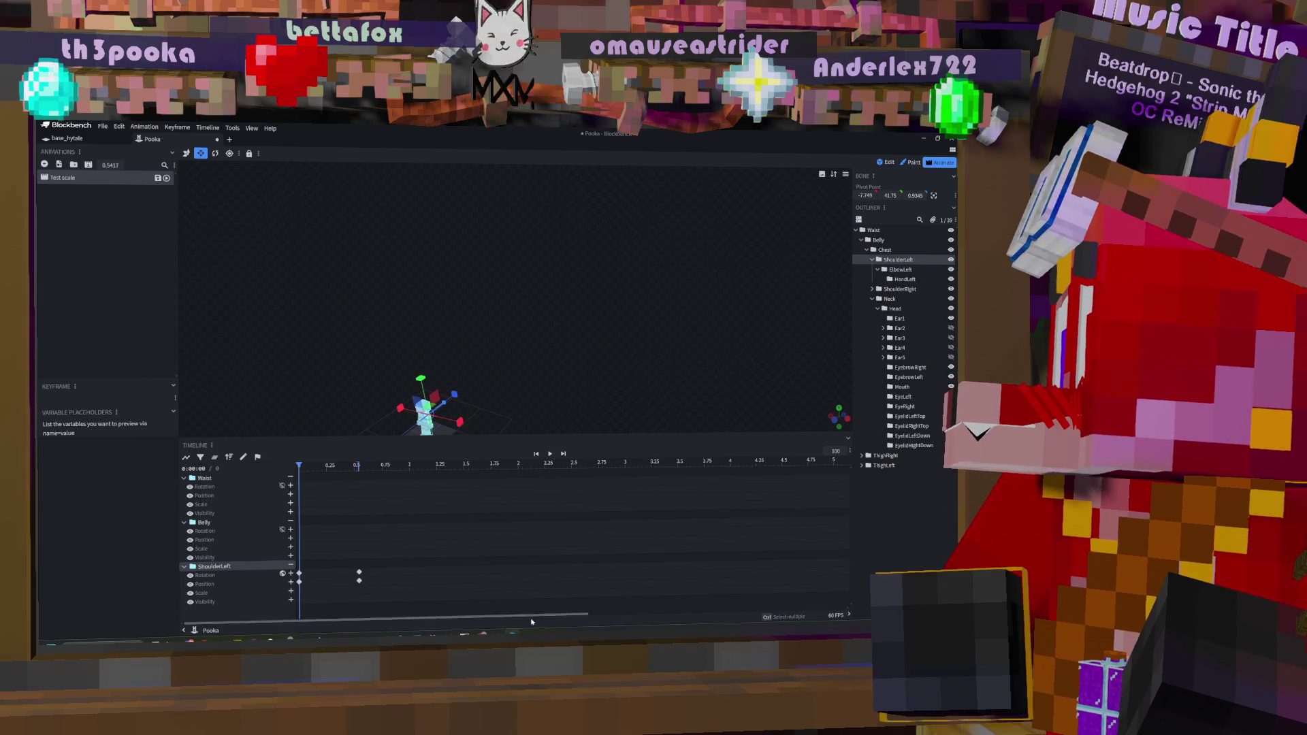
Watch more of the Magma Golem modeling video, then refocus the Blockbench viewport
{"action": "mouse_move", "coordinate": [486, 633]}
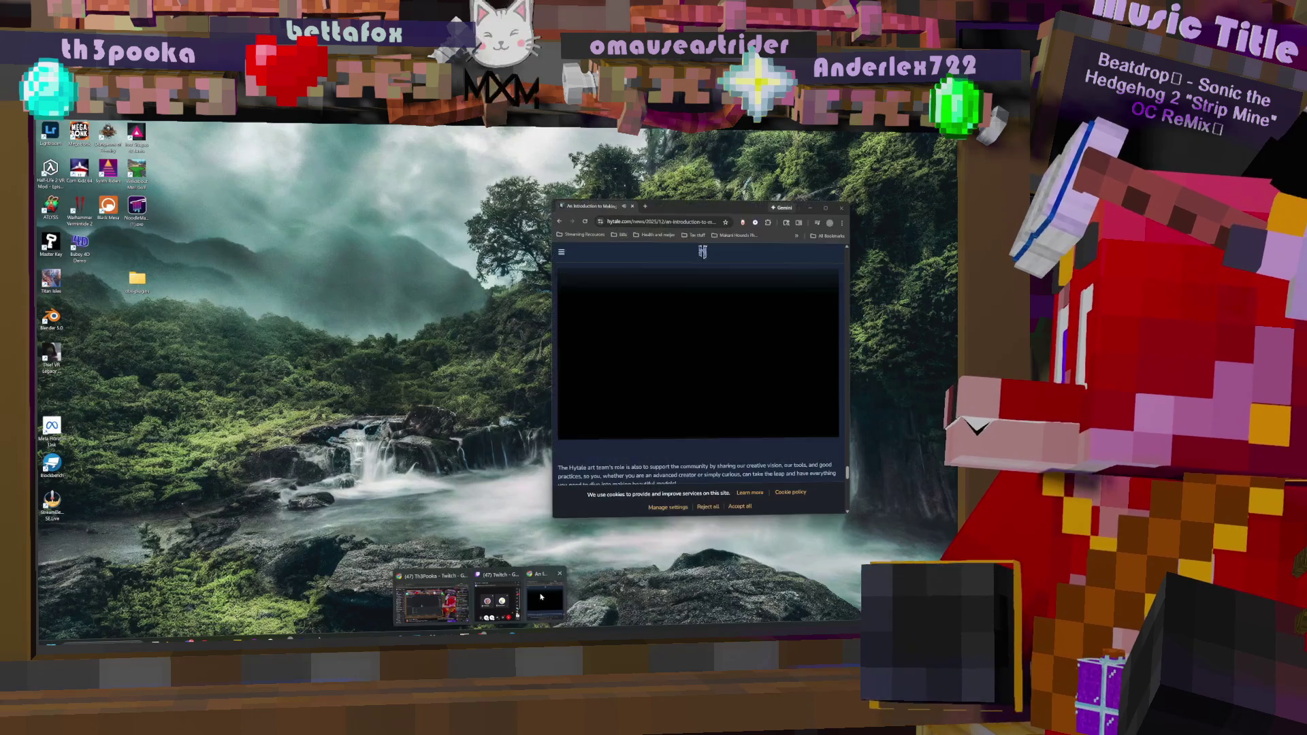
{"action": "left_click", "coordinate": [545, 599]}
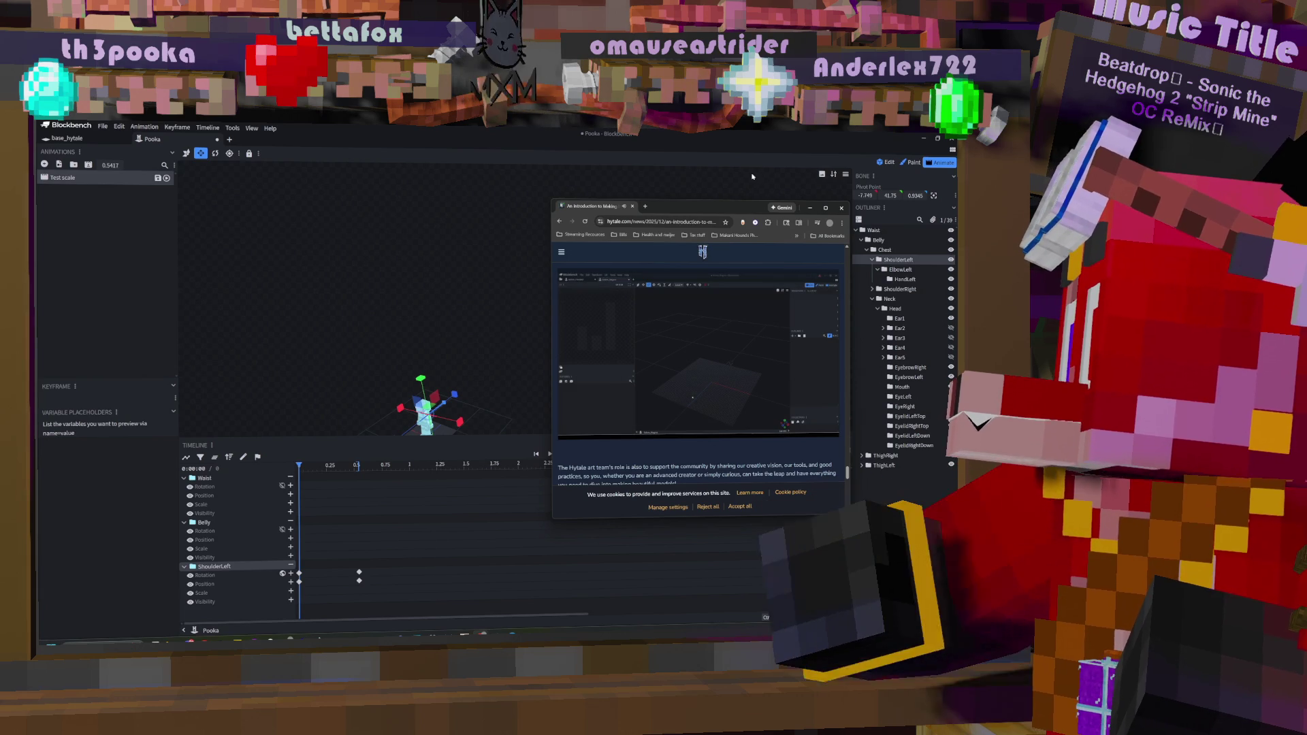
{"action": "left_click_drag", "start_coordinate": [490, 381], "coordinate": [410, 415]}
{"action": "left_click", "coordinate": [461, 395]}
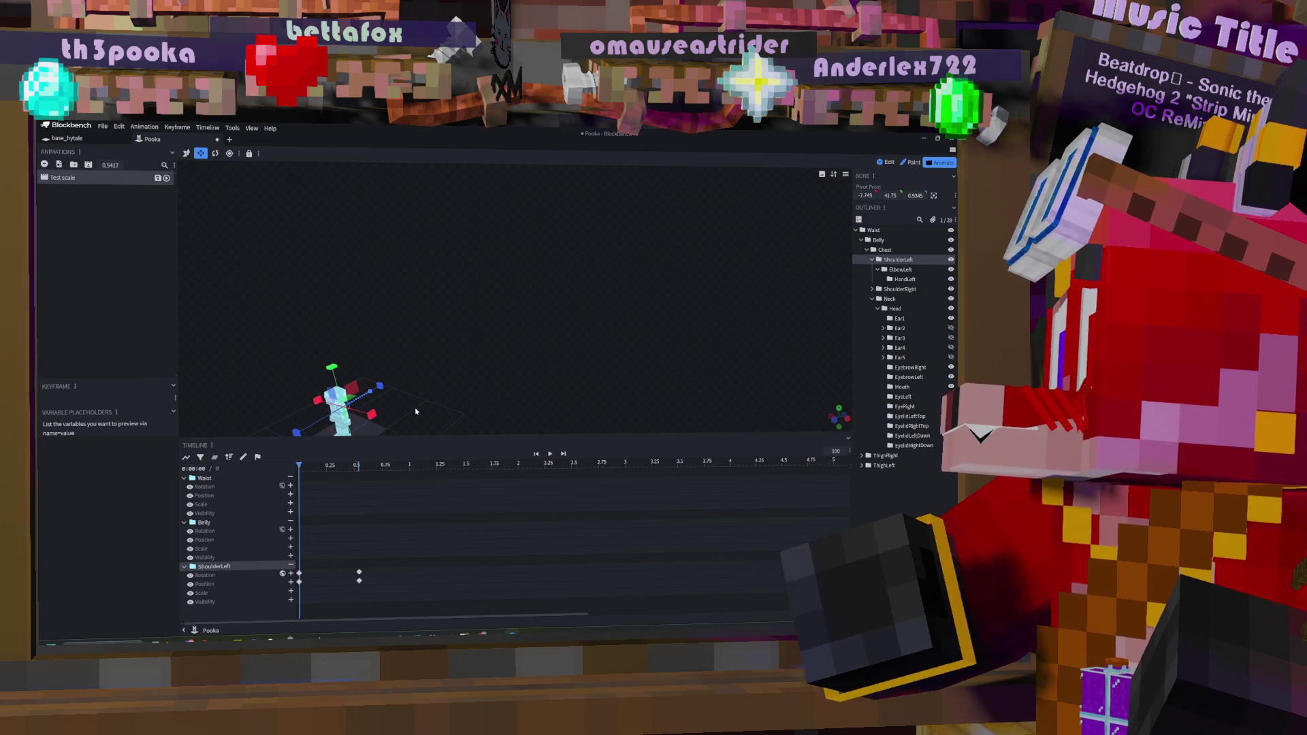
Center and zoom in on the Pooka model, then resume the tutorial video in Chrome
{"action": "right_click_drag", "start_coordinate": [390, 397], "coordinate": [465, 307]}
{"action": "scroll", "coordinate": [532, 333], "scroll_direction": "up", "scroll_amount": 5}
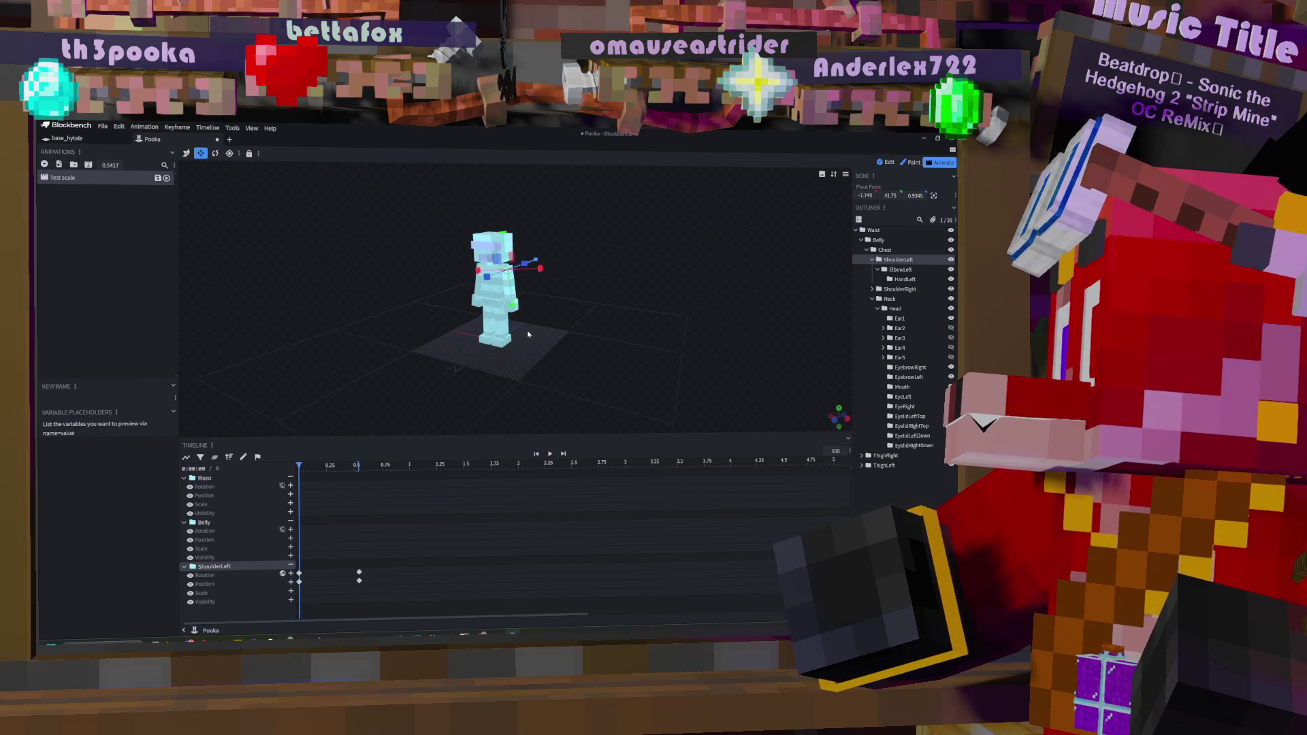
{"action": "mouse_move", "coordinate": [496, 634]}
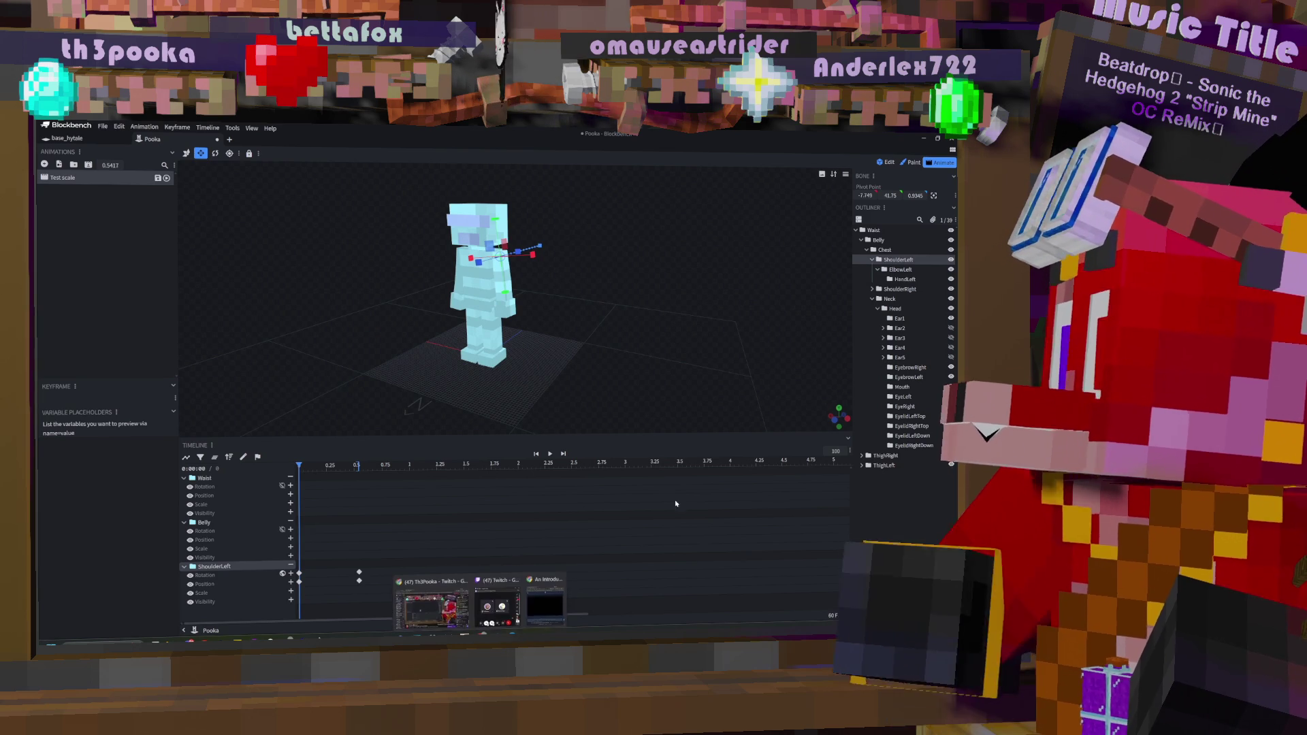
{"action": "left_click", "coordinate": [544, 606]}
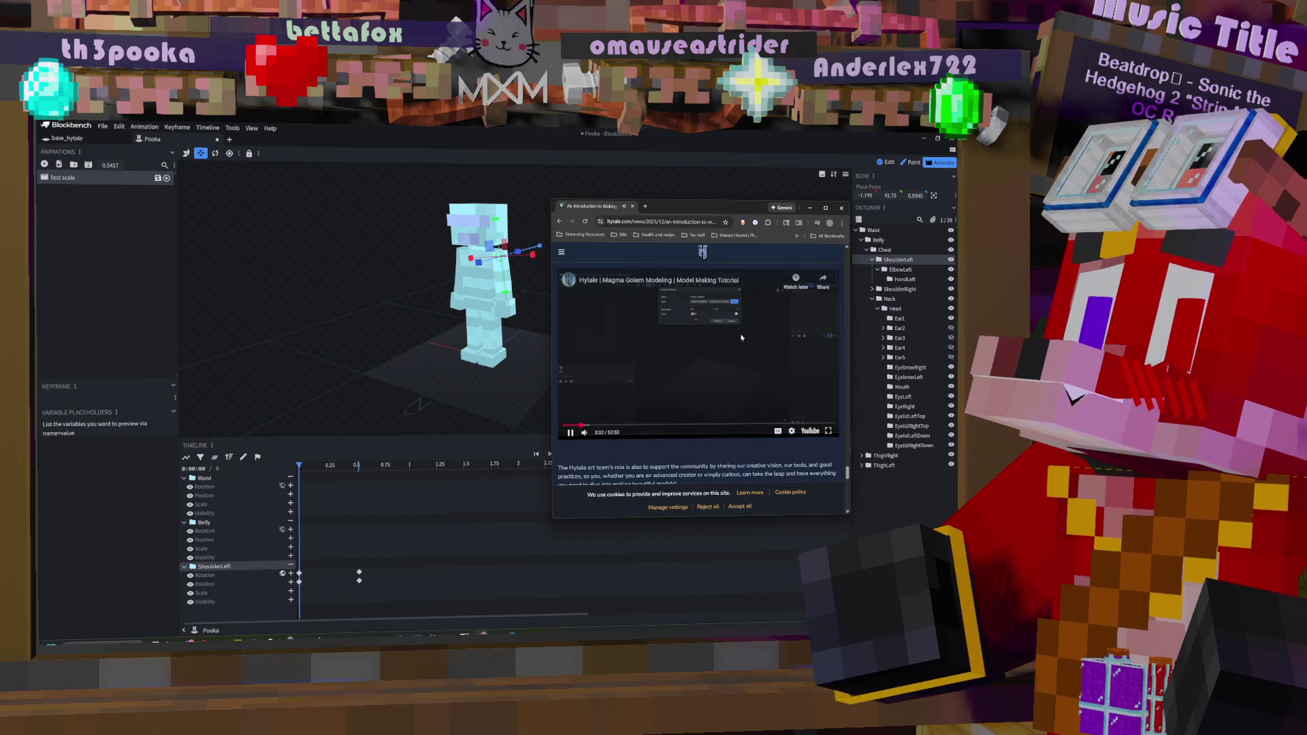
{"action": "left_click_drag", "start_coordinate": [581, 426], "coordinate": [590, 428]}
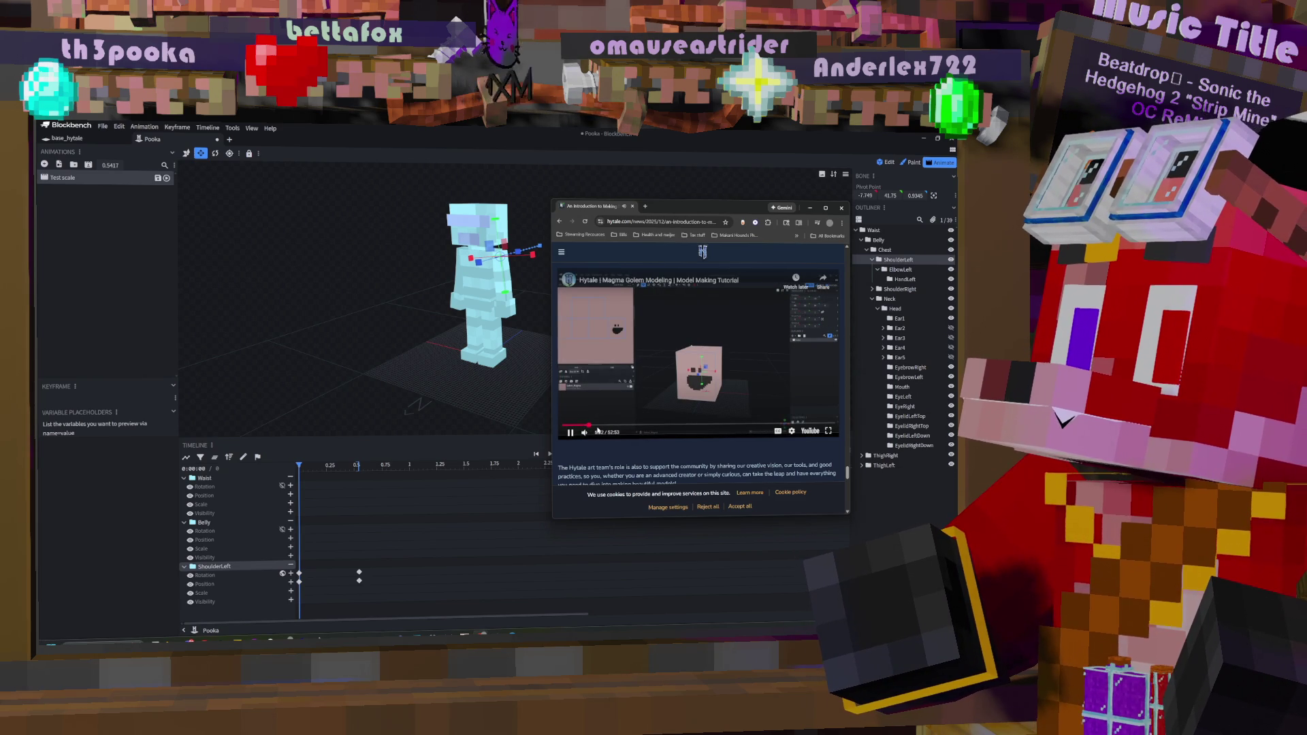
Skim the Magma Golem tutorial toward its texturing part and pause it at 7:07
{"action": "left_click", "coordinate": [597, 428]}
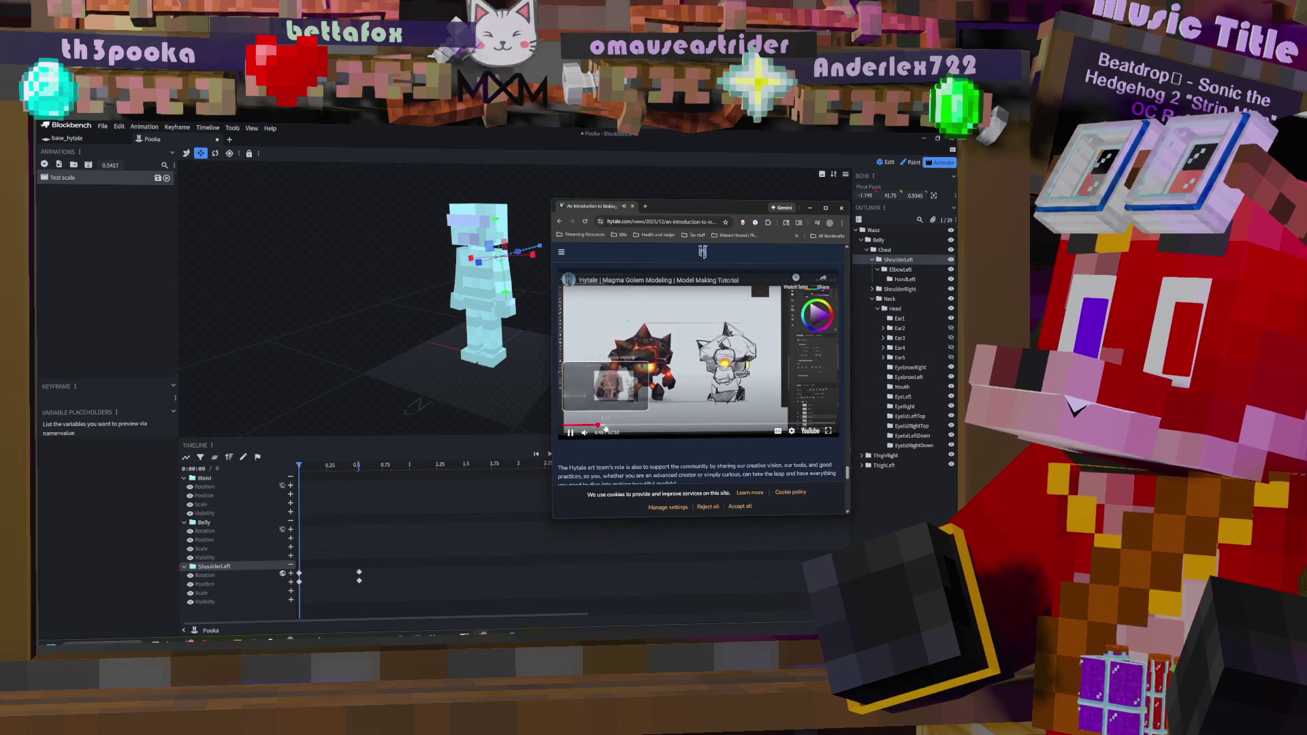
{"action": "left_click", "coordinate": [605, 428]}
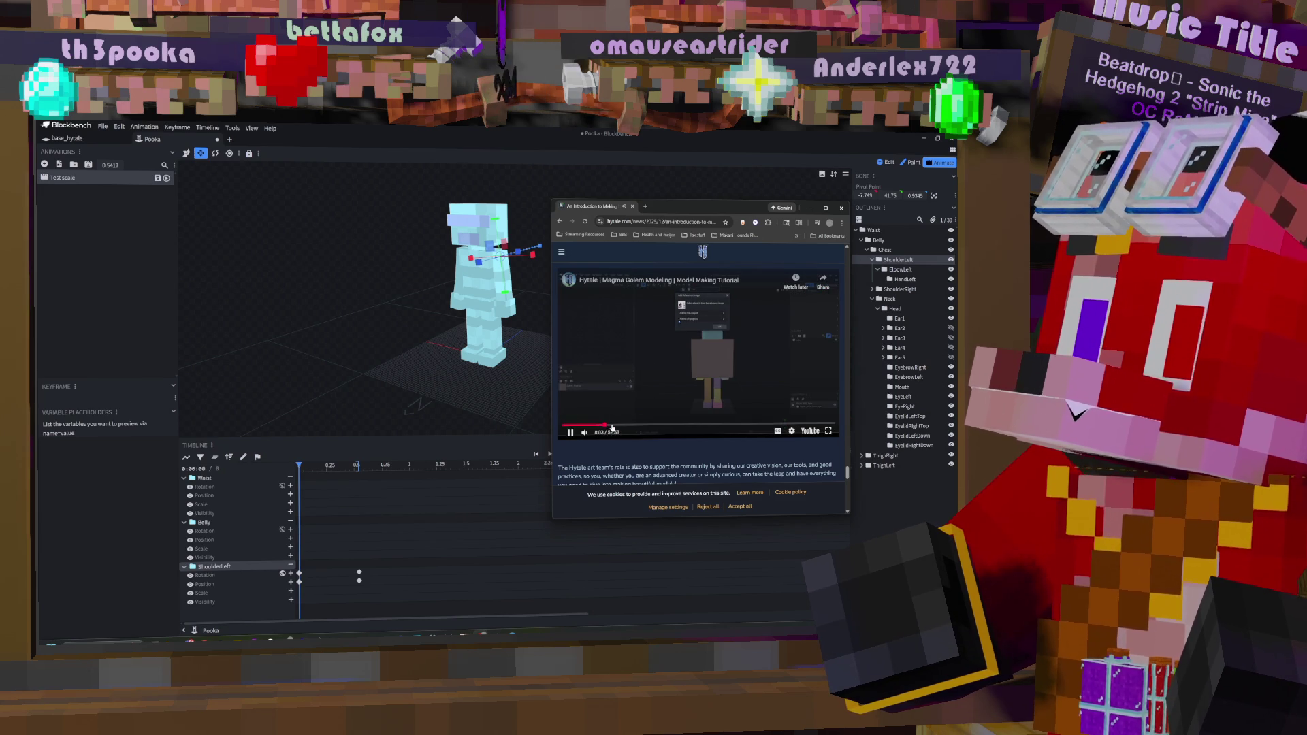
{"action": "left_click", "coordinate": [600, 427]}
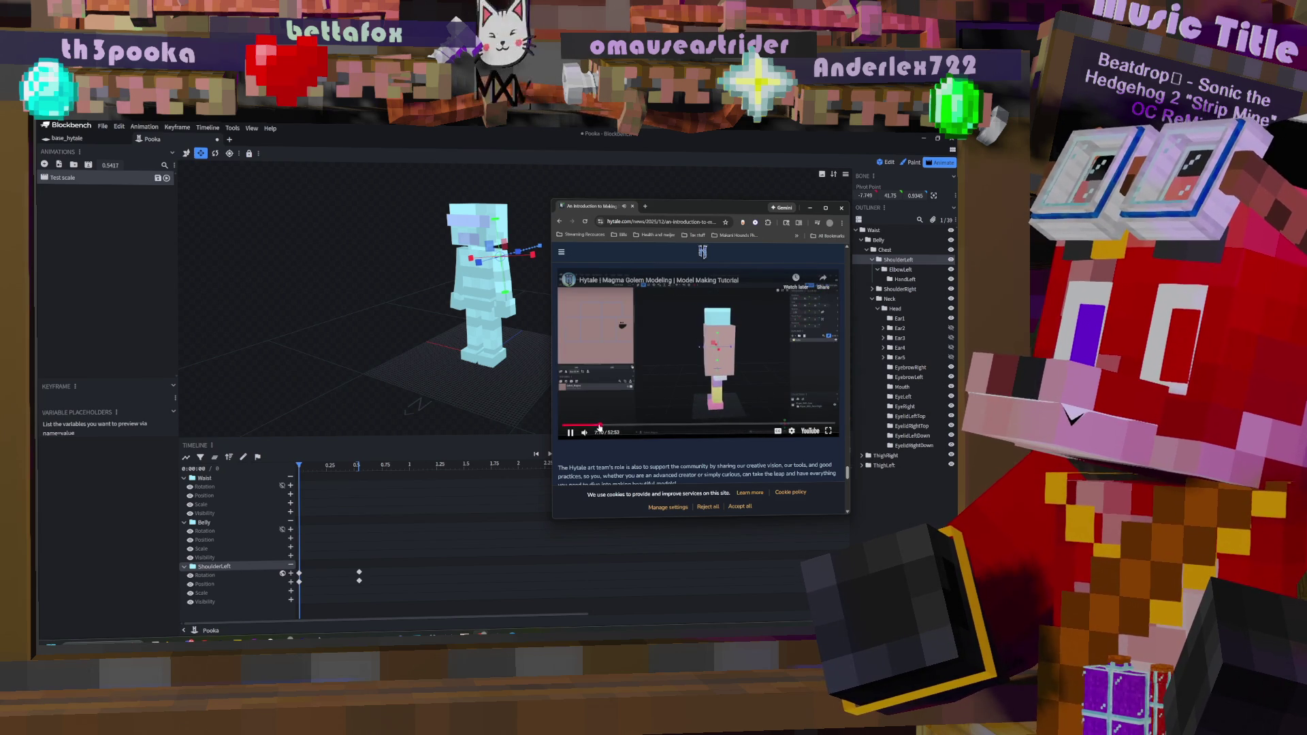
{"action": "left_click", "coordinate": [598, 427]}
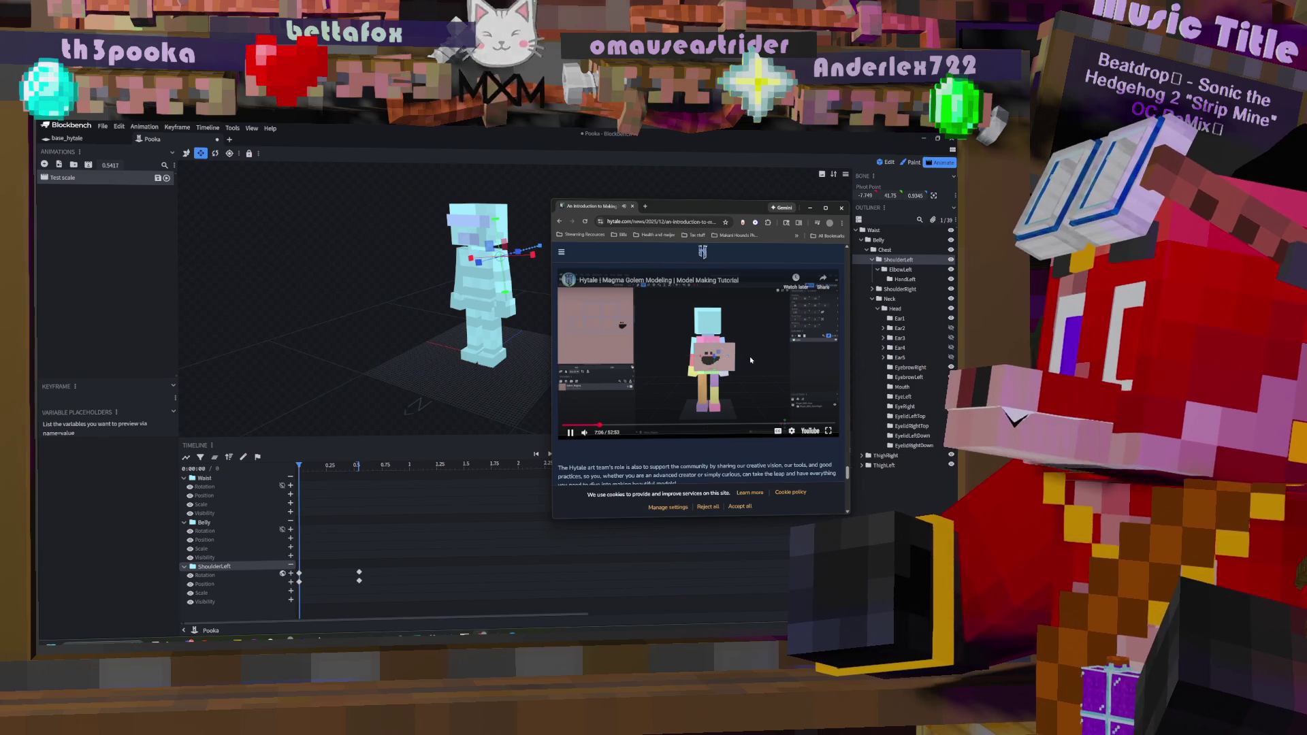
{"action": "left_click", "coordinate": [769, 361]}
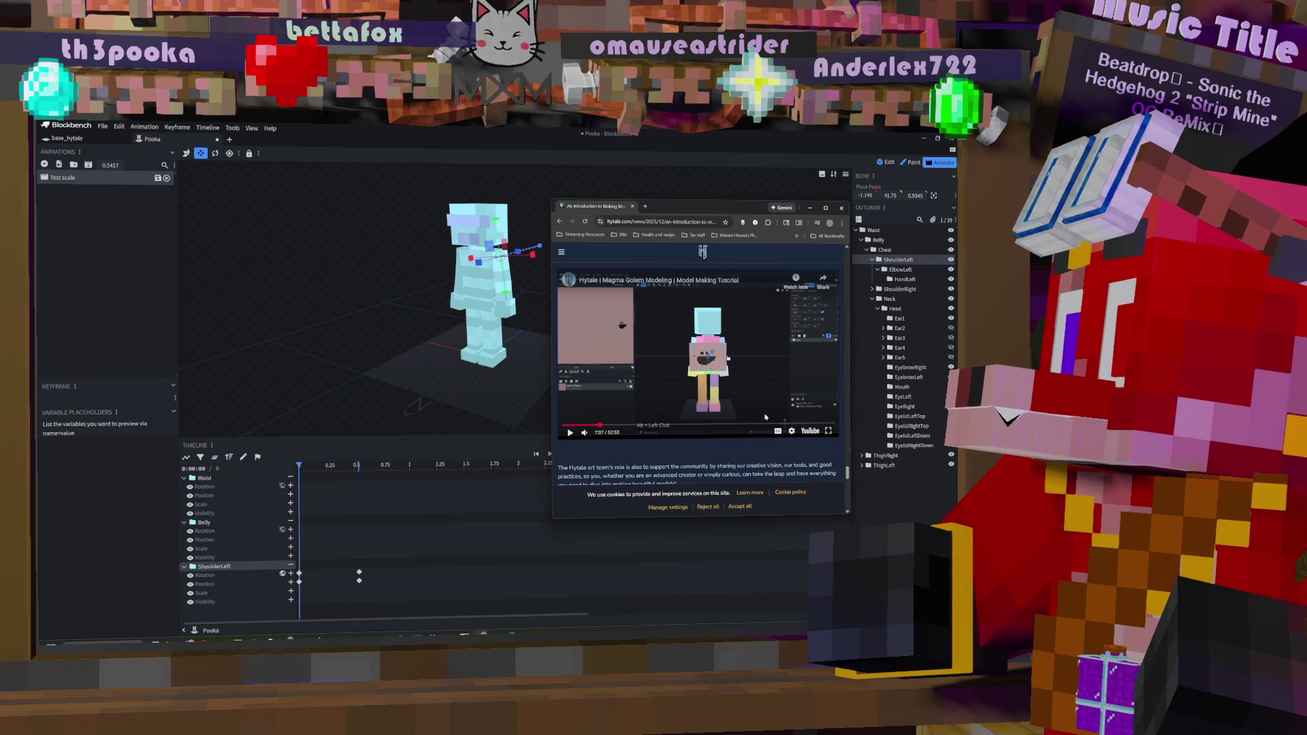
Rewind the tutorial to 6:21 and play it, then return to Blockbench's model editor
{"action": "mouse_move", "coordinate": [608, 431]}
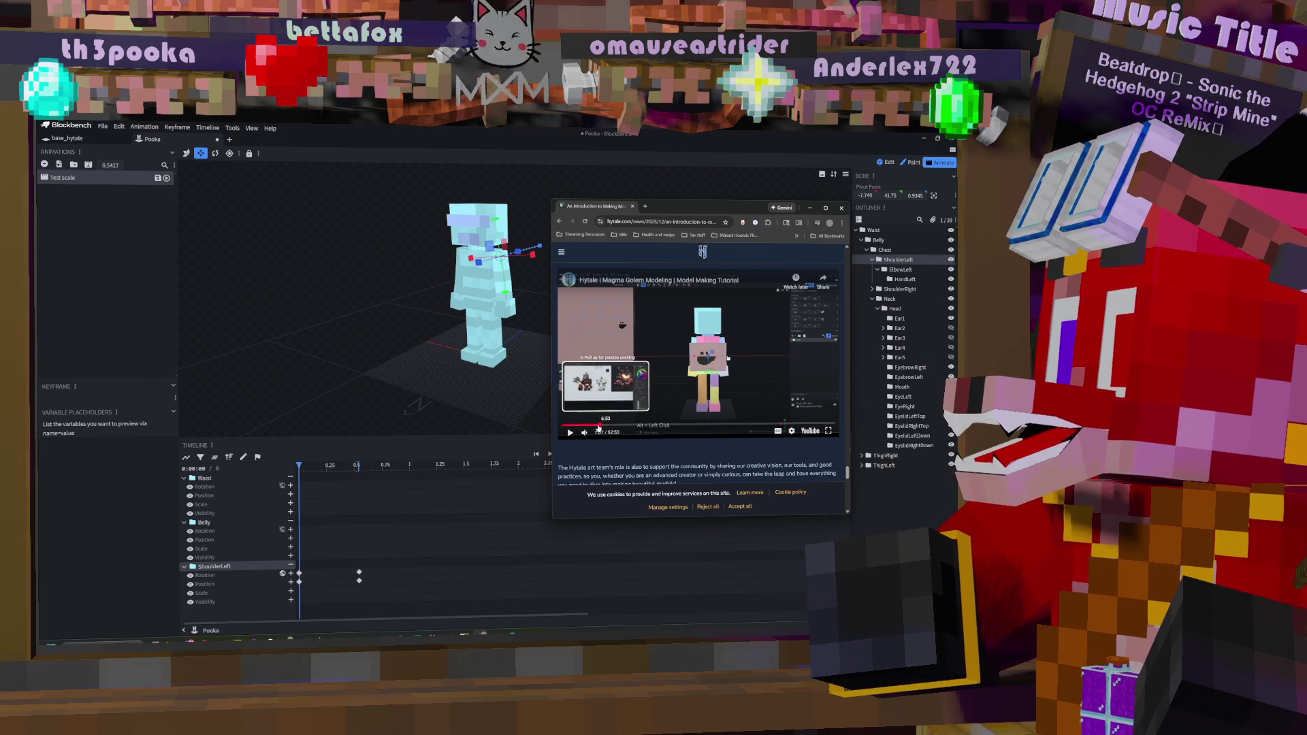
{"action": "left_click", "coordinate": [596, 426]}
{"action": "left_click", "coordinate": [775, 372]}
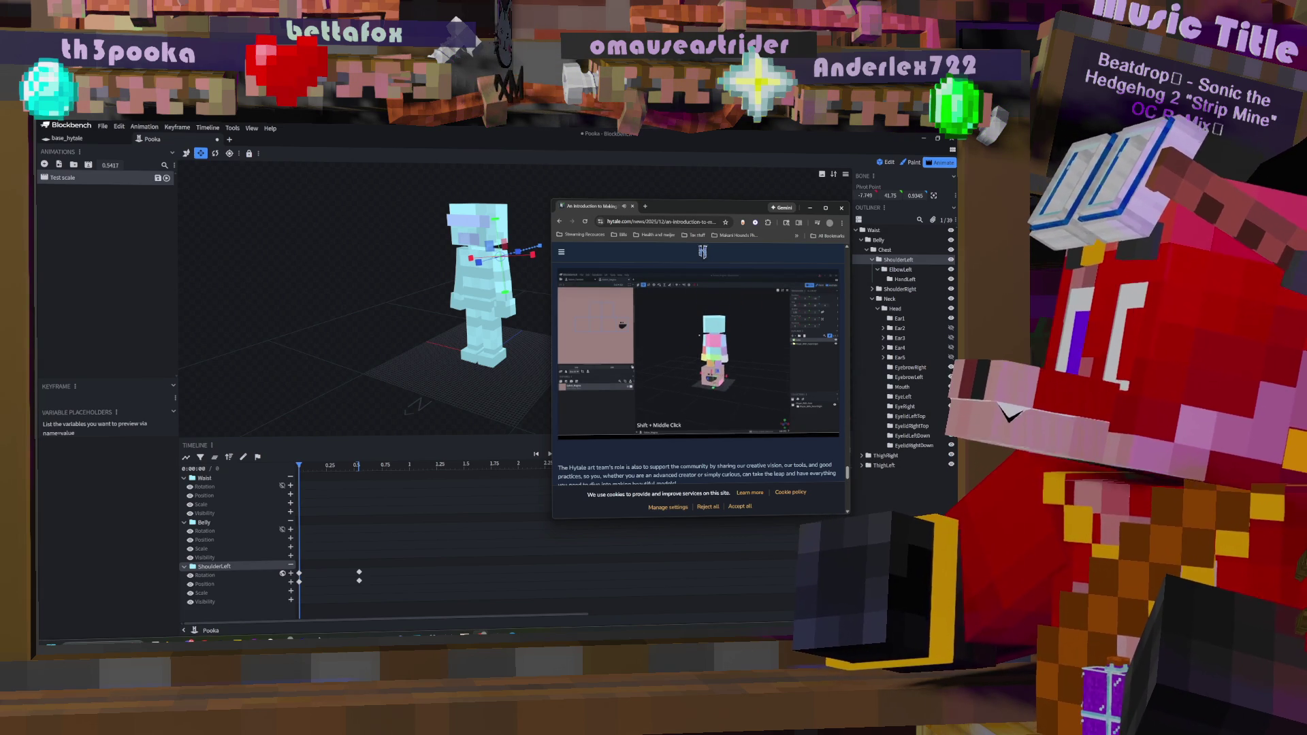
{"action": "mouse_move", "coordinate": [831, 369]}
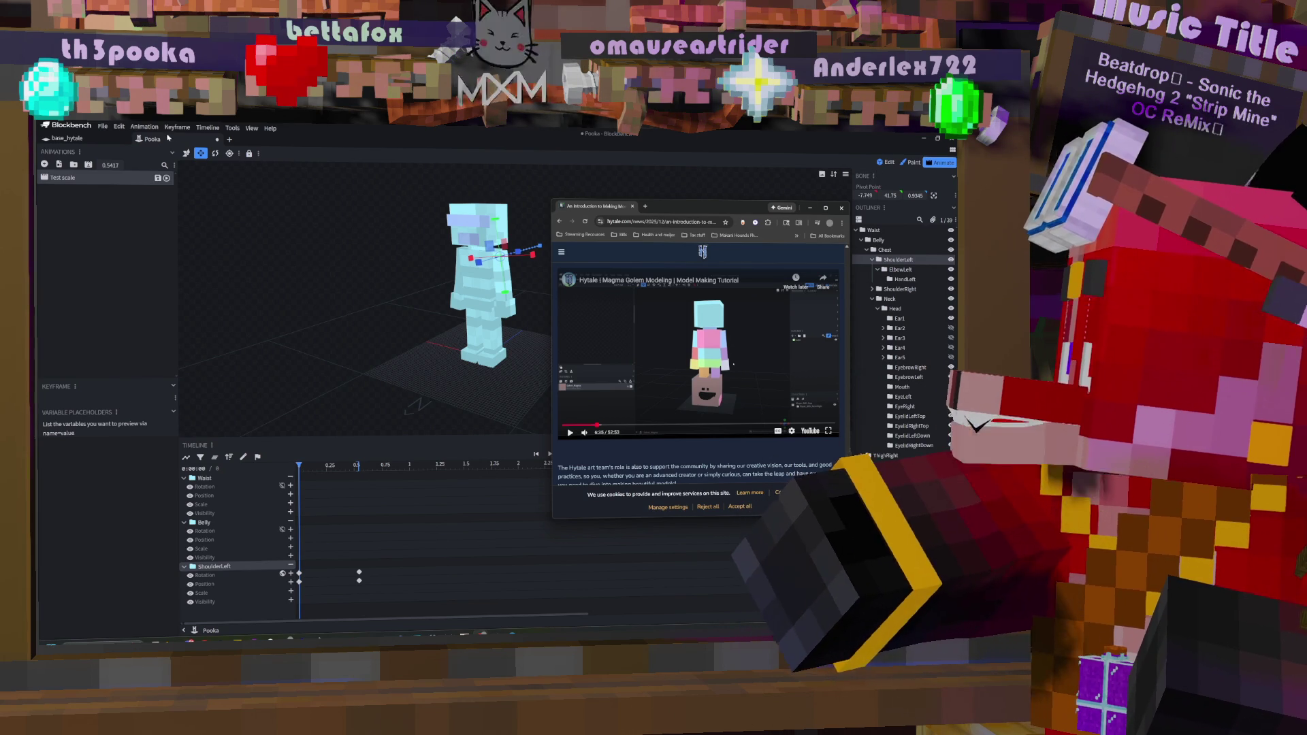
{"action": "left_click", "coordinate": [886, 162]}
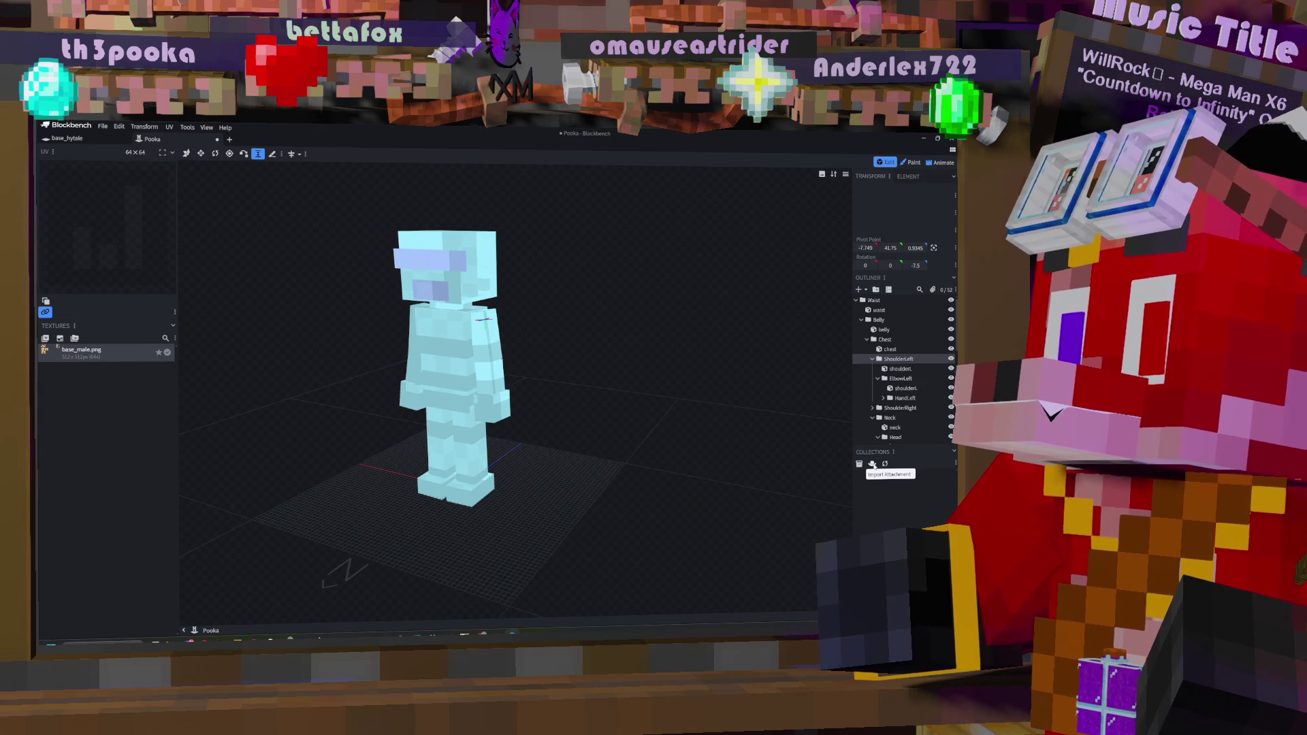
Import the Golem_Firesteel .blockymodel from Downloads > Hytale Model Examples > Golem_Firesteel > Models
{"action": "left_click", "coordinate": [873, 465]}
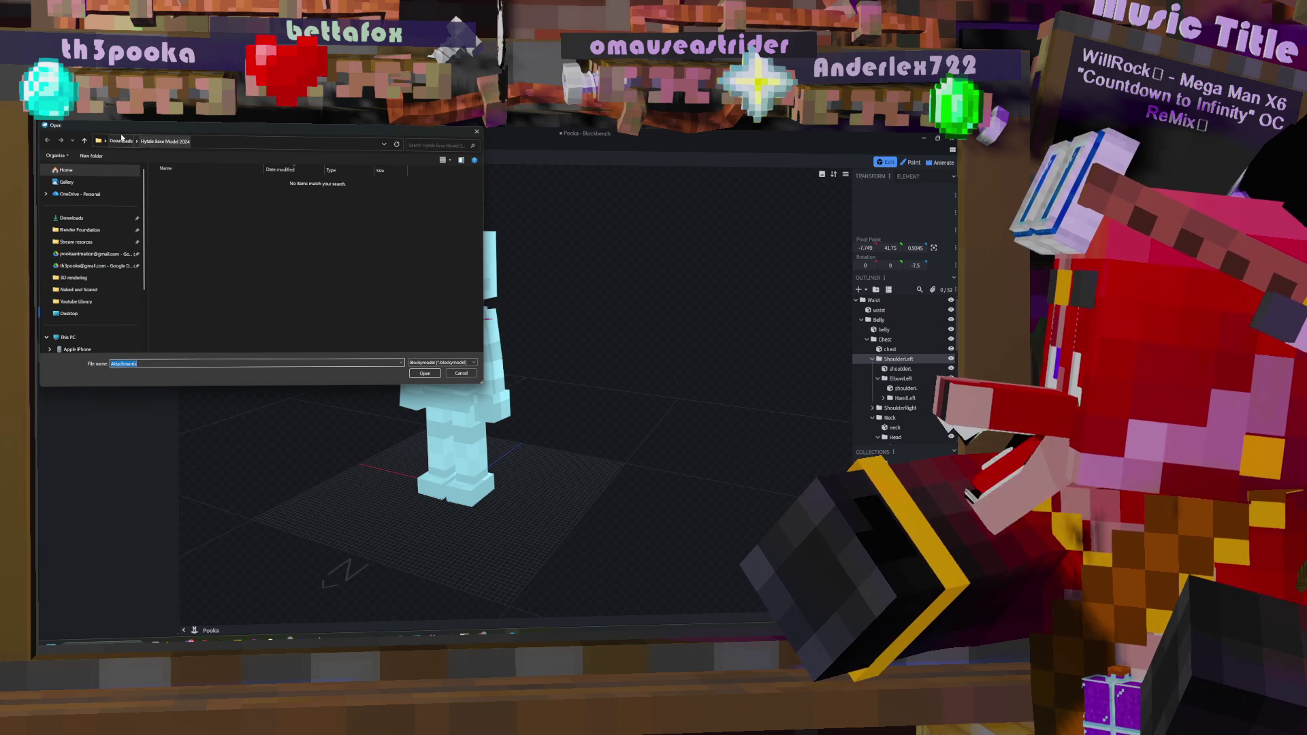
{"action": "left_click", "coordinate": [121, 140]}
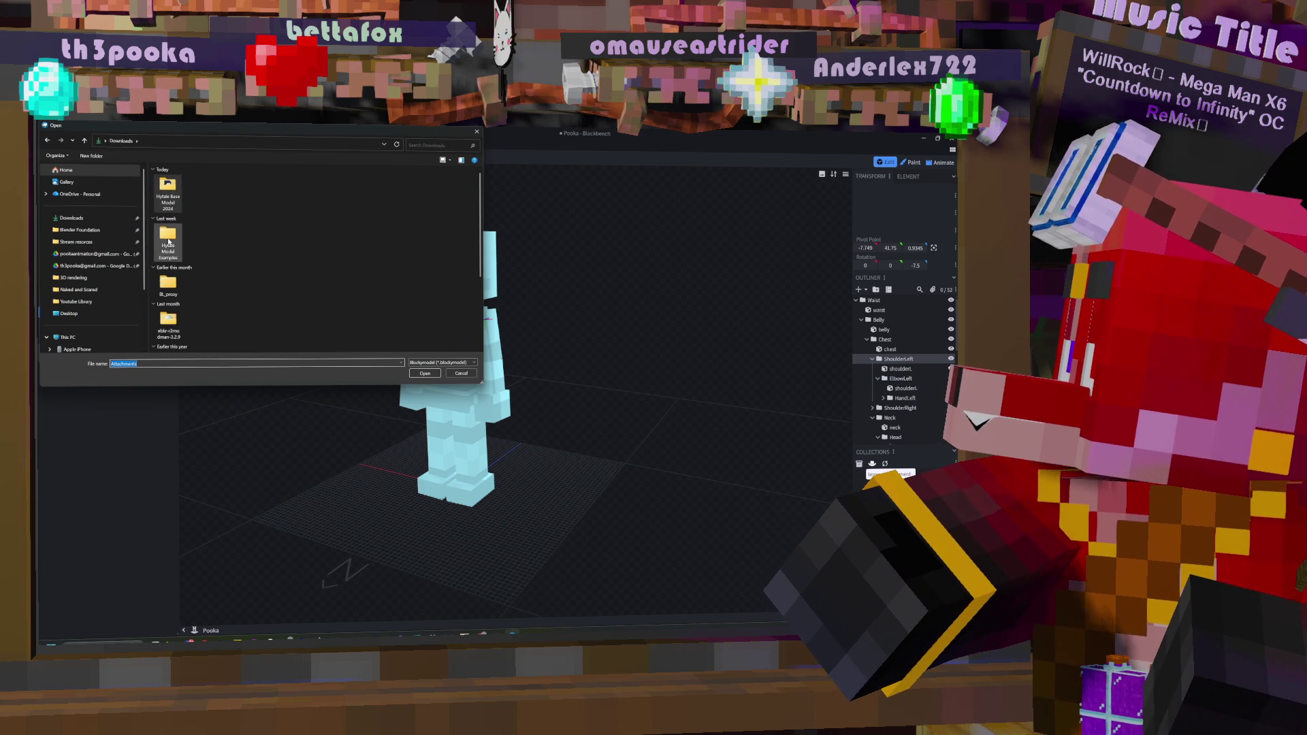
{"action": "double_click", "coordinate": [168, 238]}
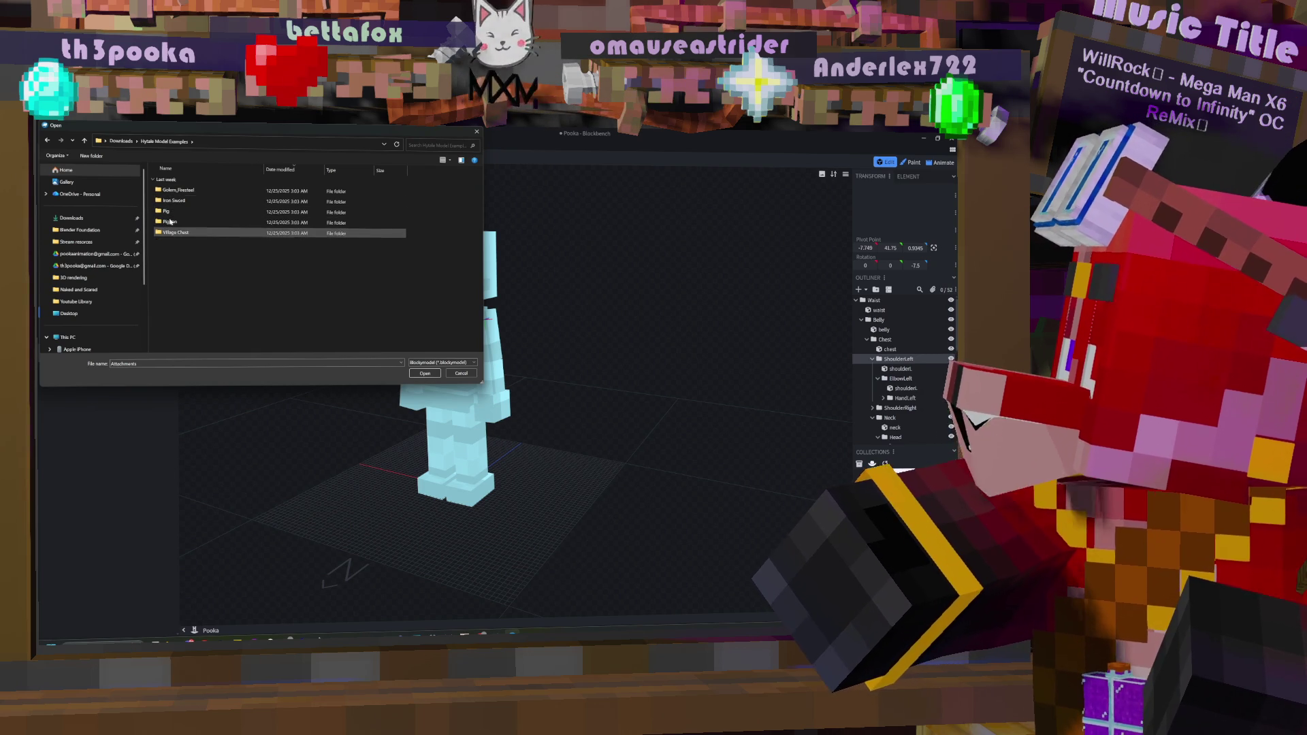
{"action": "double_click", "coordinate": [171, 191]}
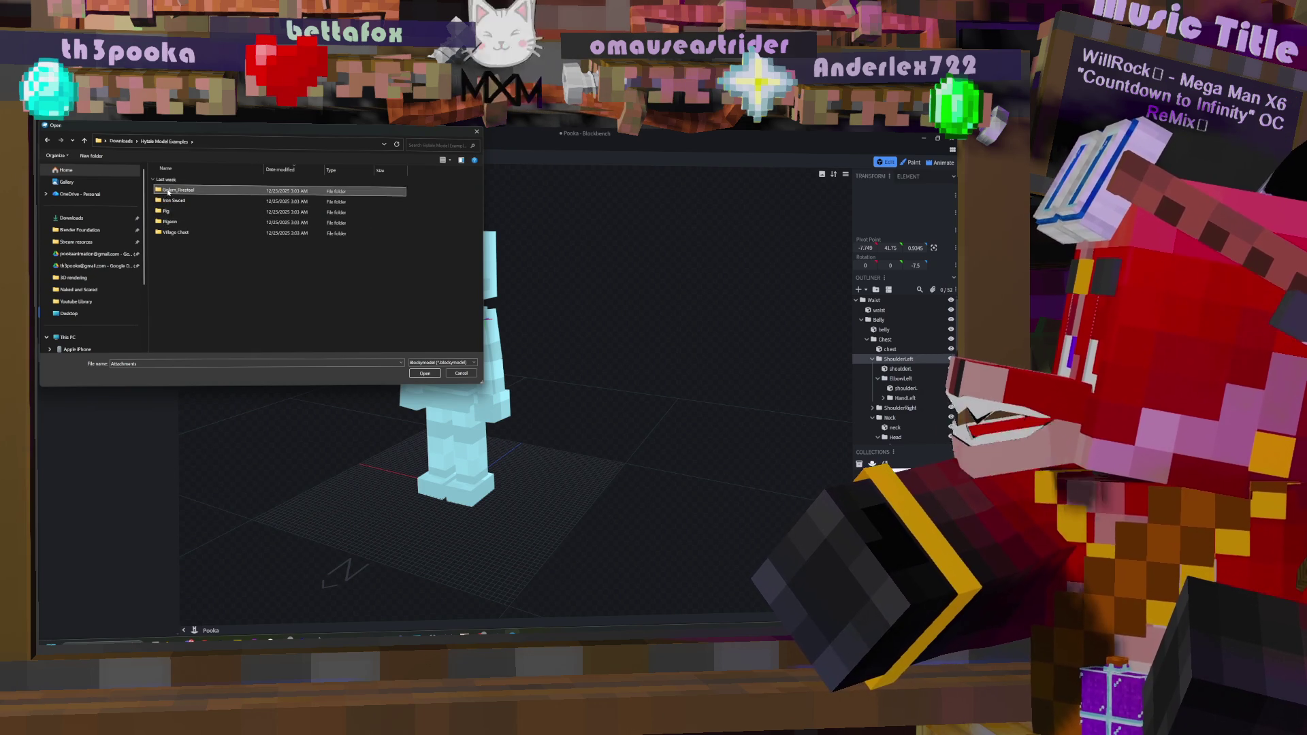
{"action": "double_click", "coordinate": [187, 200]}
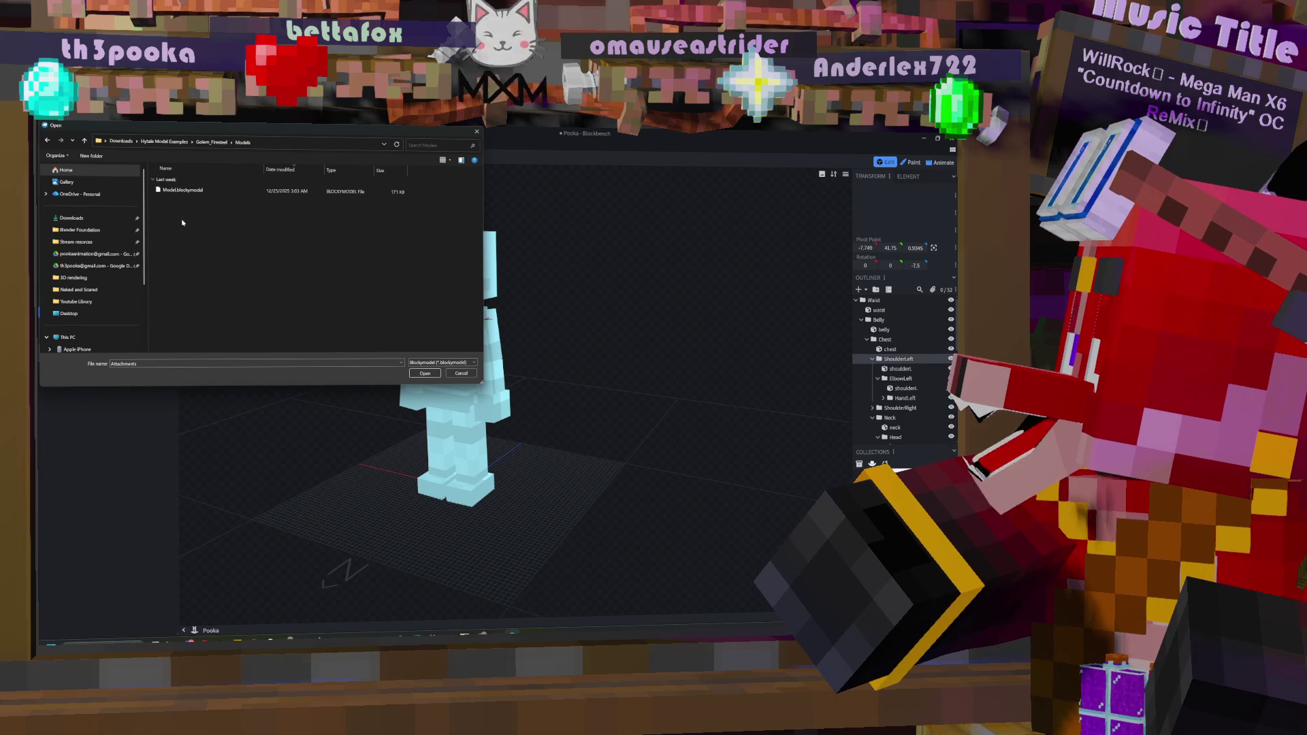
{"action": "double_click", "coordinate": [184, 191]}
{"action": "scroll", "coordinate": [540, 349], "scroll_direction": "down", "scroll_amount": 10}
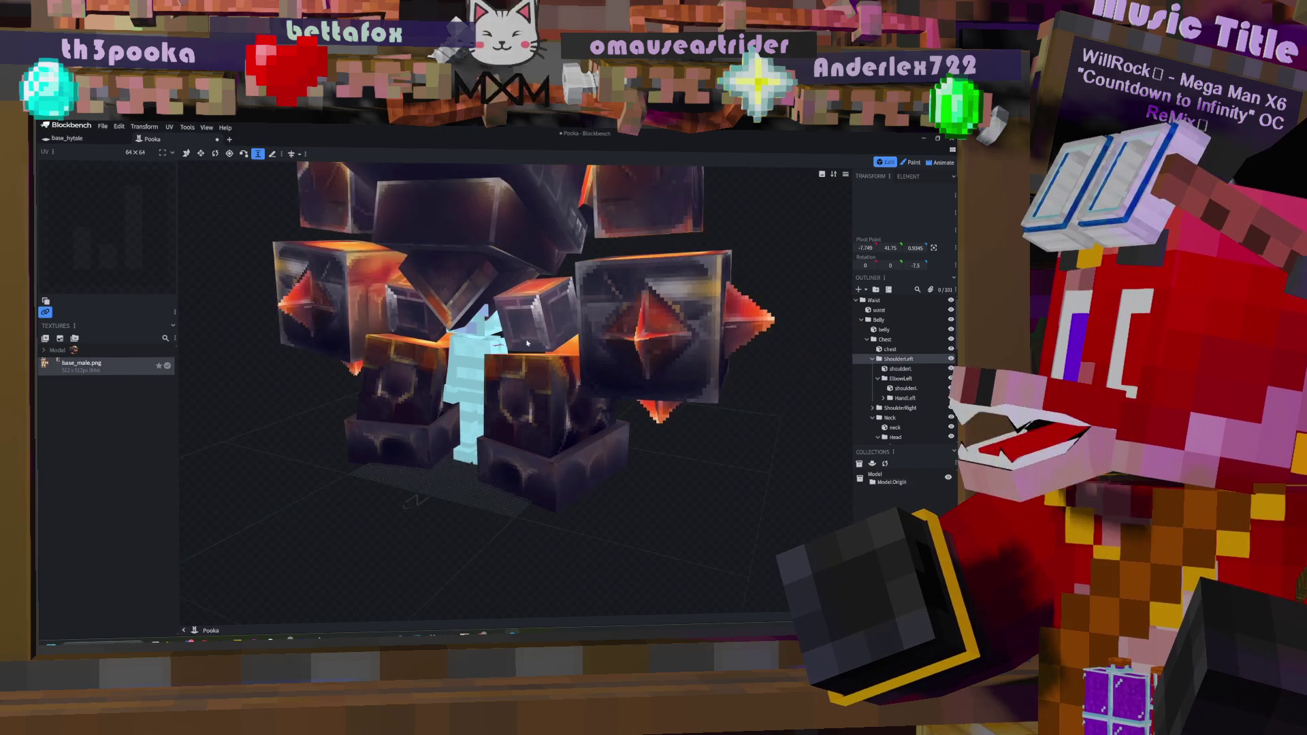
Orbit to face the golem from the front, check the Transform menu, and start Import Attachment
{"action": "mouse_move", "coordinate": [528, 358]}
{"action": "left_mouse_down"}
{"action": "mouse_move", "coordinate": [496, 331]}
{"action": "mouse_move", "coordinate": [379, 313]}
{"action": "mouse_move", "coordinate": [444, 328]}
{"action": "left_mouse_up"}
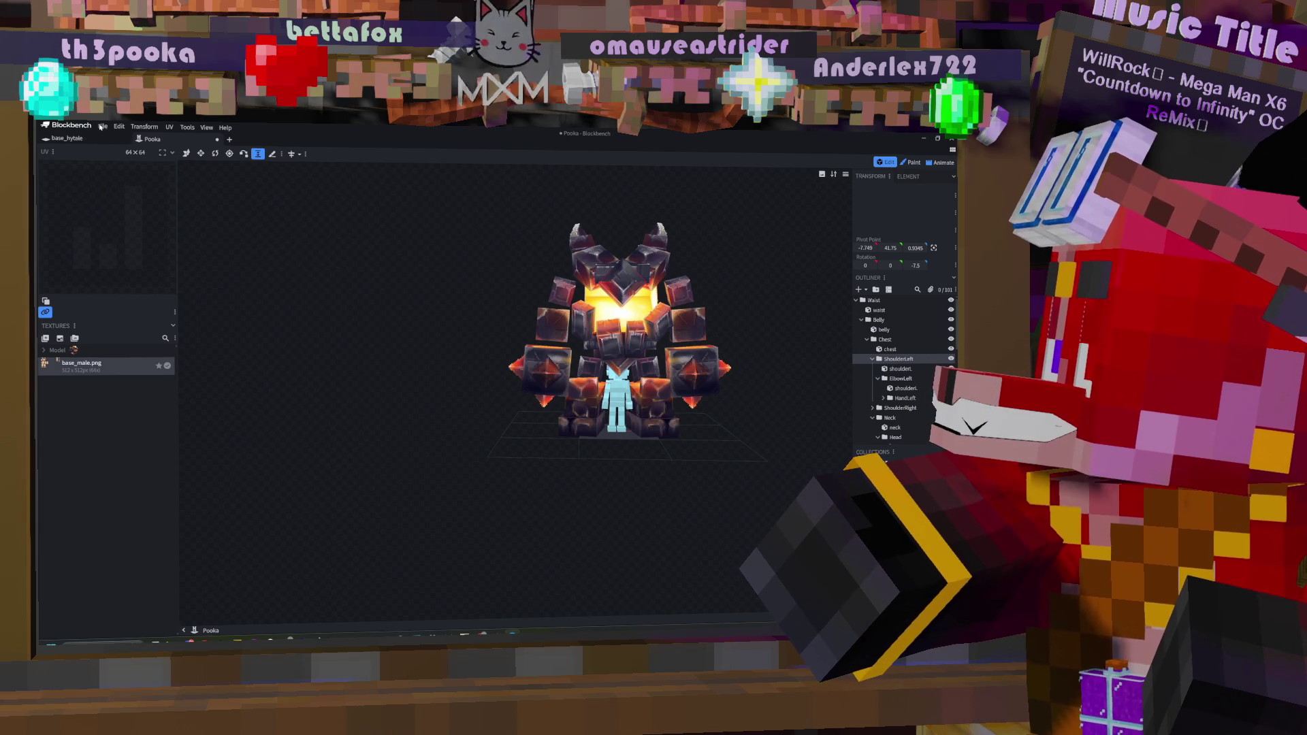
{"action": "left_click", "coordinate": [102, 127]}
{"action": "left_click", "coordinate": [142, 126]}
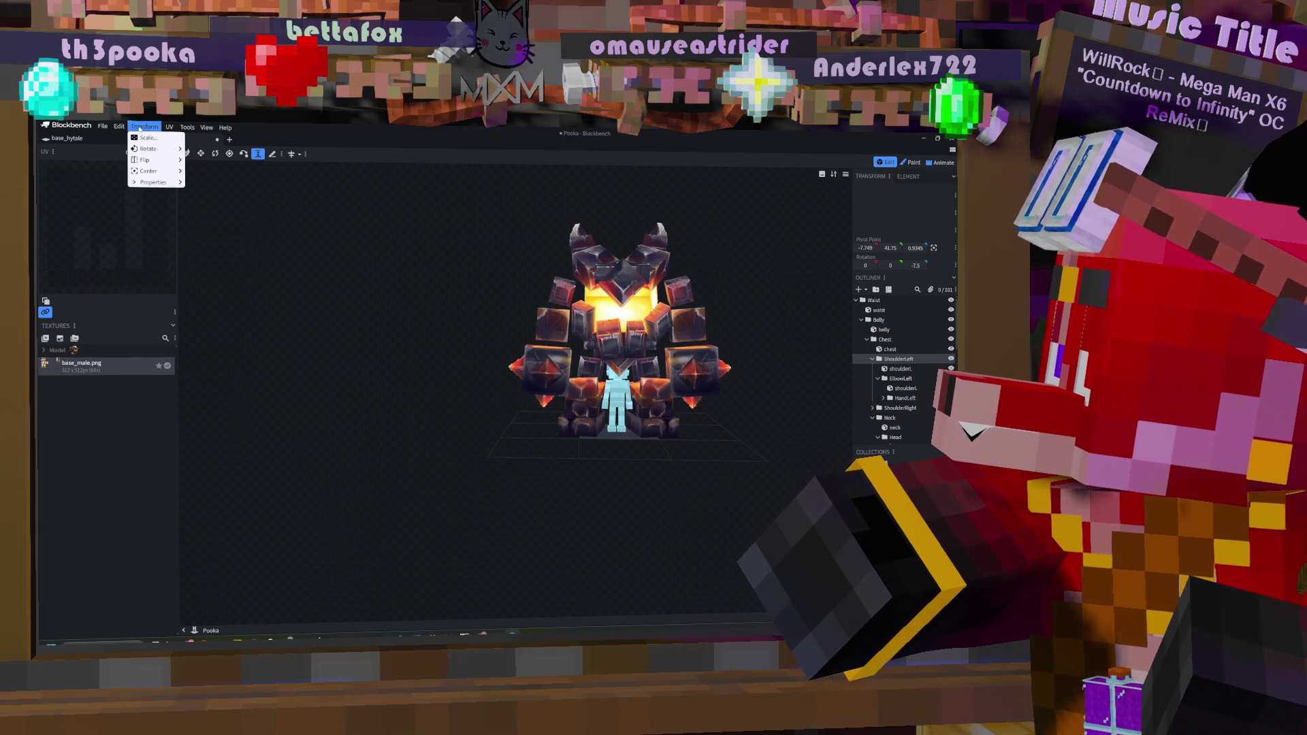
{"action": "left_click", "coordinate": [138, 128]}
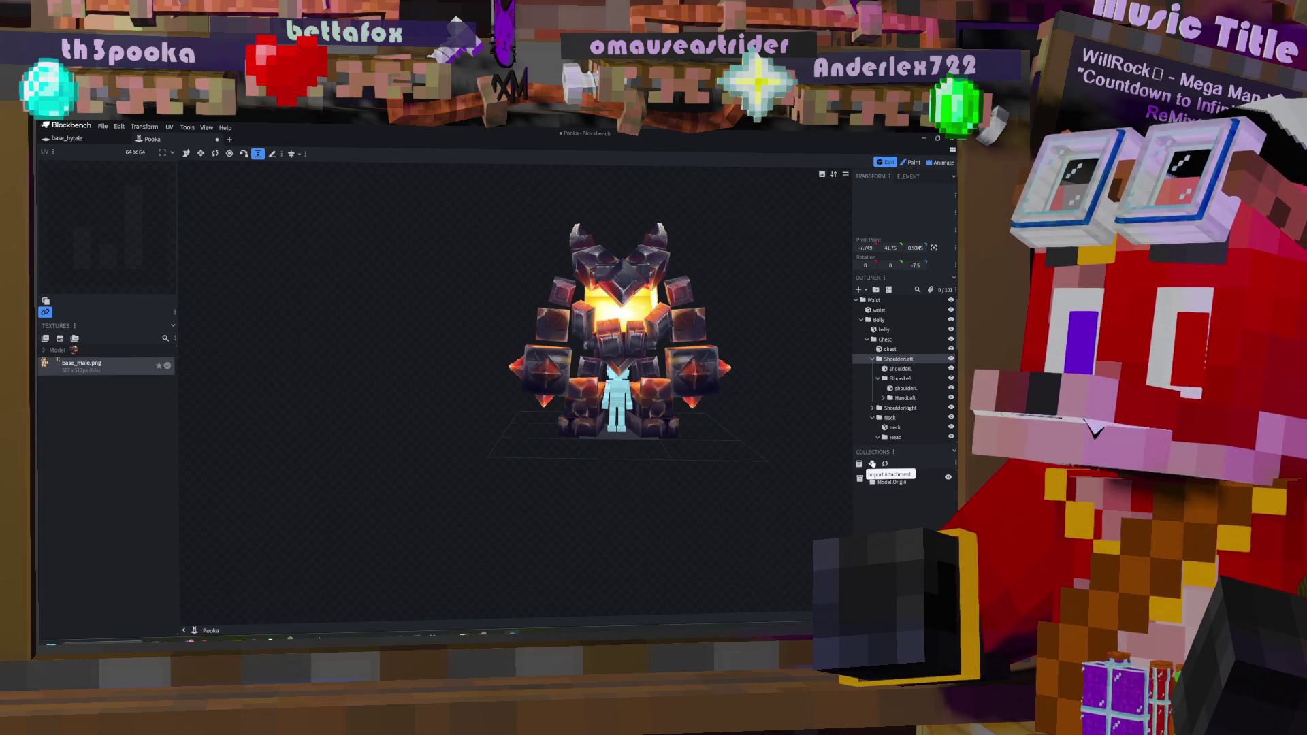
{"action": "left_click", "coordinate": [872, 464]}
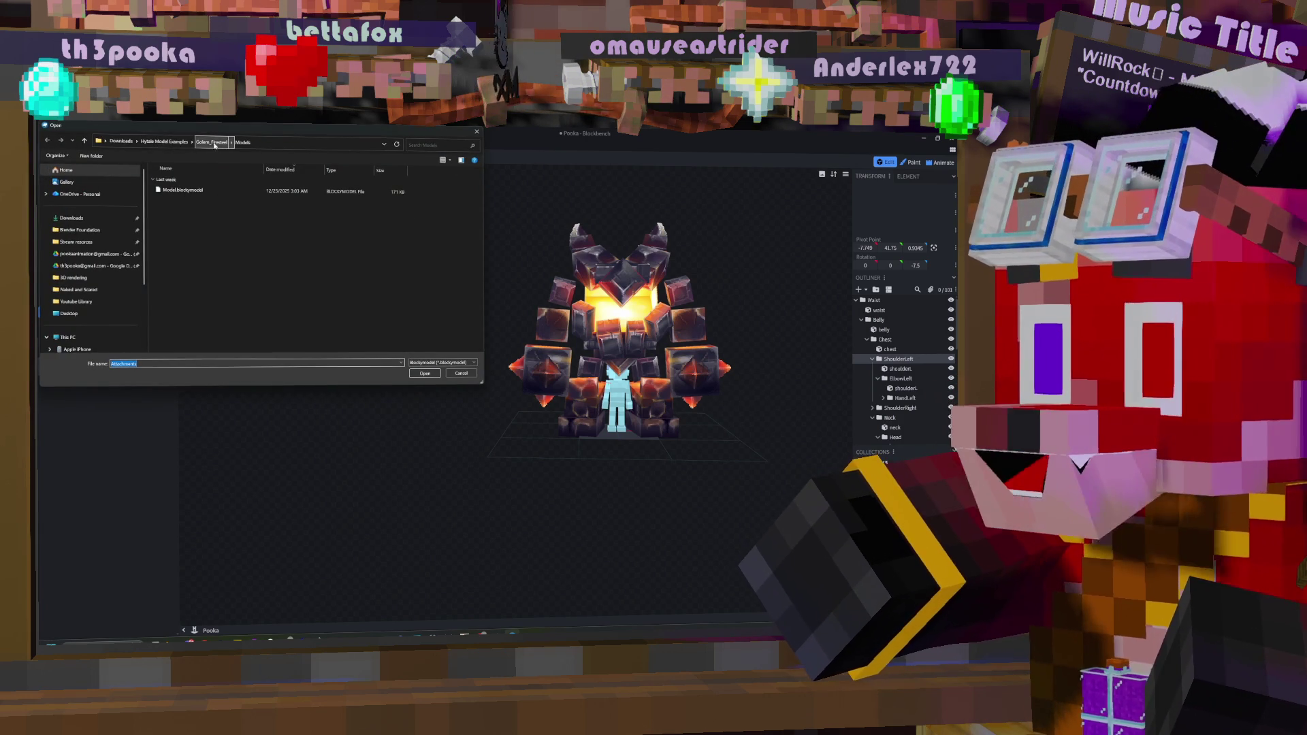
Navigate the picker up to Downloads, peek into Hytale Base Model 2024, and come back
{"action": "left_click", "coordinate": [213, 142]}
{"action": "left_click", "coordinate": [127, 142]}
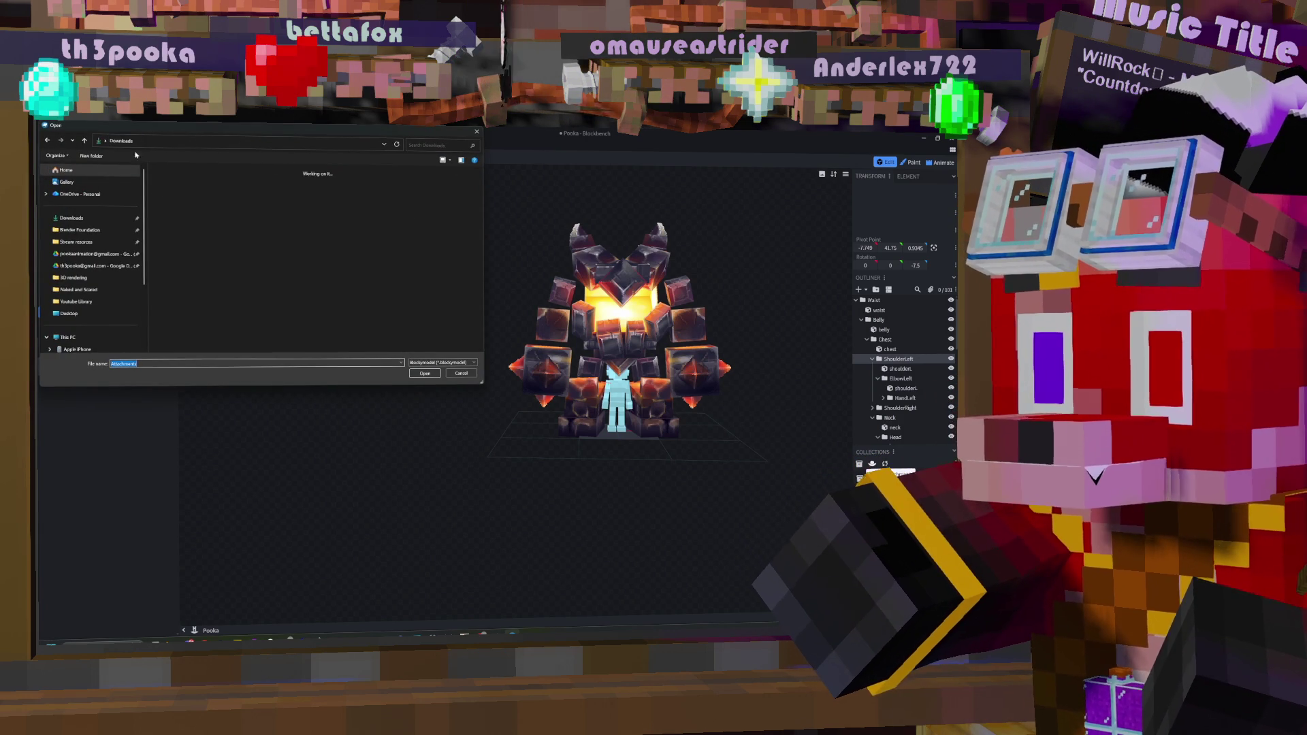
{"action": "double_click", "coordinate": [169, 189]}
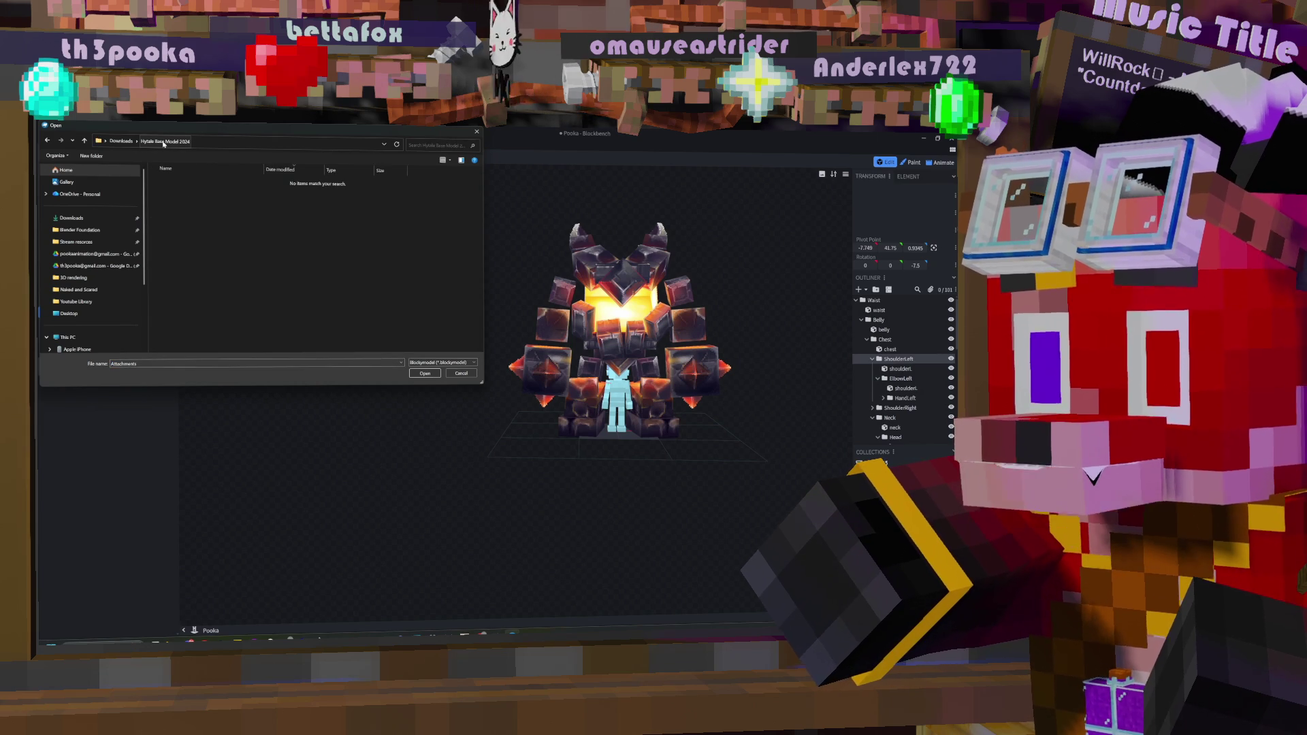
{"action": "left_click", "coordinate": [122, 141]}
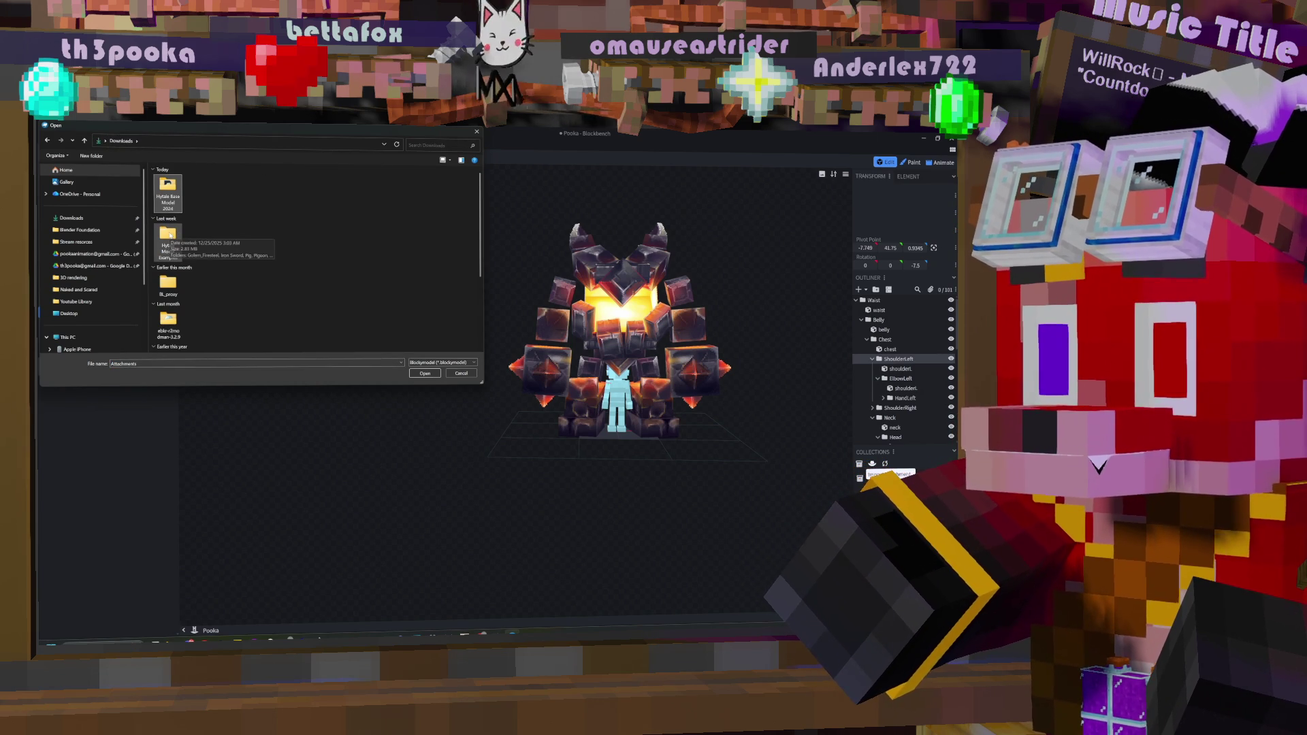
{"action": "scroll", "coordinate": [174, 296], "scroll_direction": "down", "scroll_amount": 10}
{"action": "scroll", "coordinate": [174, 296], "scroll_direction": "up", "scroll_amount": 10}
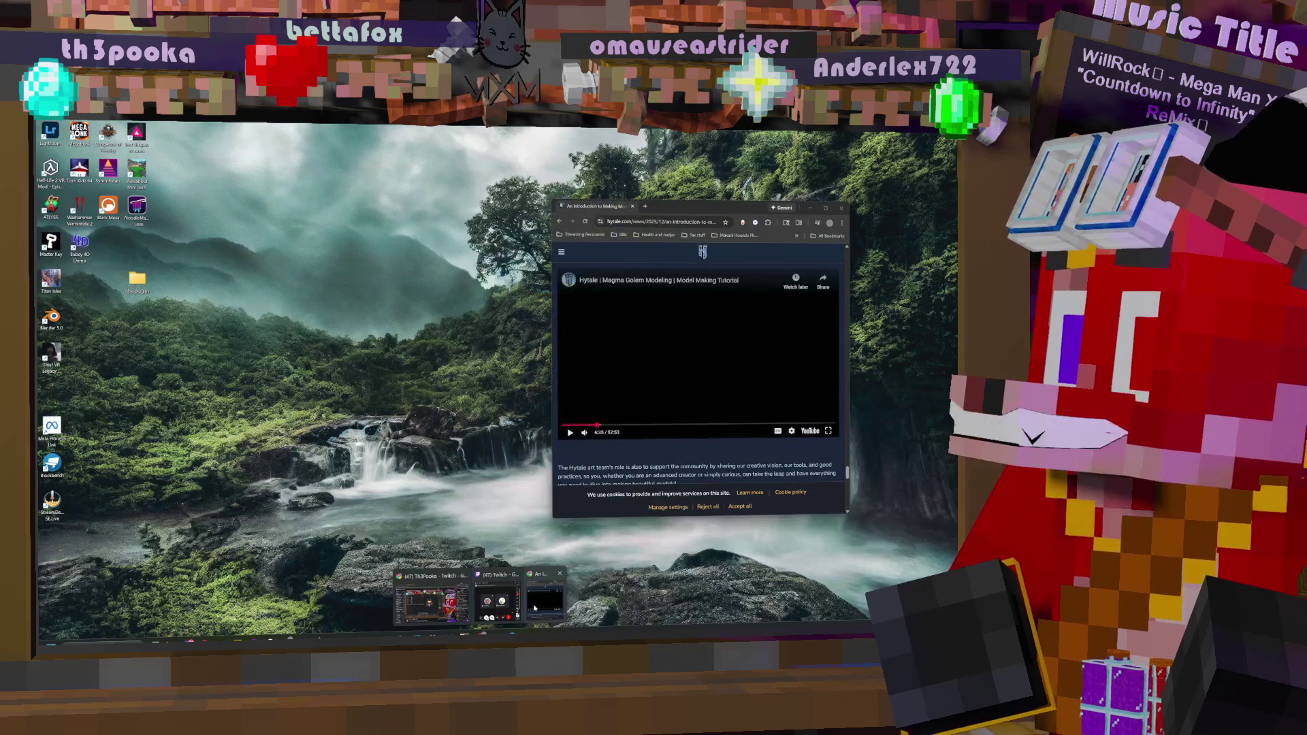
{"action": "left_click", "coordinate": [535, 608]}
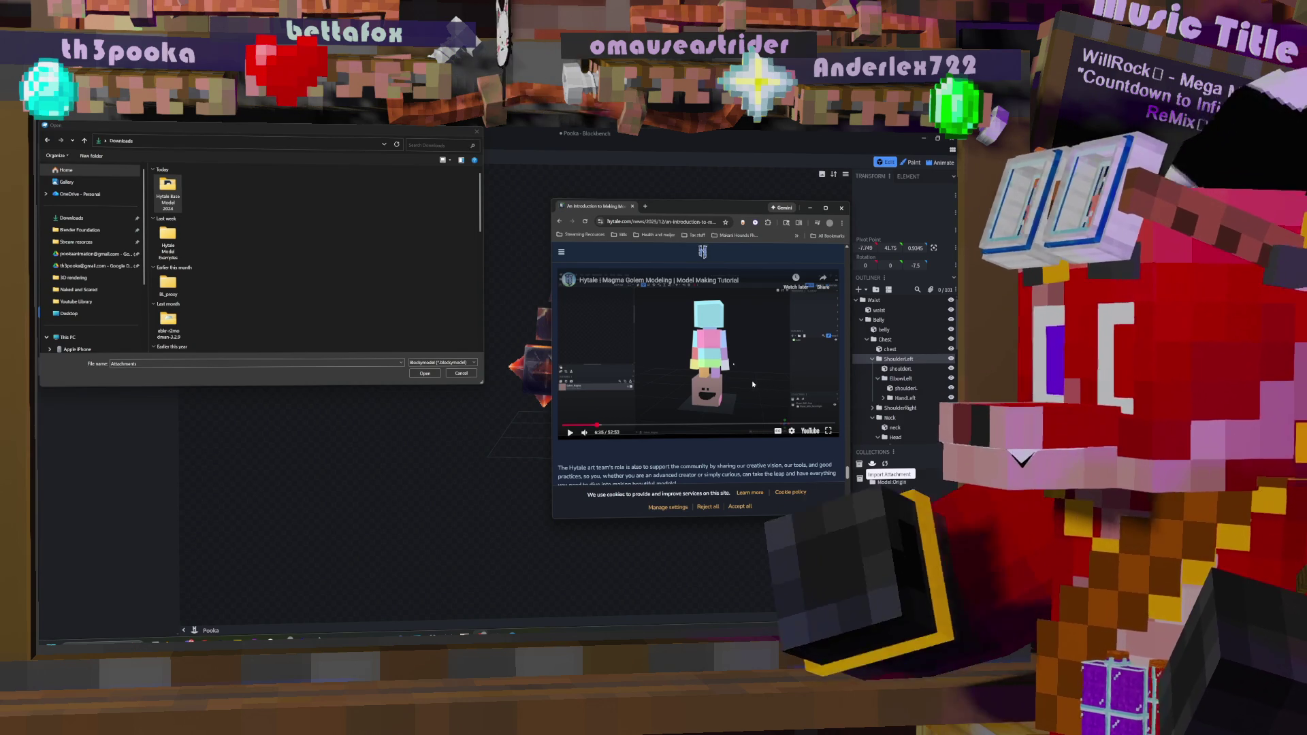
{"action": "key", "text": "alt+Tab"}
{"action": "left_click", "coordinate": [615, 401]}
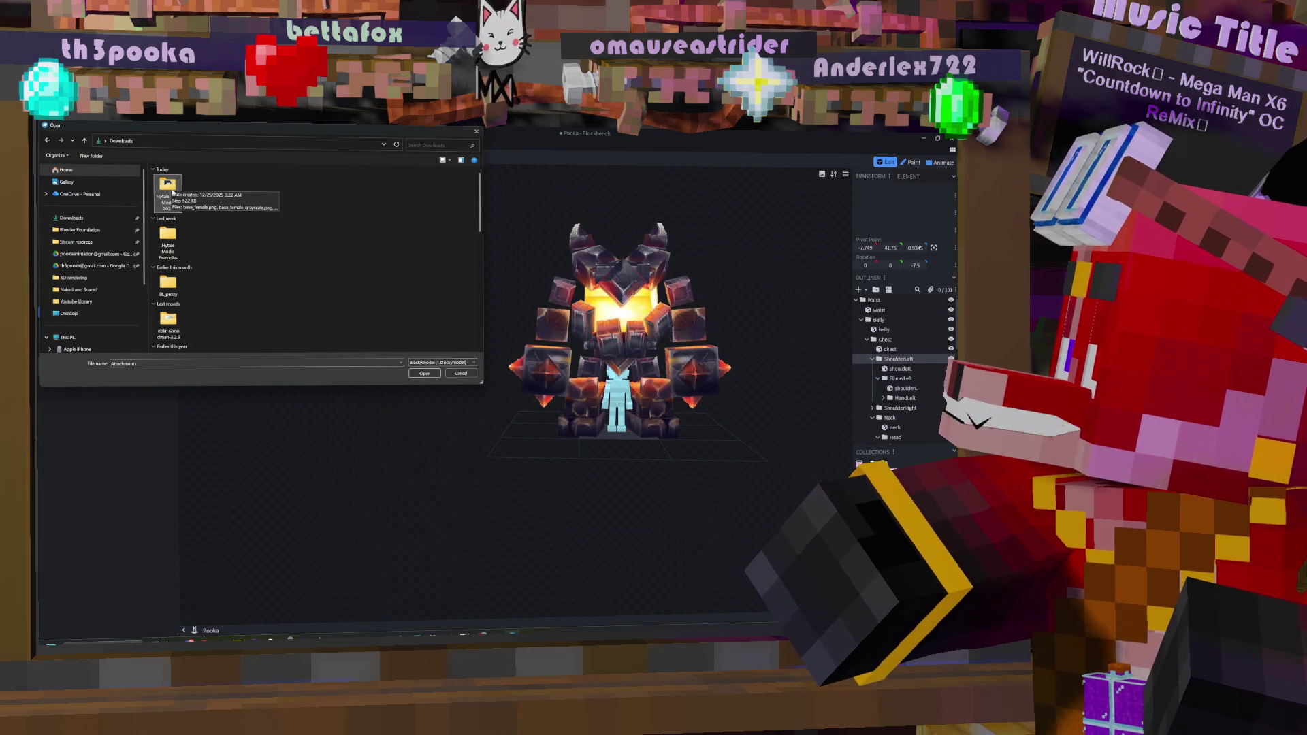
Close the attachment picker without importing, select the Pooka's Waist group, and choose the Resize tool
{"action": "double_click", "coordinate": [170, 239]}
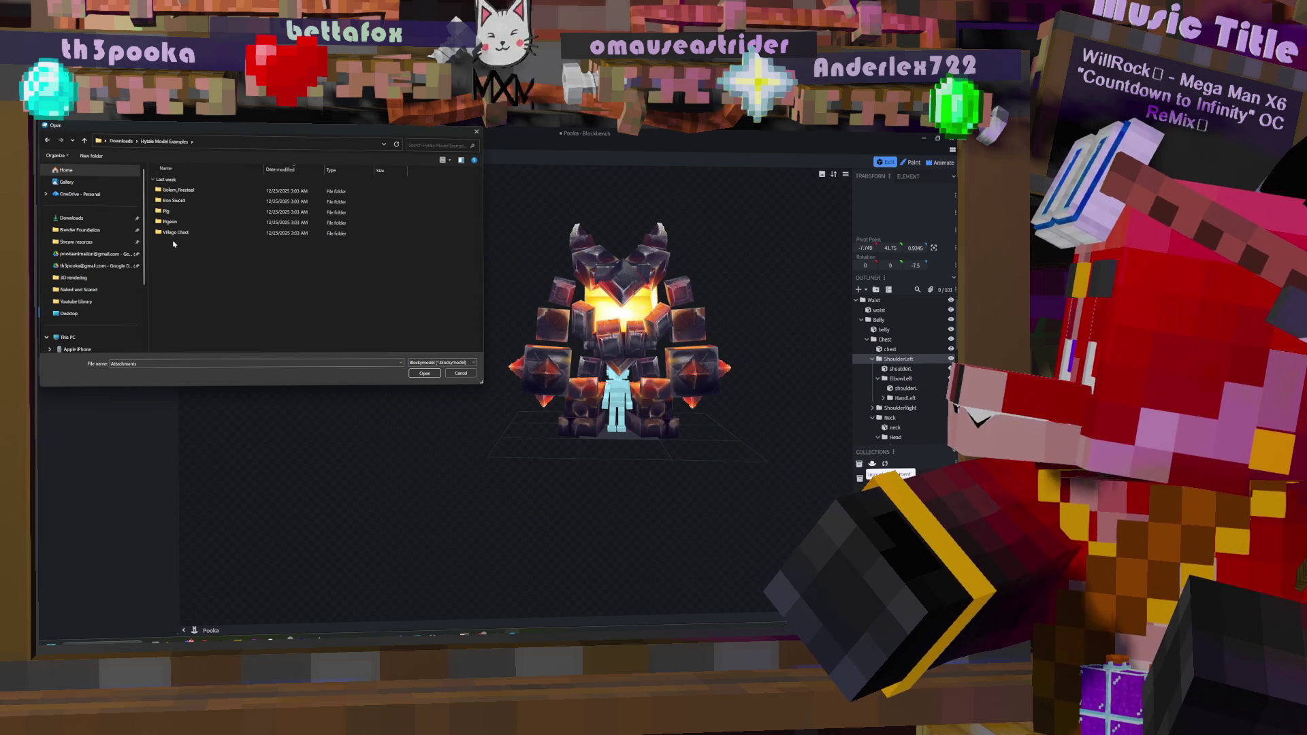
{"action": "left_click", "coordinate": [121, 141]}
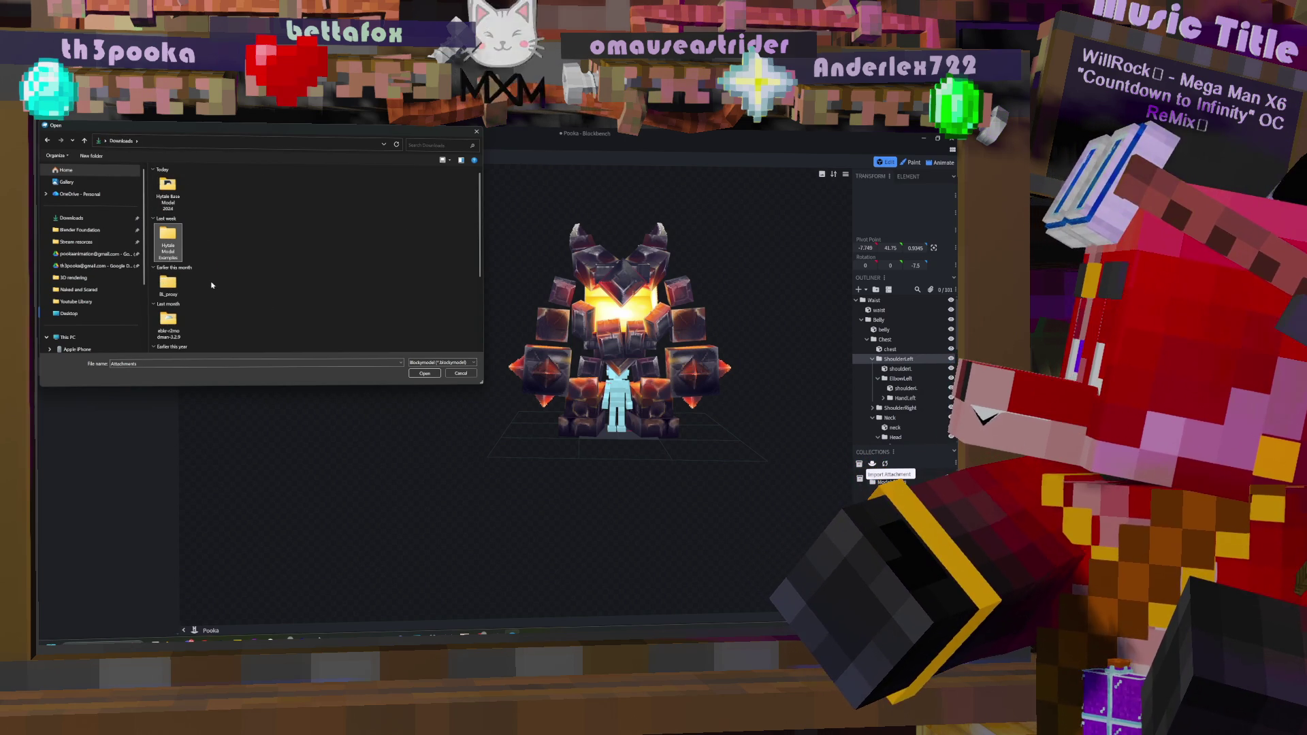
{"action": "left_click", "coordinate": [477, 132]}
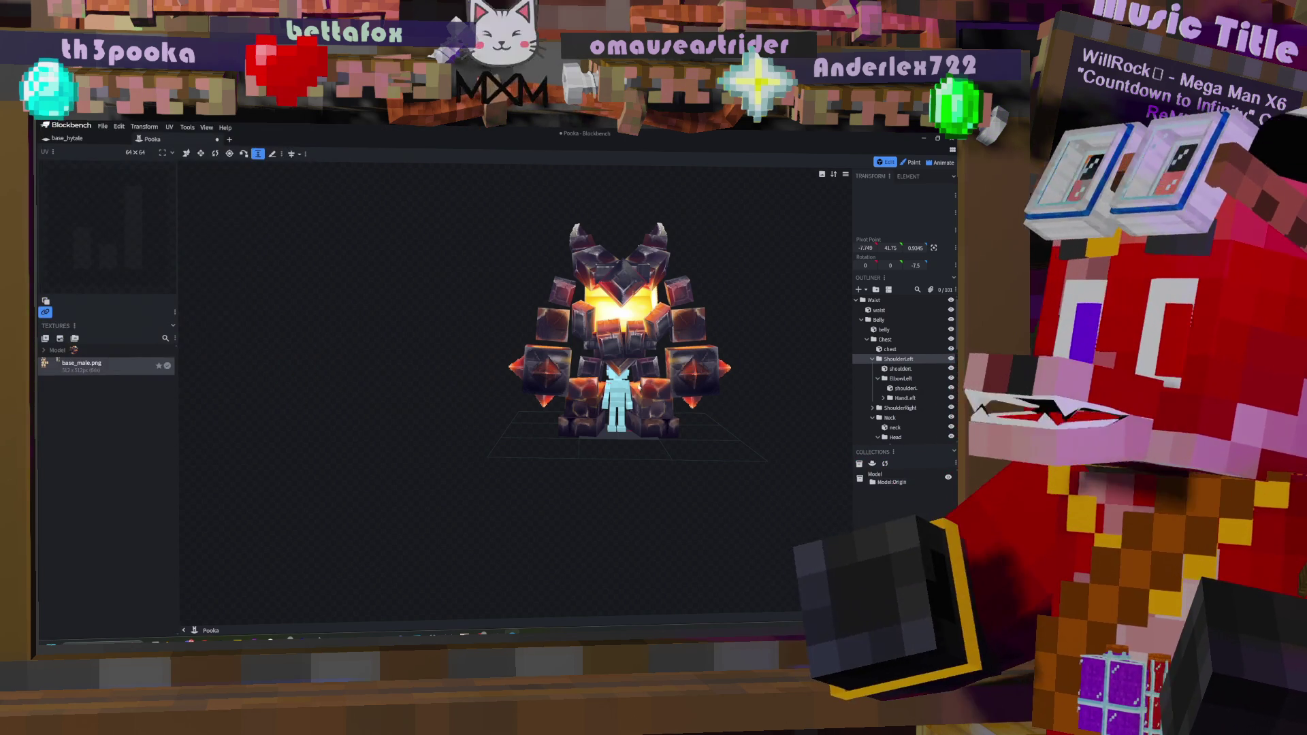
{"action": "left_click", "coordinate": [885, 304]}
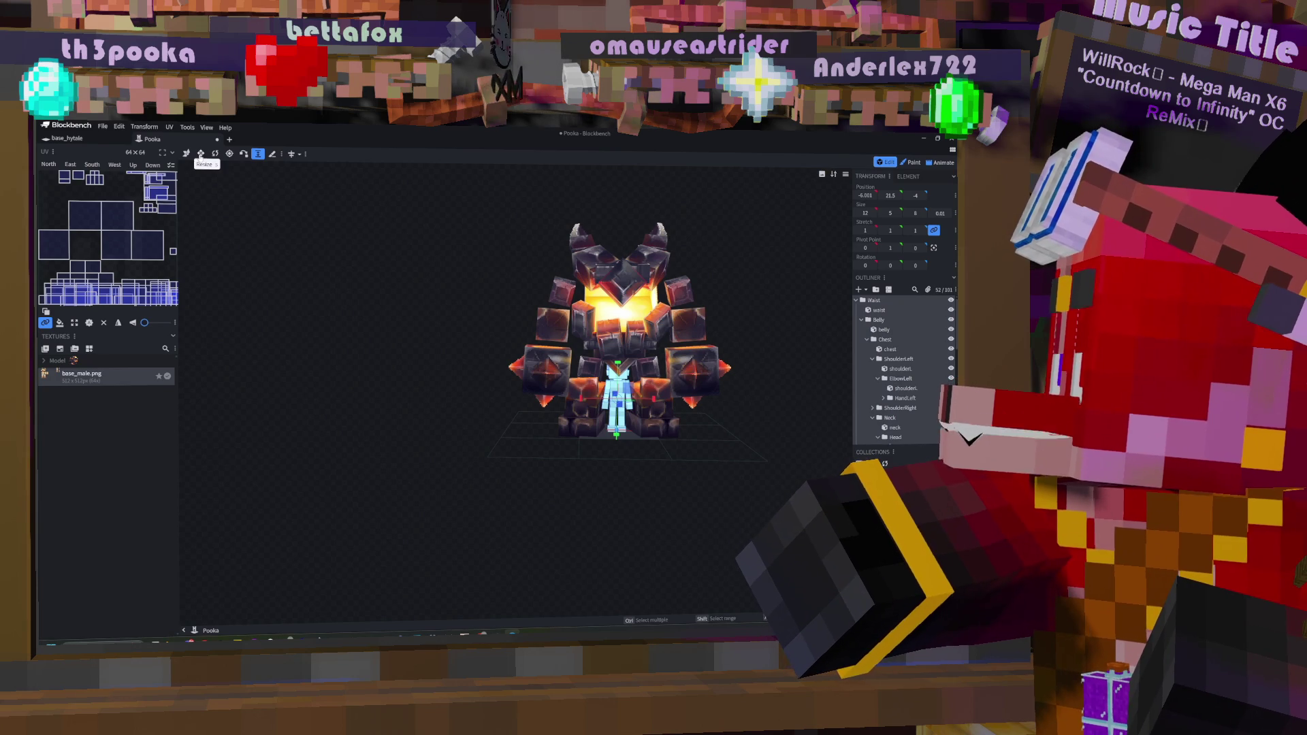
{"action": "left_click", "coordinate": [200, 153]}
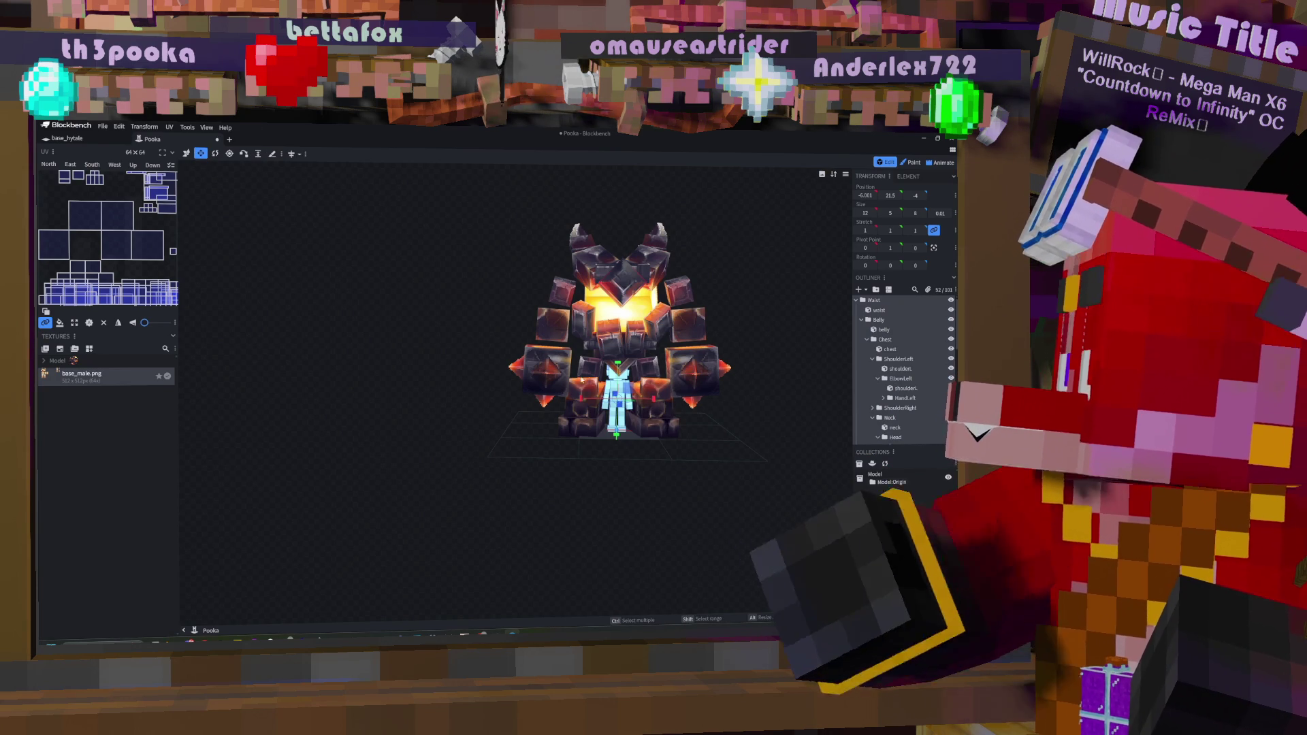
{"action": "left_click", "coordinate": [184, 128]}
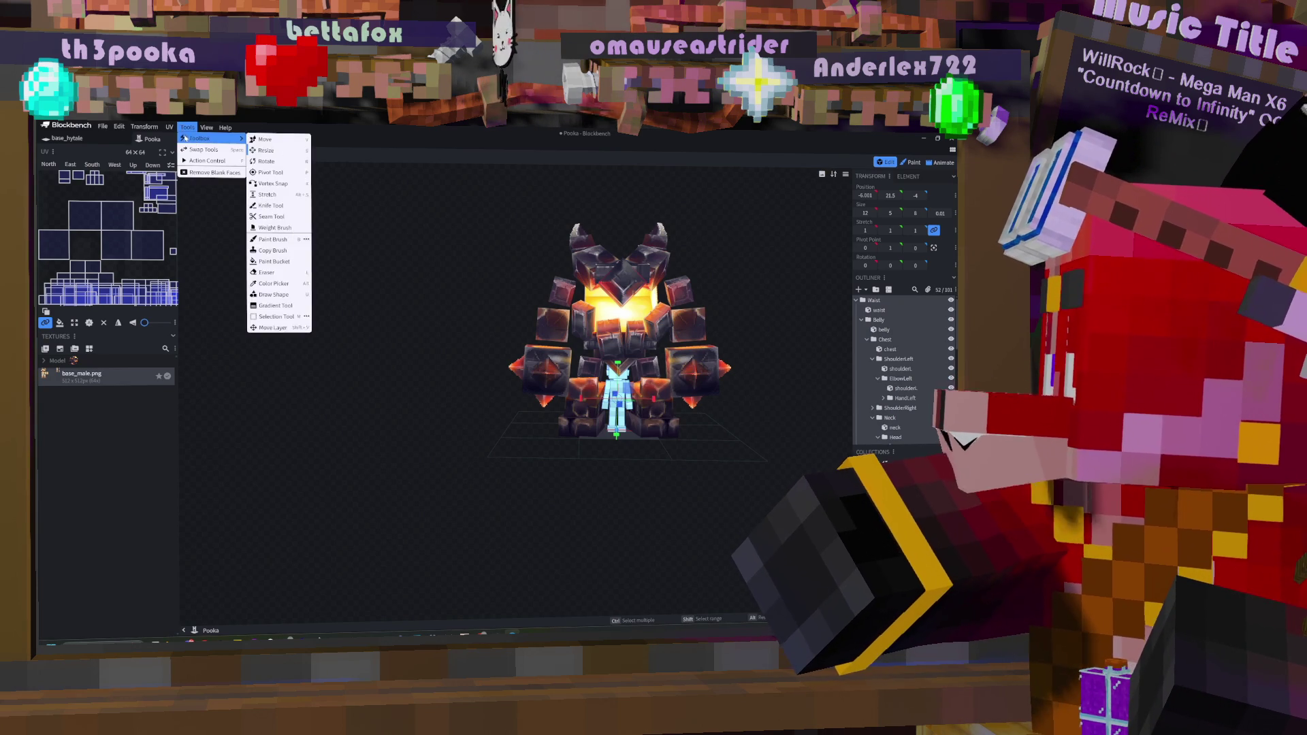
{"action": "left_click", "coordinate": [144, 139]}
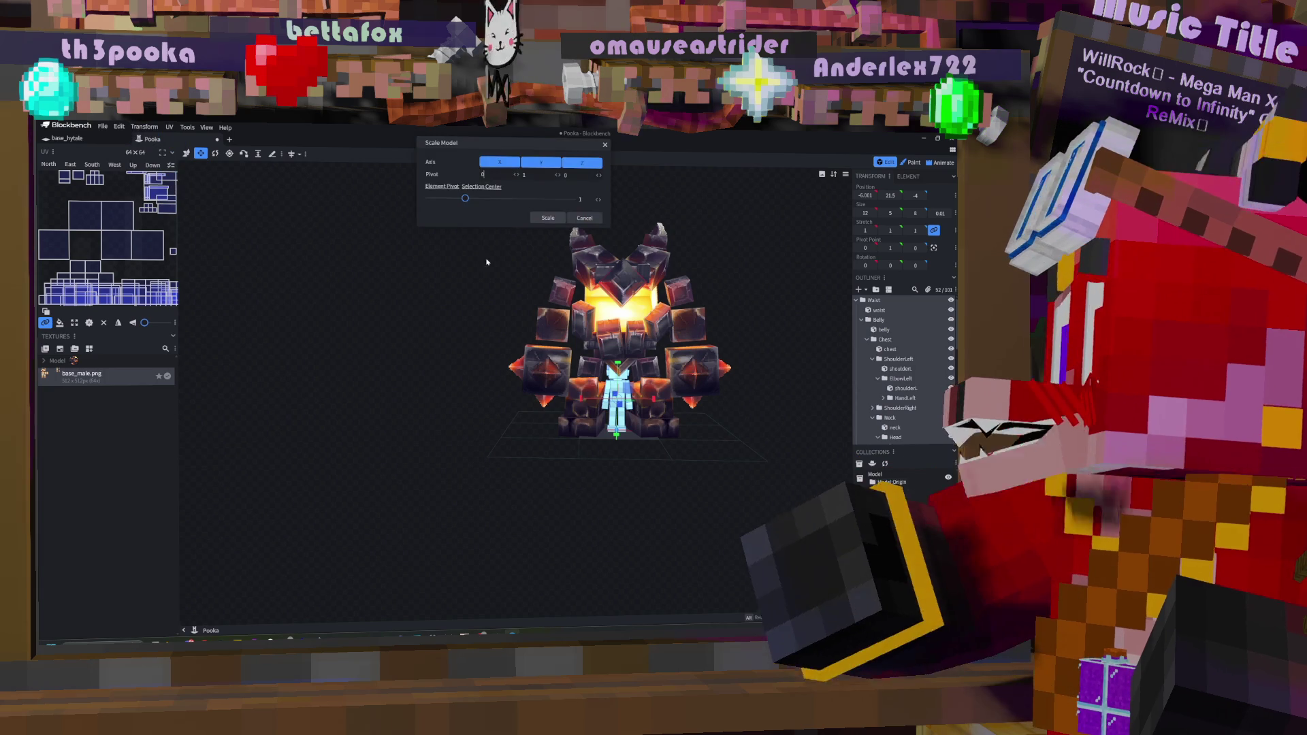
{"action": "left_click_drag", "start_coordinate": [467, 200], "coordinate": [502, 211]}
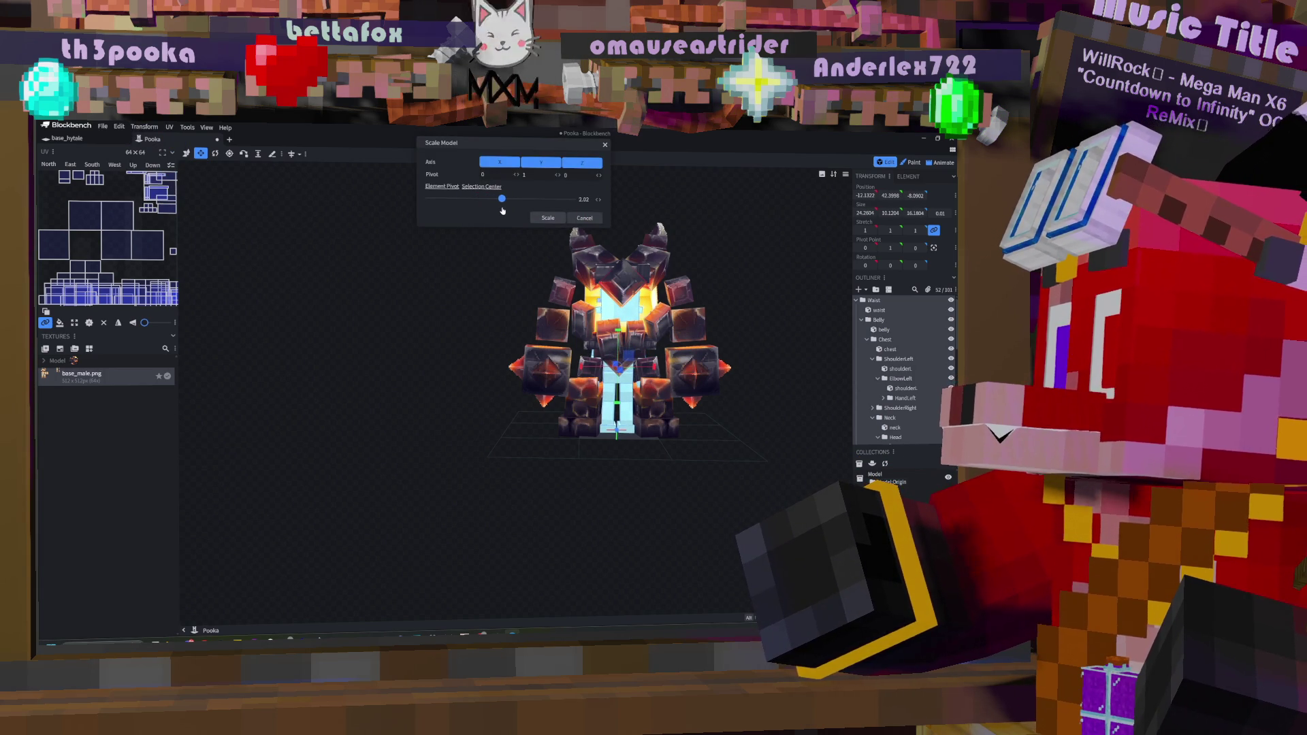
{"action": "mouse_move", "coordinate": [481, 637]}
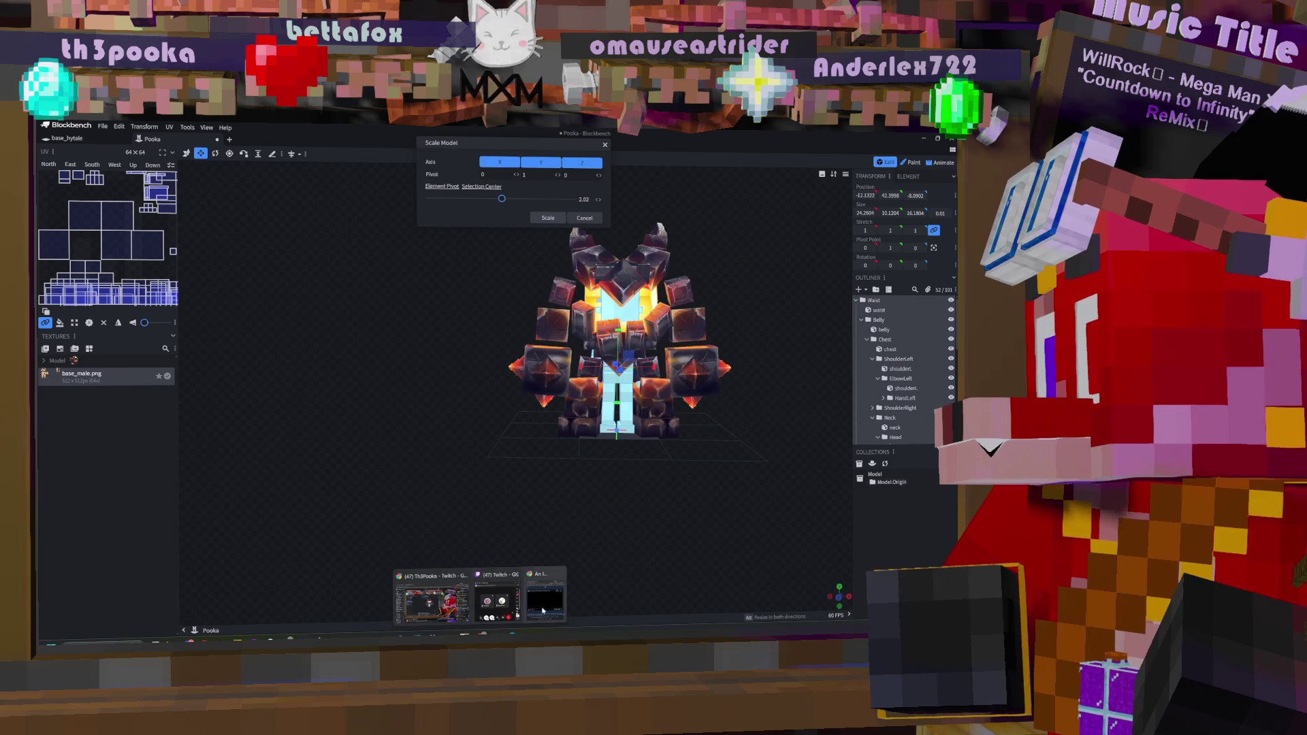
{"action": "left_click", "coordinate": [544, 599]}
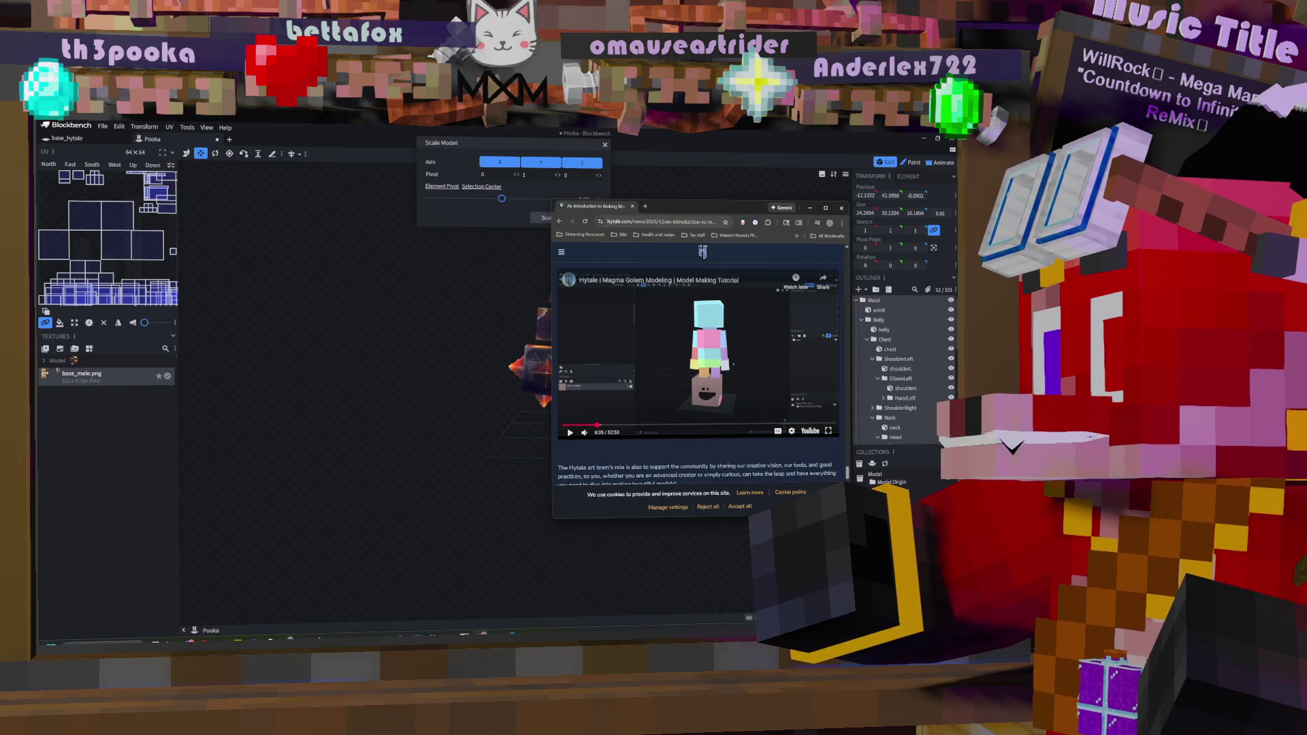
{"action": "left_click_drag", "start_coordinate": [674, 207], "coordinate": [383, 215]}
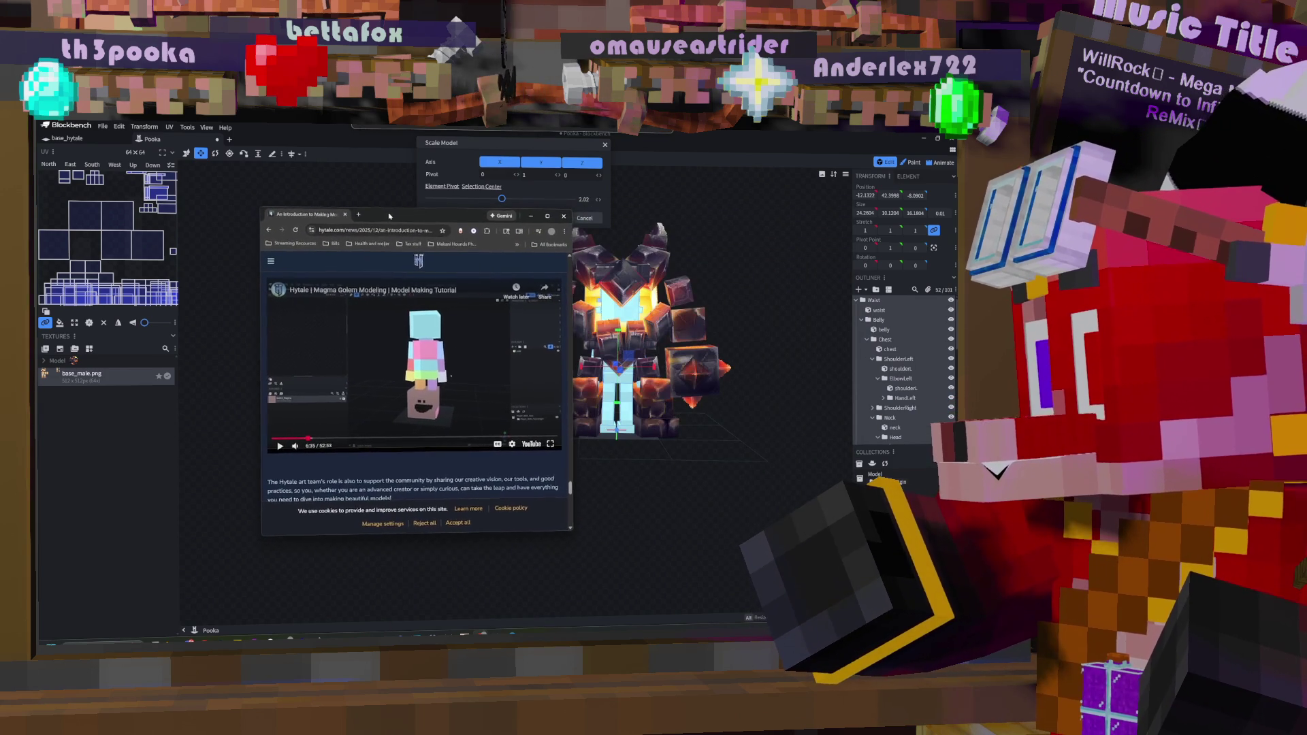
{"action": "left_click", "coordinate": [695, 395]}
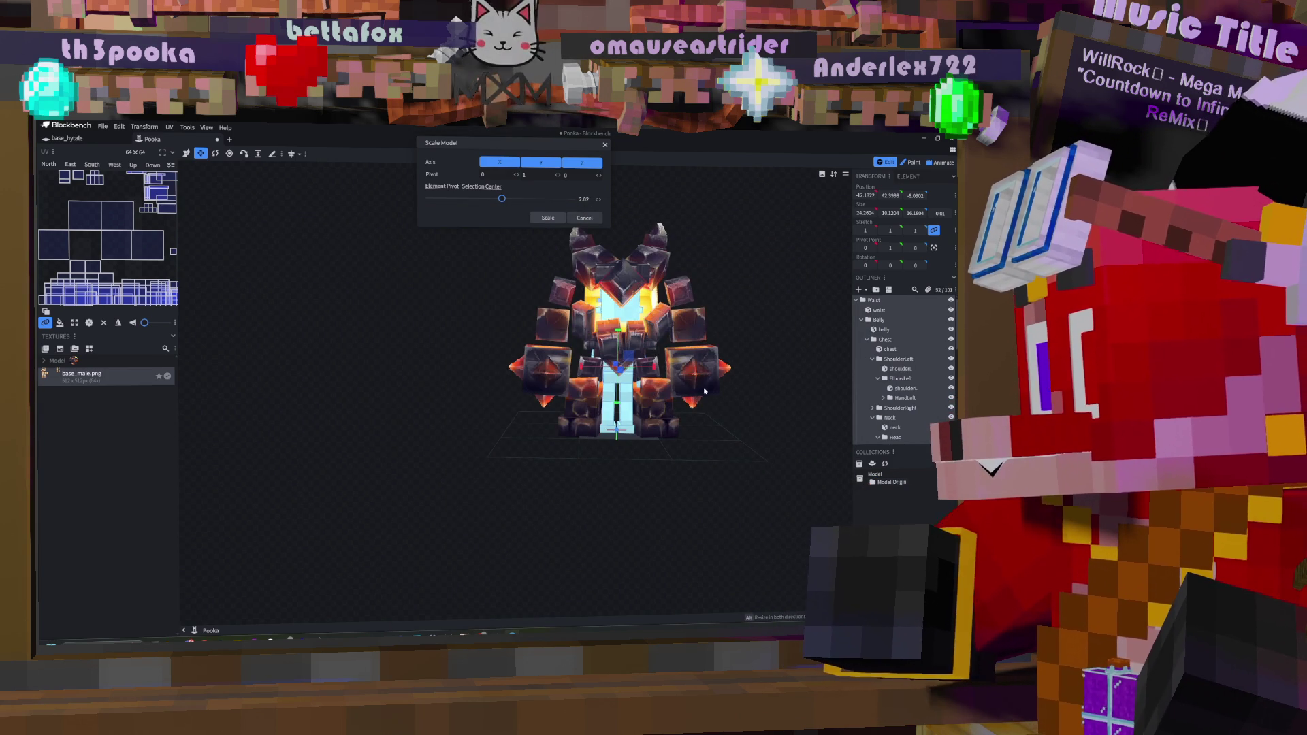
{"action": "key", "text": "Escape"}
{"action": "mouse_move", "coordinate": [711, 393]}
{"action": "right_mouse_down"}
{"action": "mouse_move", "coordinate": [667, 405]}
{"action": "mouse_move", "coordinate": [700, 399]}
{"action": "right_mouse_up"}
{"action": "left_click_drag", "start_coordinate": [699, 399], "coordinate": [679, 398]}
{"action": "mouse_move", "coordinate": [481, 634]}
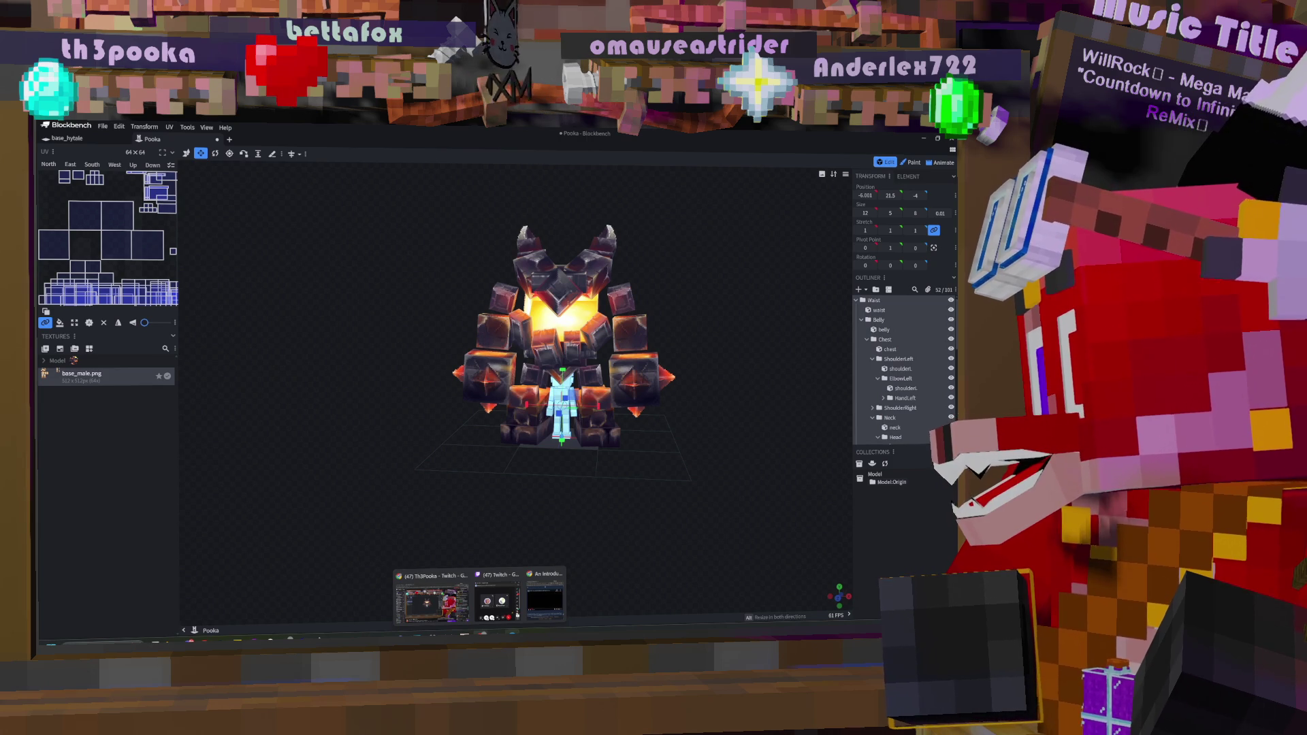
{"action": "left_click", "coordinate": [187, 127]}
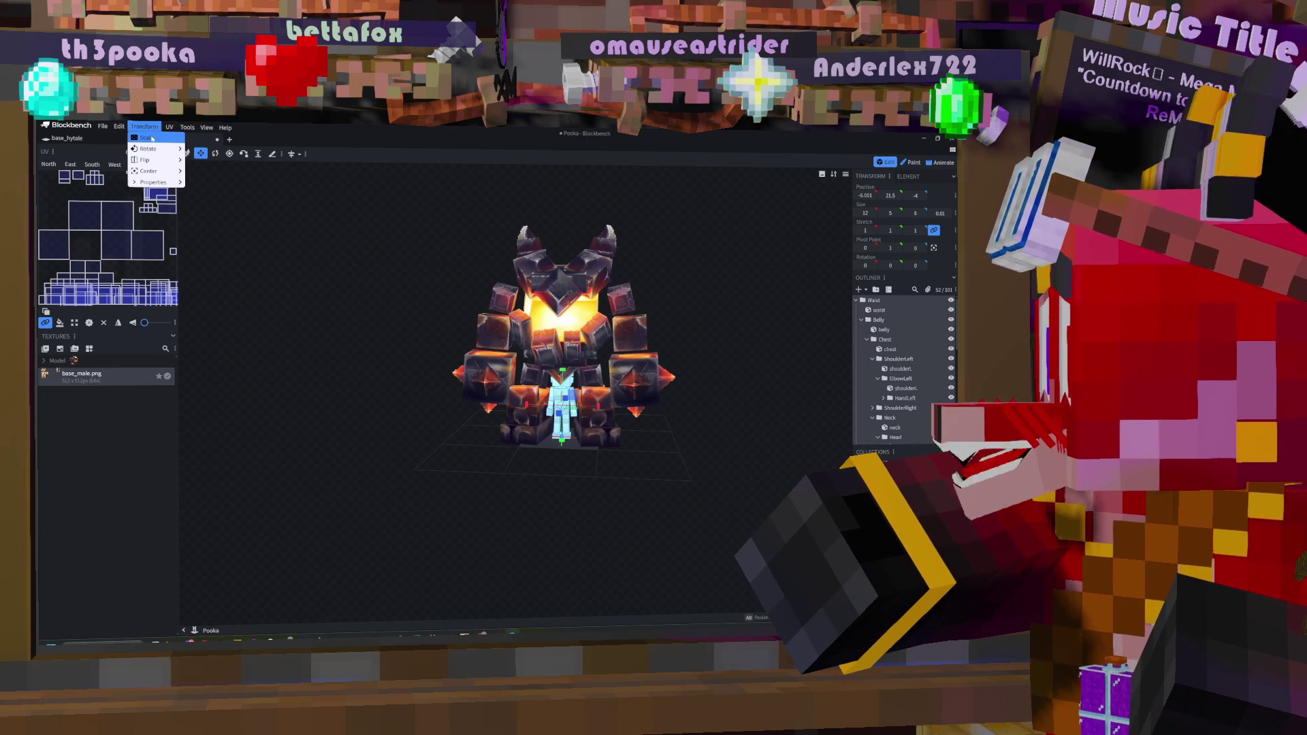
{"action": "left_click", "coordinate": [149, 138]}
{"action": "left_click", "coordinate": [505, 198]}
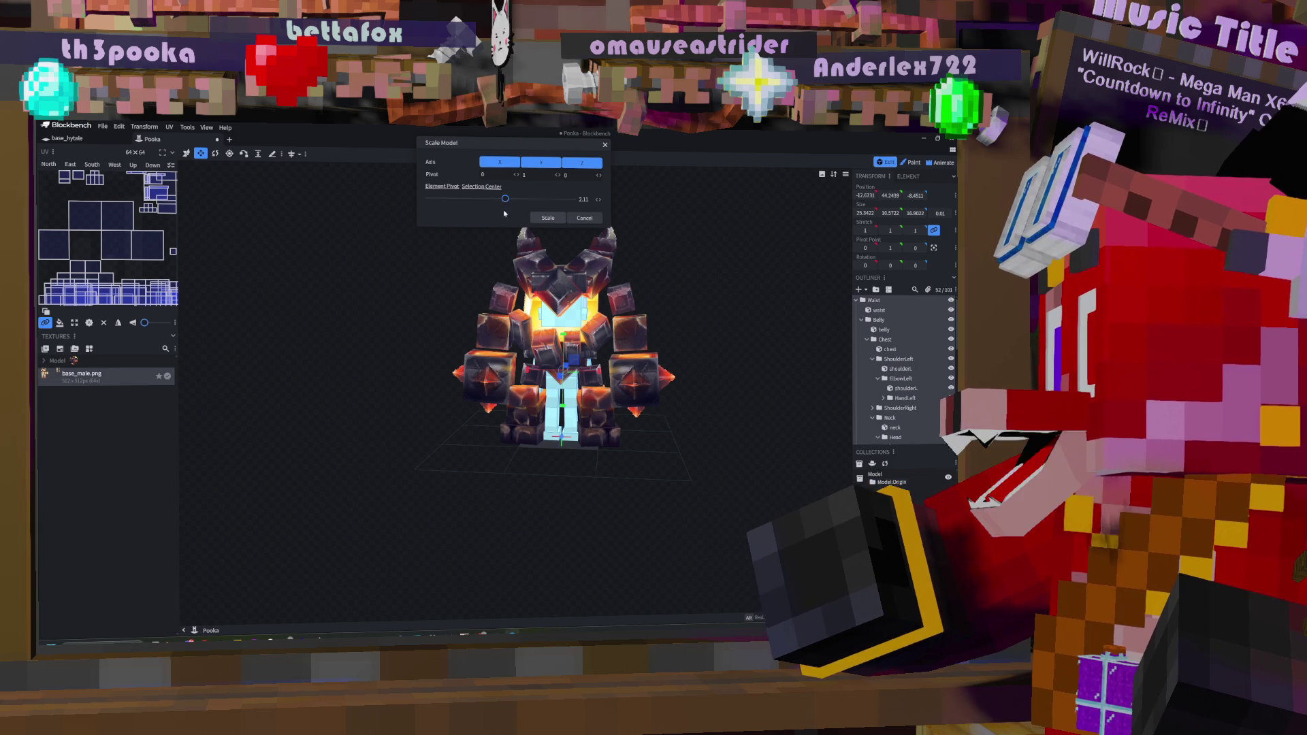
{"action": "left_click_drag", "start_coordinate": [506, 199], "coordinate": [501, 199]}
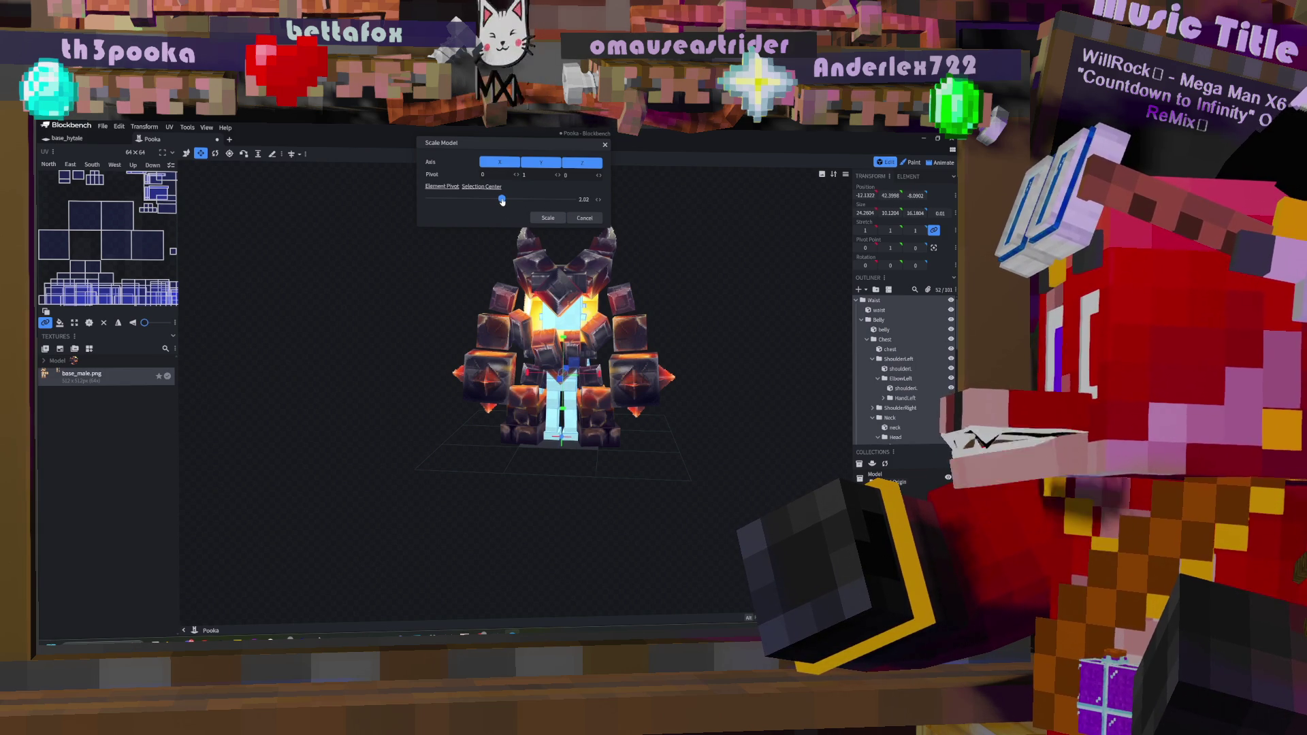
{"action": "left_click", "coordinate": [560, 220]}
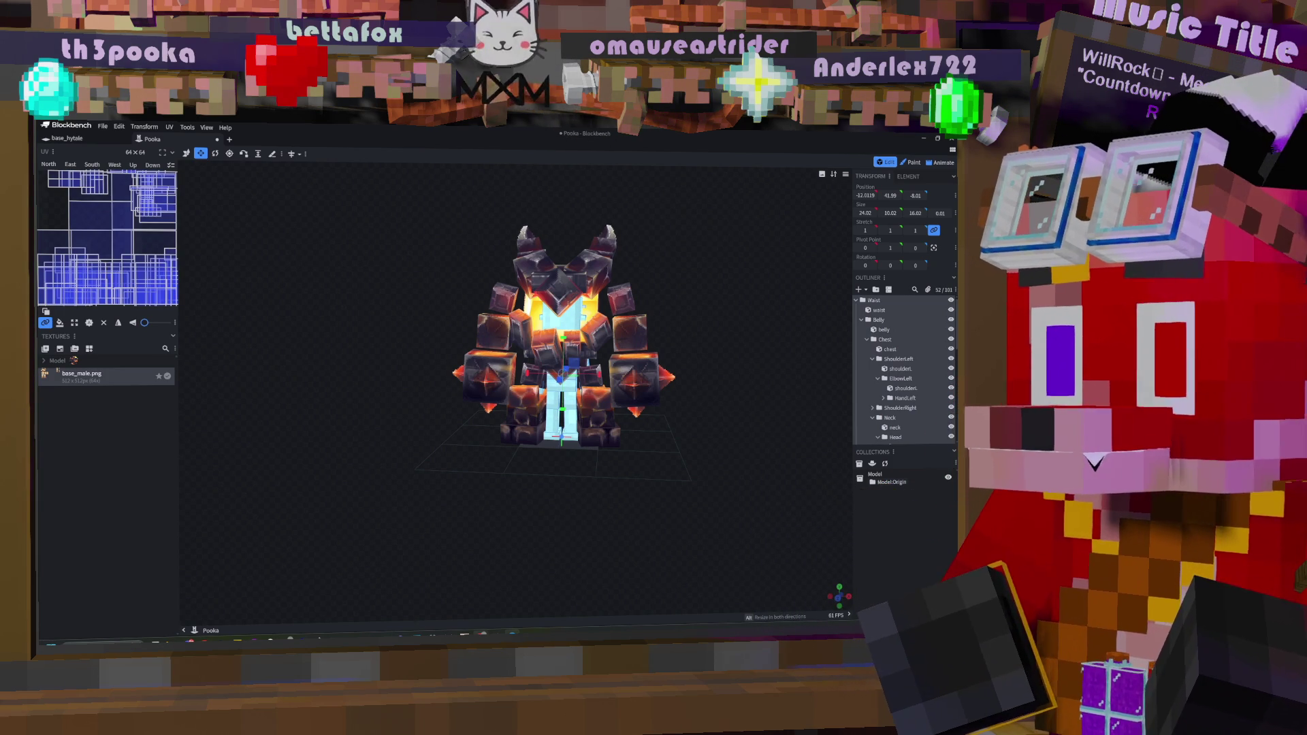
{"action": "mouse_move", "coordinate": [404, 634]}
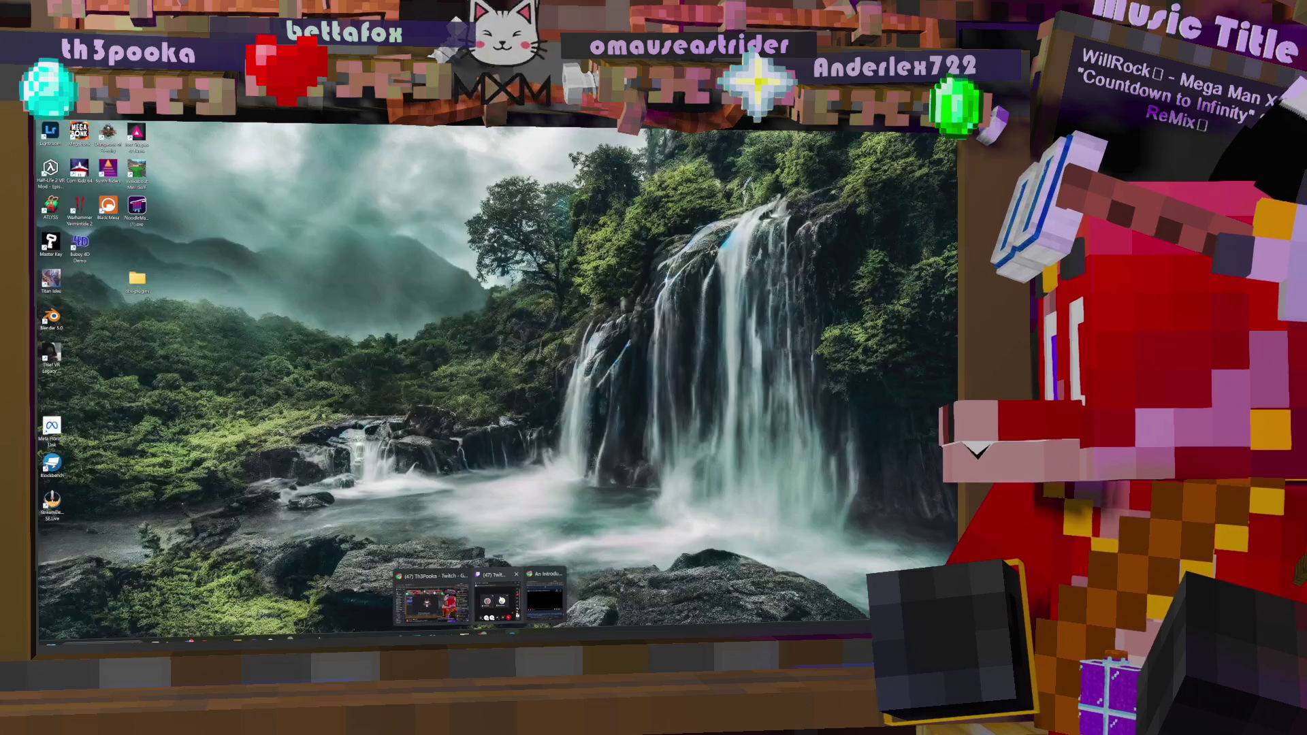
{"action": "left_click", "coordinate": [544, 597]}
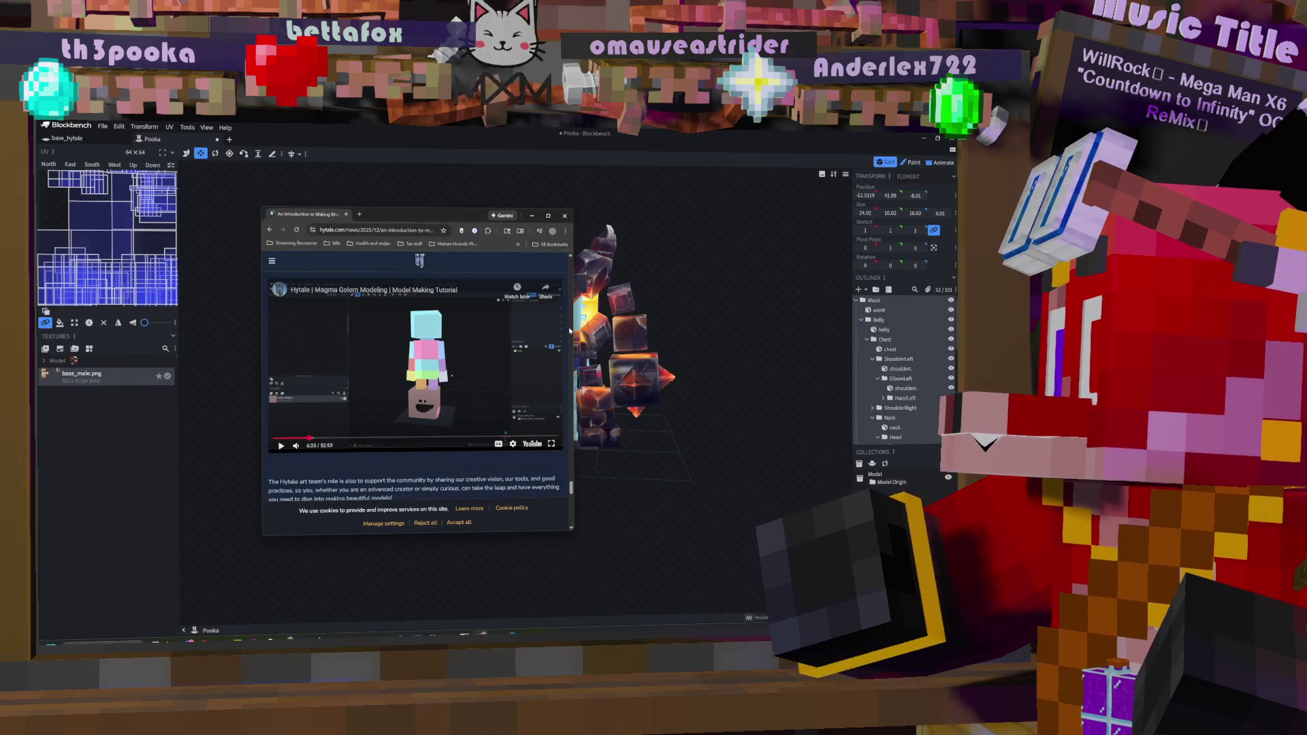
{"action": "left_click_drag", "start_coordinate": [469, 218], "coordinate": [404, 217]}
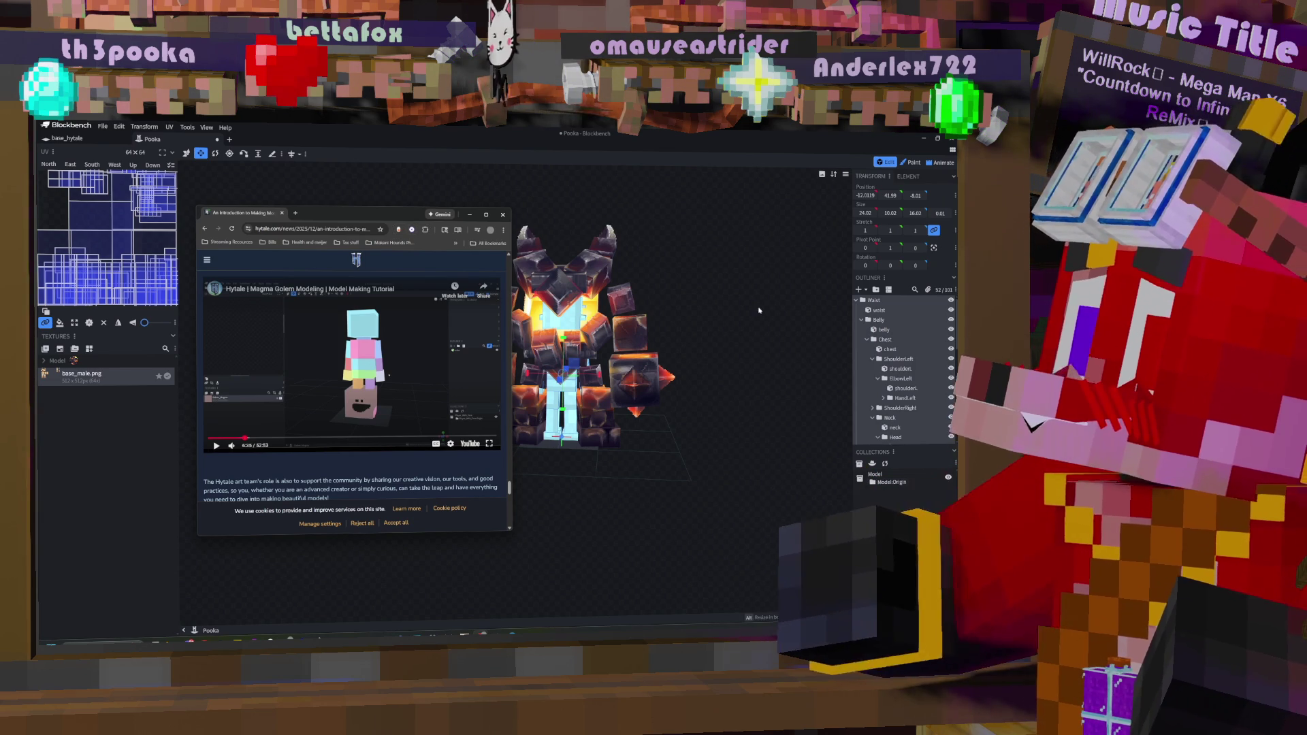
{"action": "left_click", "coordinate": [872, 300]}
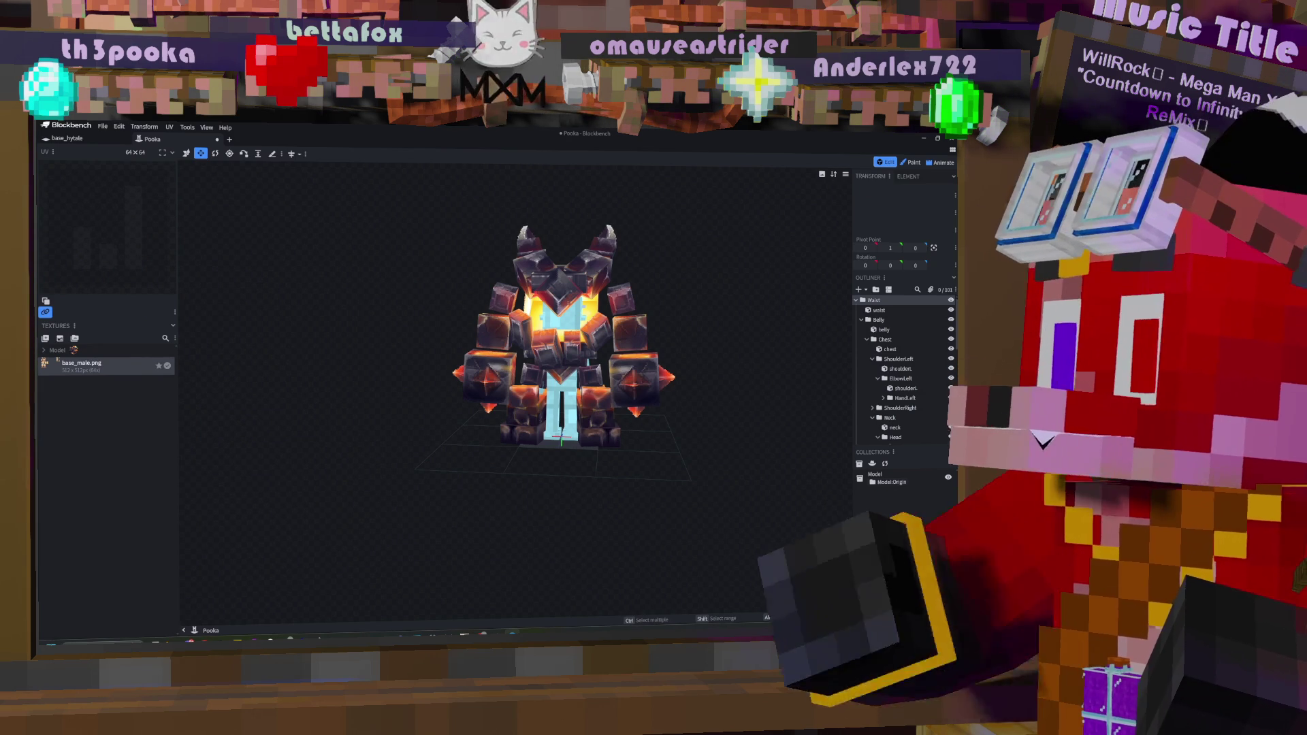
Collapse Waist, hide the Model:Origin golem armour, and orbit around the figure before selecting its head
{"action": "left_click", "coordinate": [856, 301]}
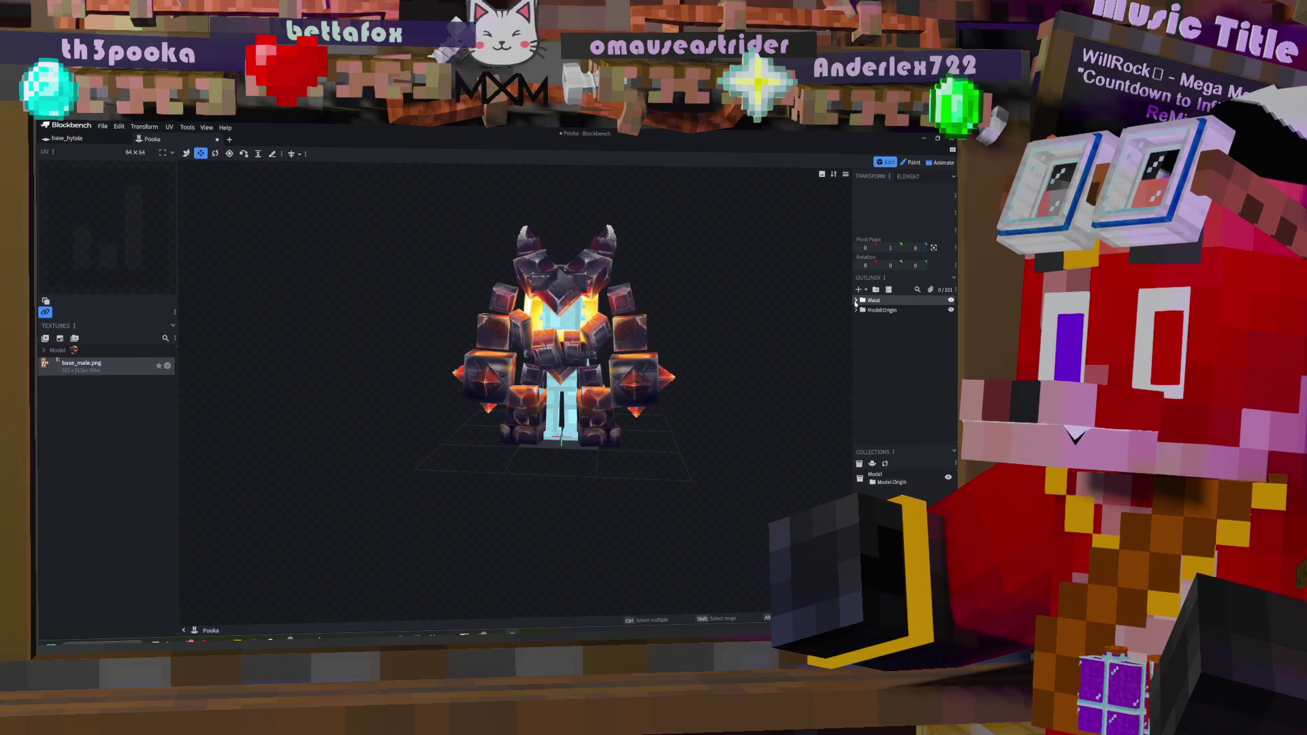
{"action": "left_click", "coordinate": [951, 310]}
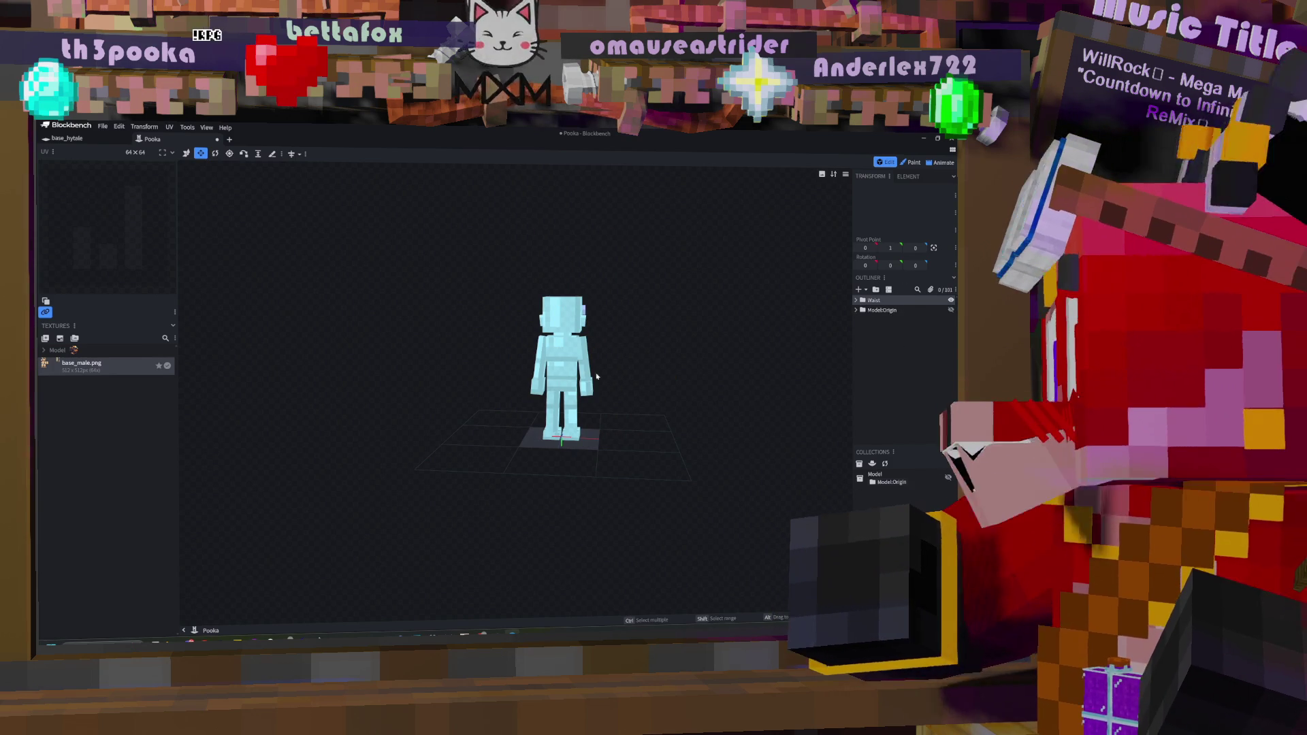
{"action": "mouse_move", "coordinate": [685, 374]}
{"action": "left_mouse_down"}
{"action": "mouse_move", "coordinate": [467, 396]}
{"action": "mouse_move", "coordinate": [409, 388]}
{"action": "mouse_move", "coordinate": [347, 324]}
{"action": "left_mouse_up"}
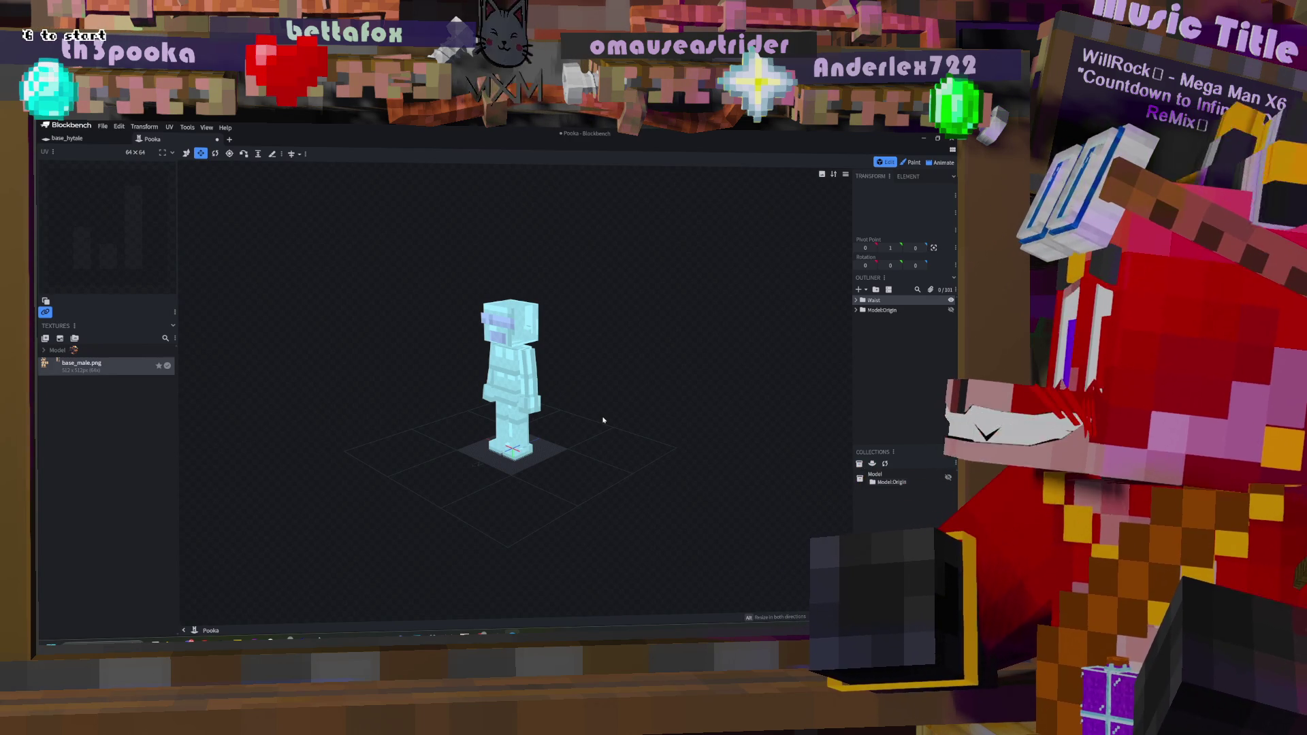
{"action": "mouse_move", "coordinate": [590, 426]}
{"action": "left_mouse_down"}
{"action": "mouse_move", "coordinate": [668, 397]}
{"action": "mouse_move", "coordinate": [641, 432]}
{"action": "left_mouse_up"}
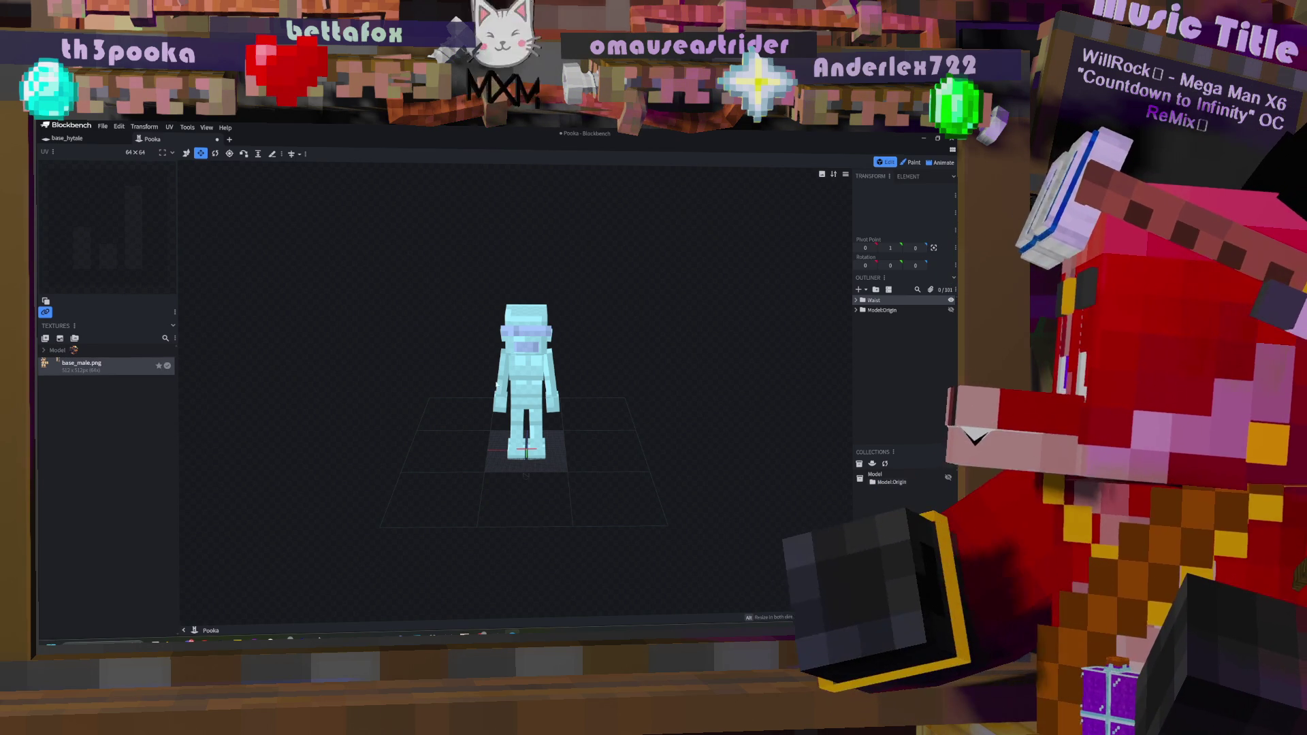
{"action": "left_click", "coordinate": [526, 317]}
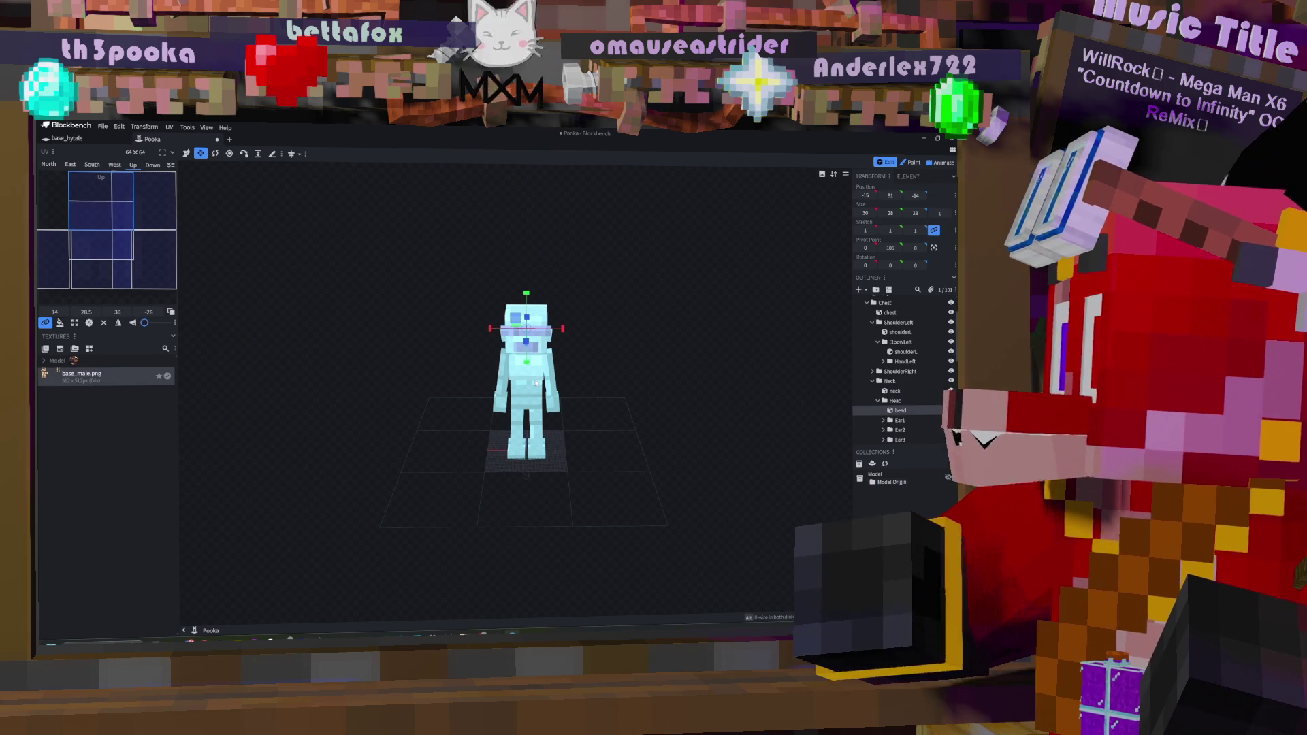
Select all of the figure's cubes and import base_male.png as their texture
{"action": "key", "text": "ctrl+a"}
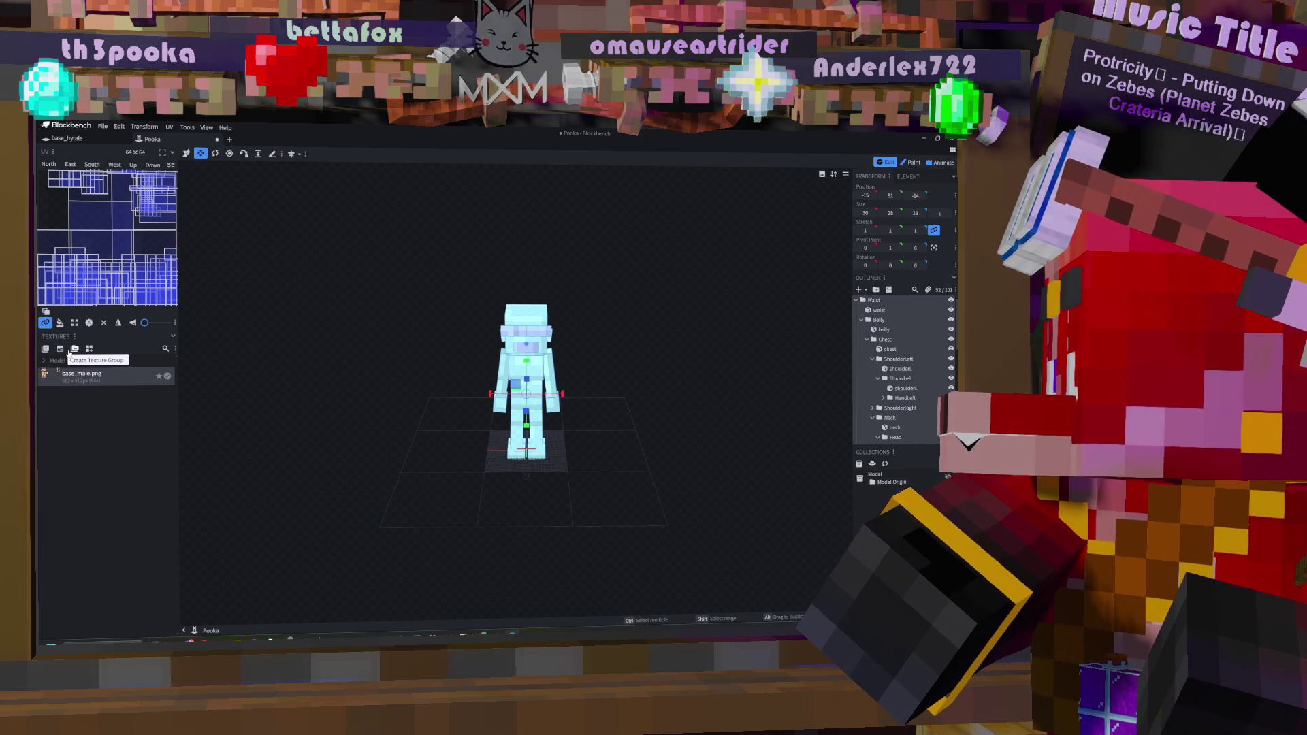
{"action": "left_click", "coordinate": [45, 349]}
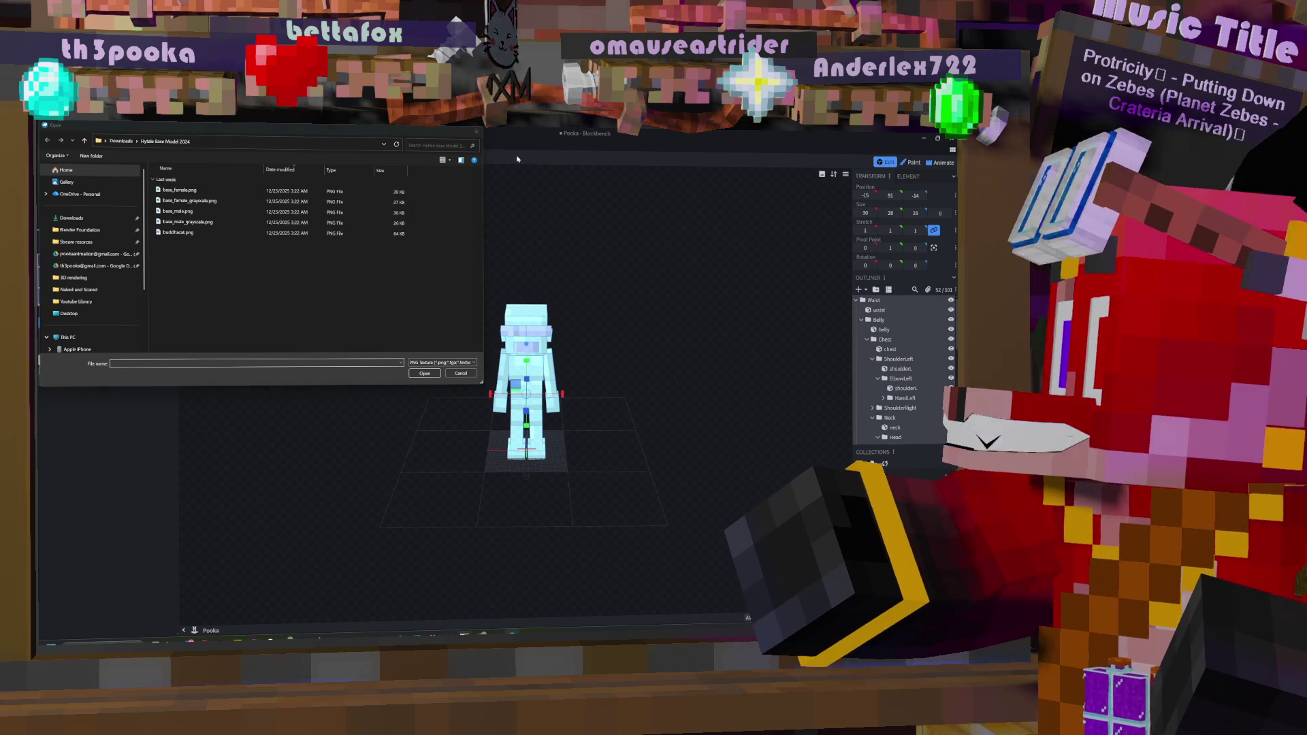
{"action": "double_click", "coordinate": [178, 211]}
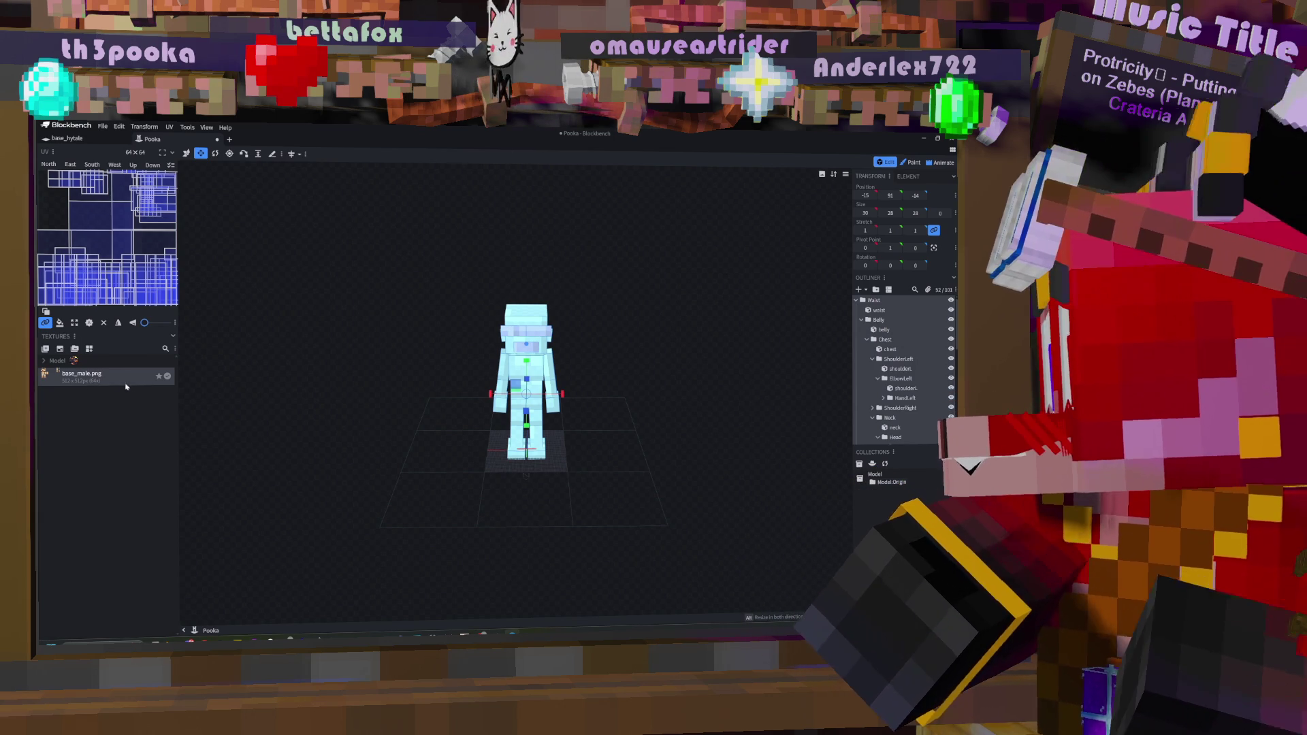
Cancel the stray animation Save As dialog from Ctrl+S and bring up the File menu
{"action": "key", "text": "ctrl+s"}
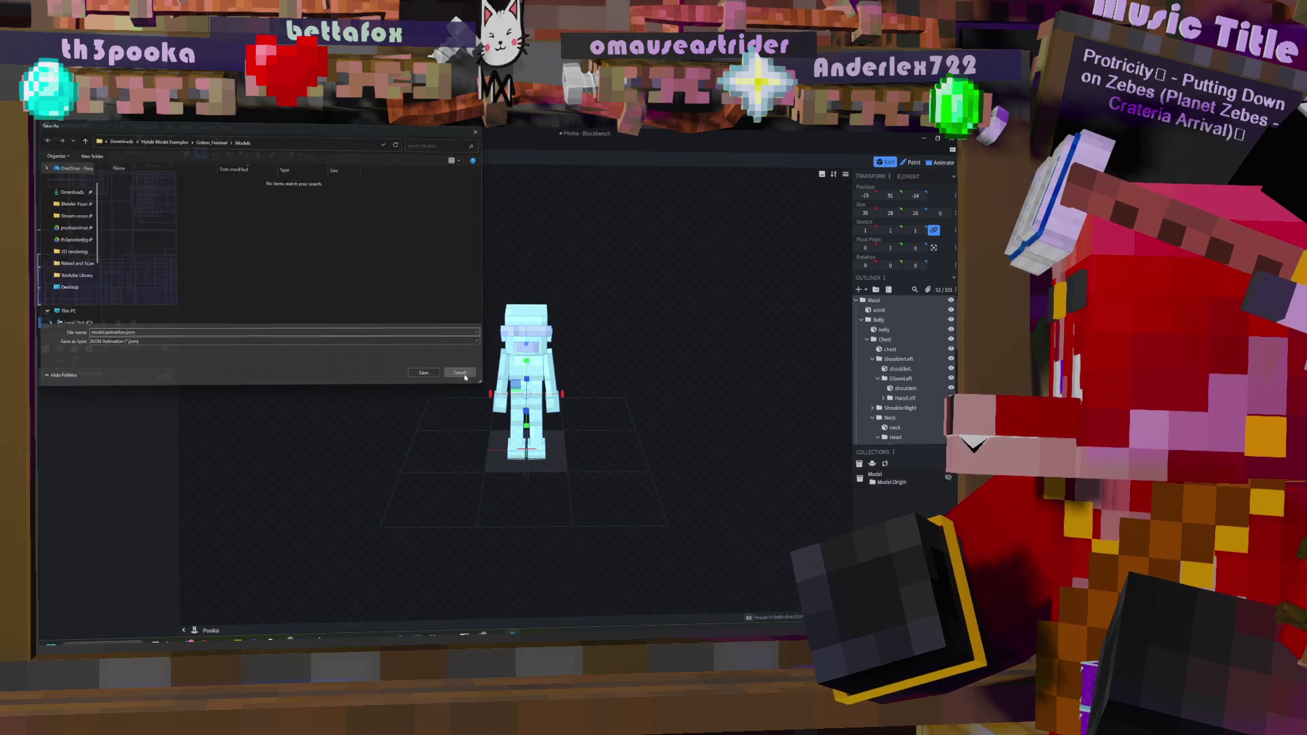
{"action": "left_click", "coordinate": [458, 373]}
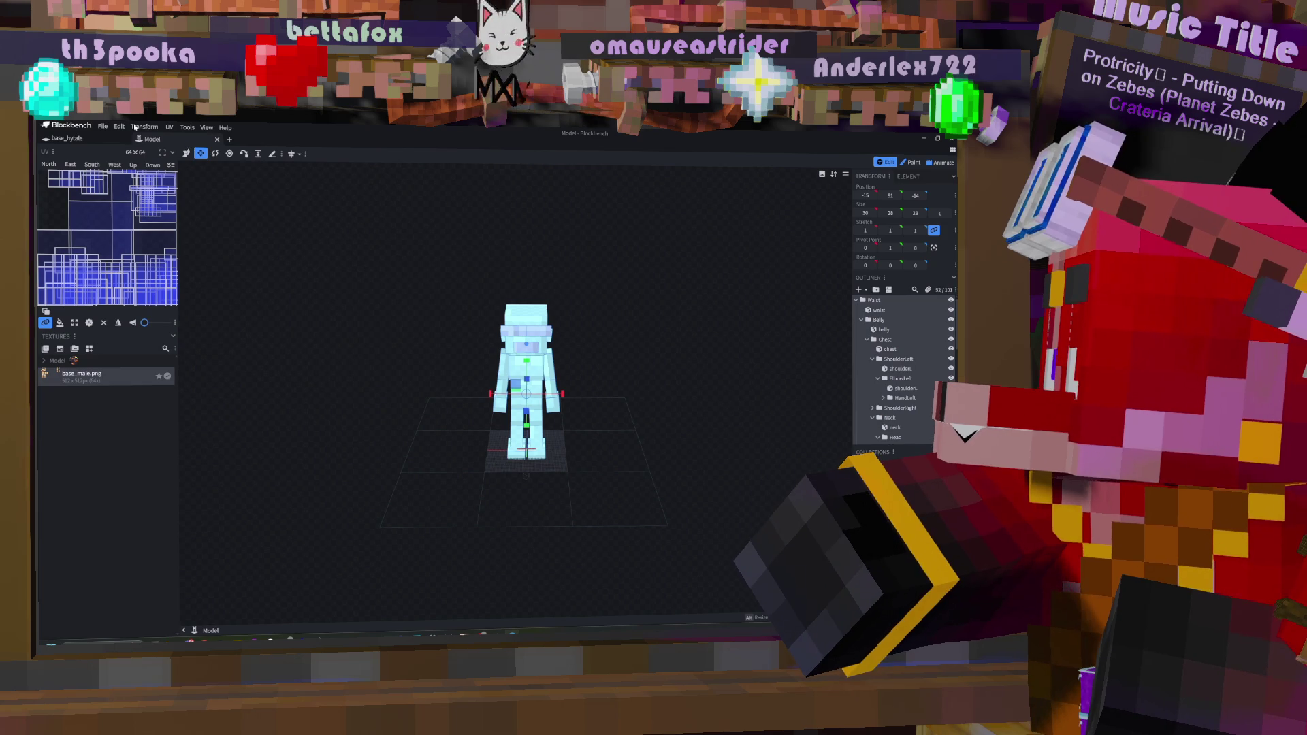
{"action": "left_click", "coordinate": [102, 128]}
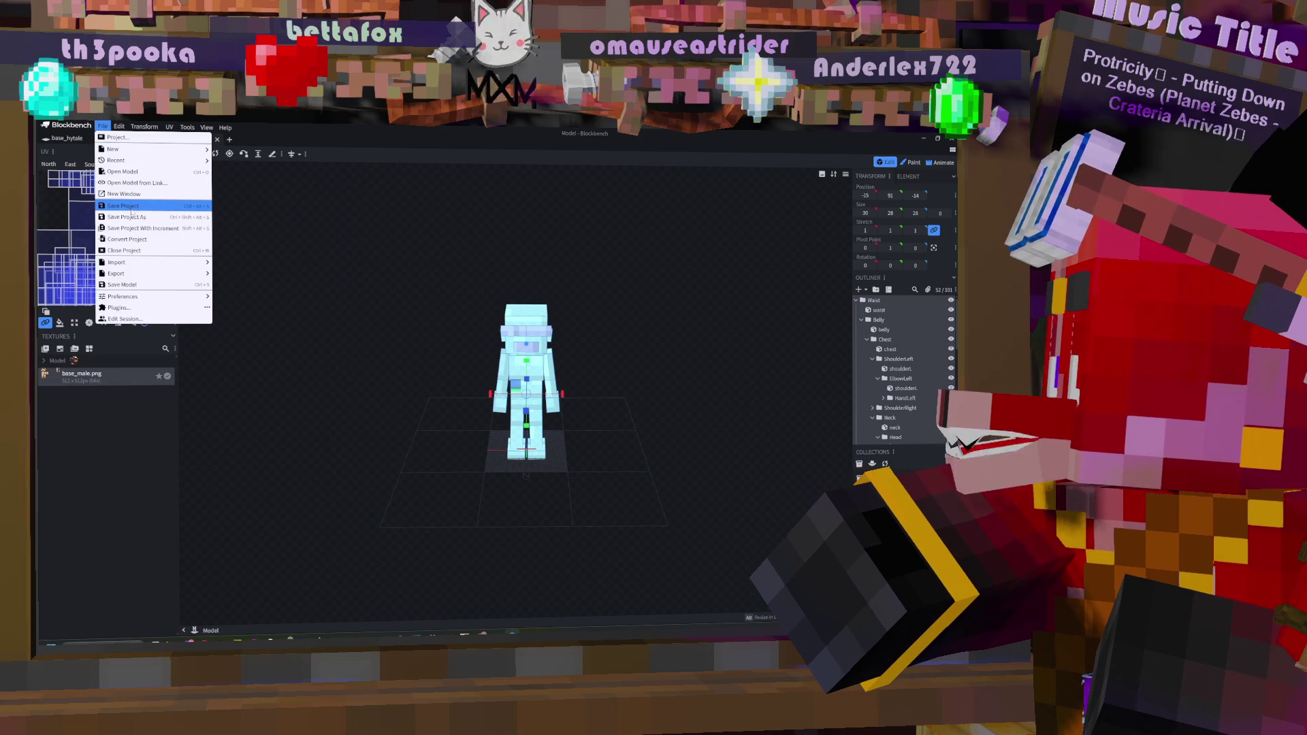
Save the project as Pooka.bbmodel, then bring up the Stream Deck settings window
{"action": "left_click", "coordinate": [130, 207]}
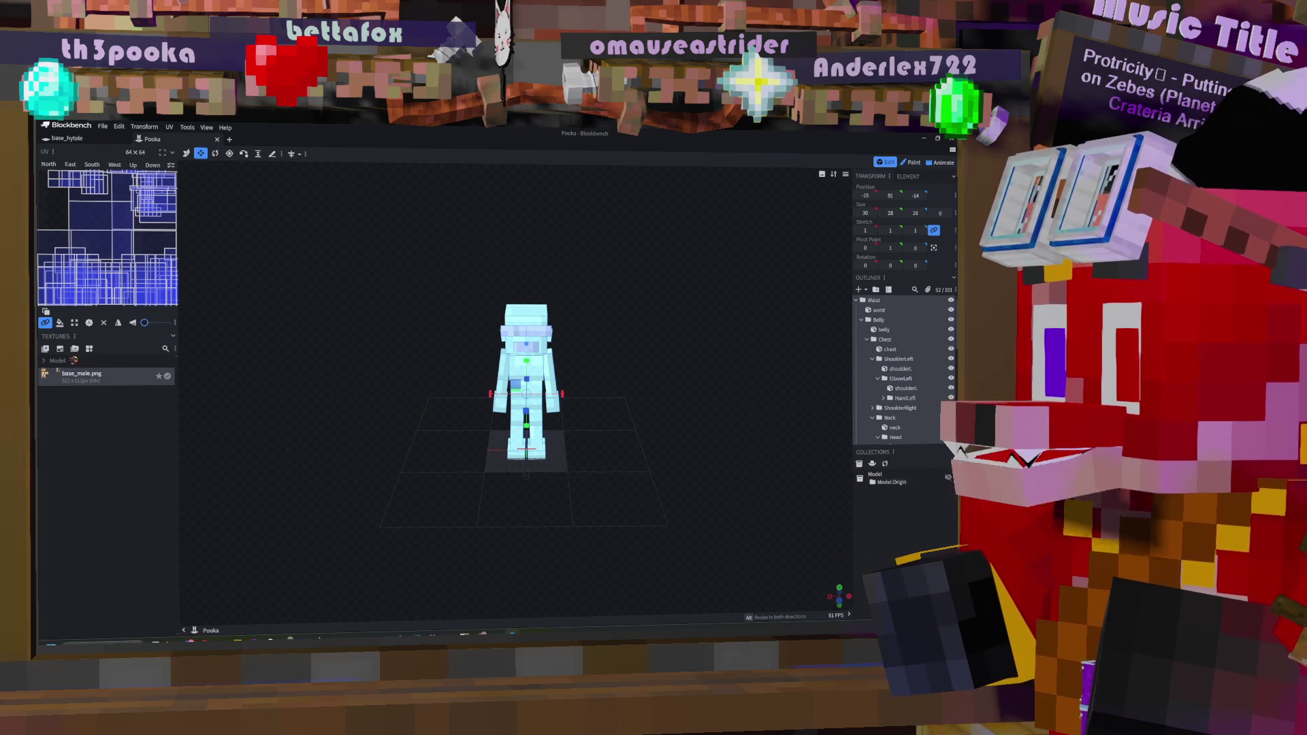
{"action": "double_click", "coordinate": [878, 477]}
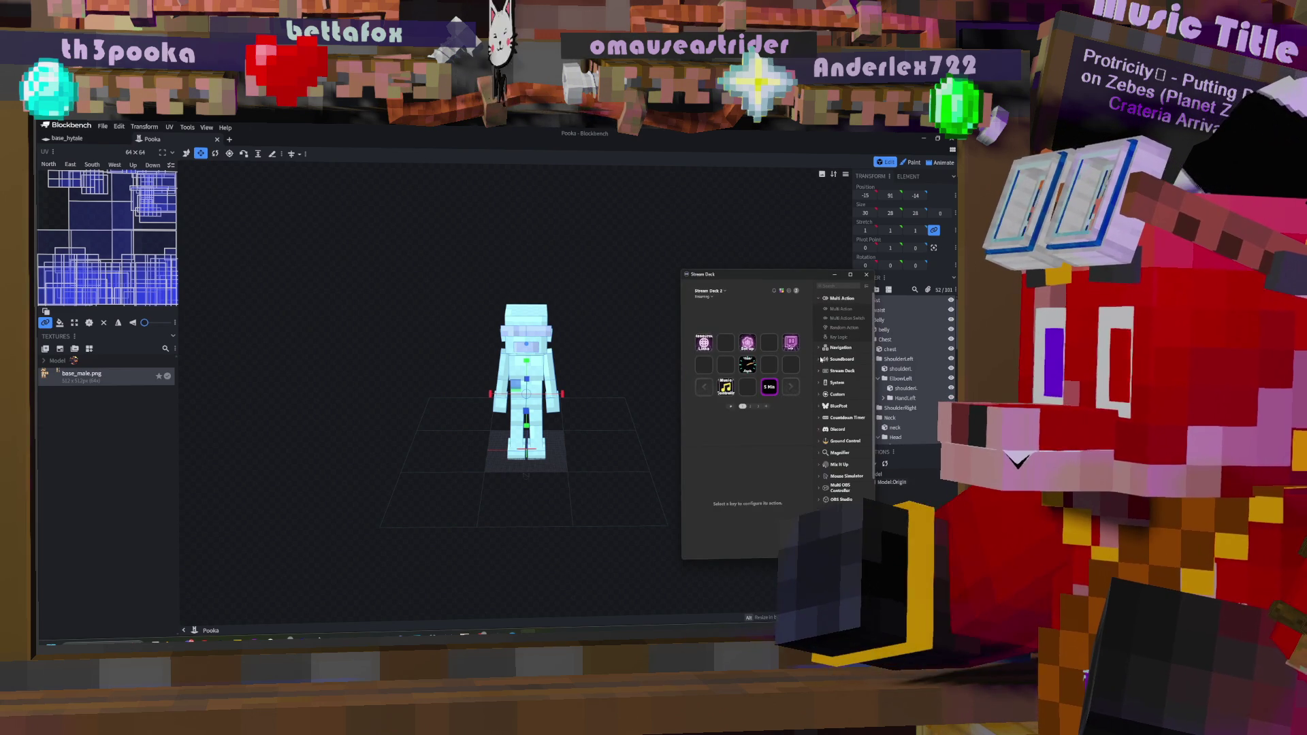
{"action": "key", "text": "Escape"}
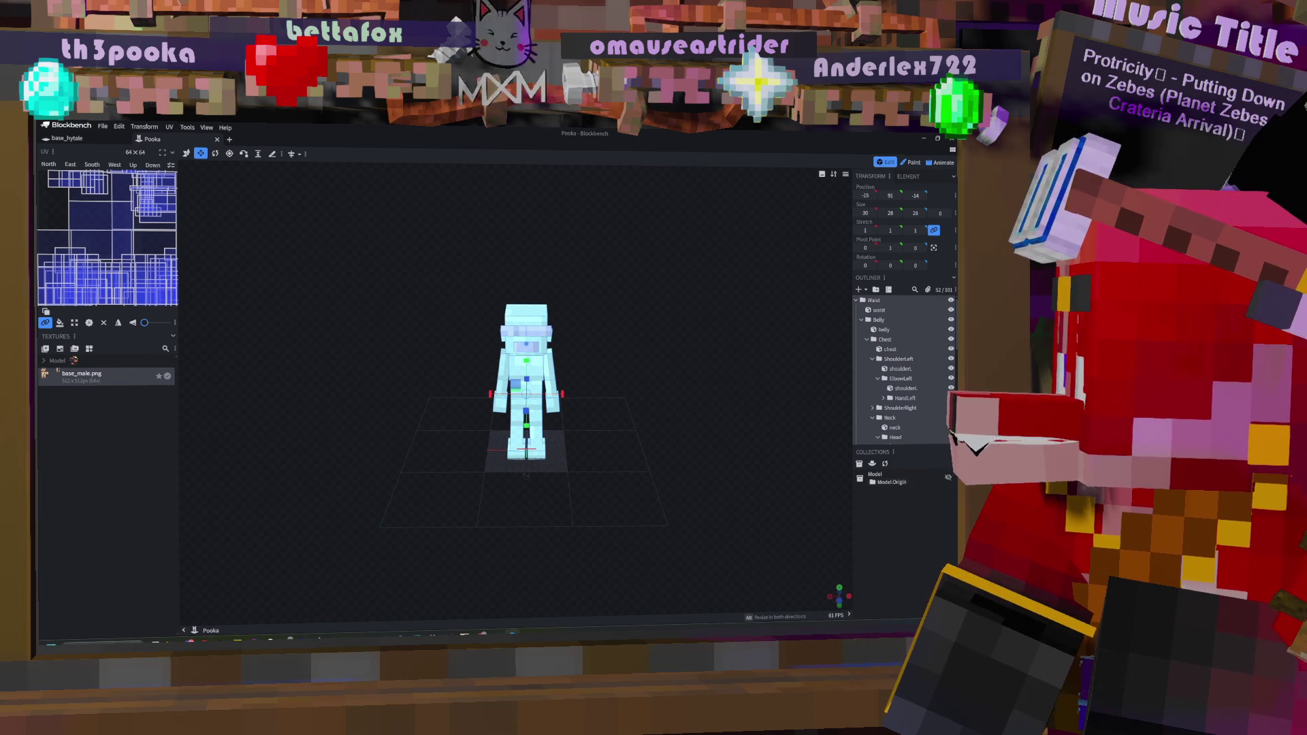
{"action": "key", "text": "super"}
Launch Photoshop 2025 and scroll the Hytale blog to the Characters and Attachments Size image
{"action": "type", "text": "pho"}
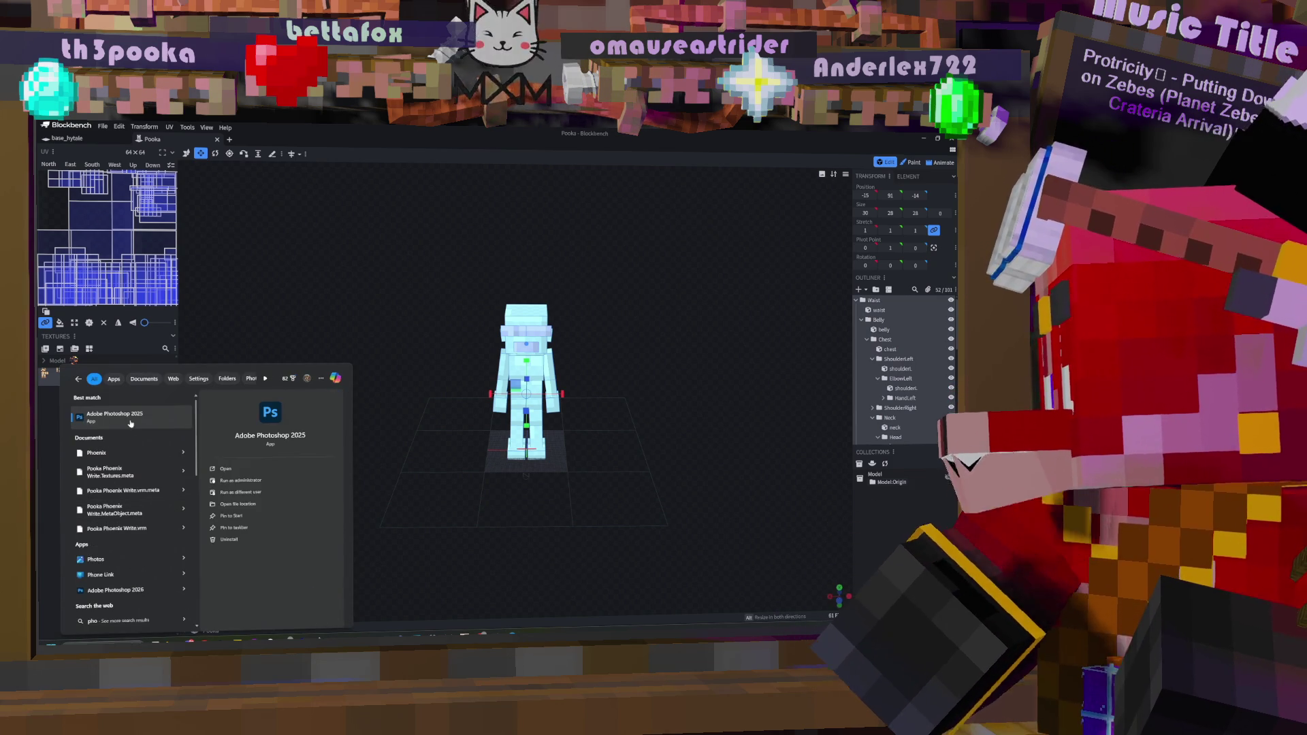
{"action": "key", "text": "Return"}
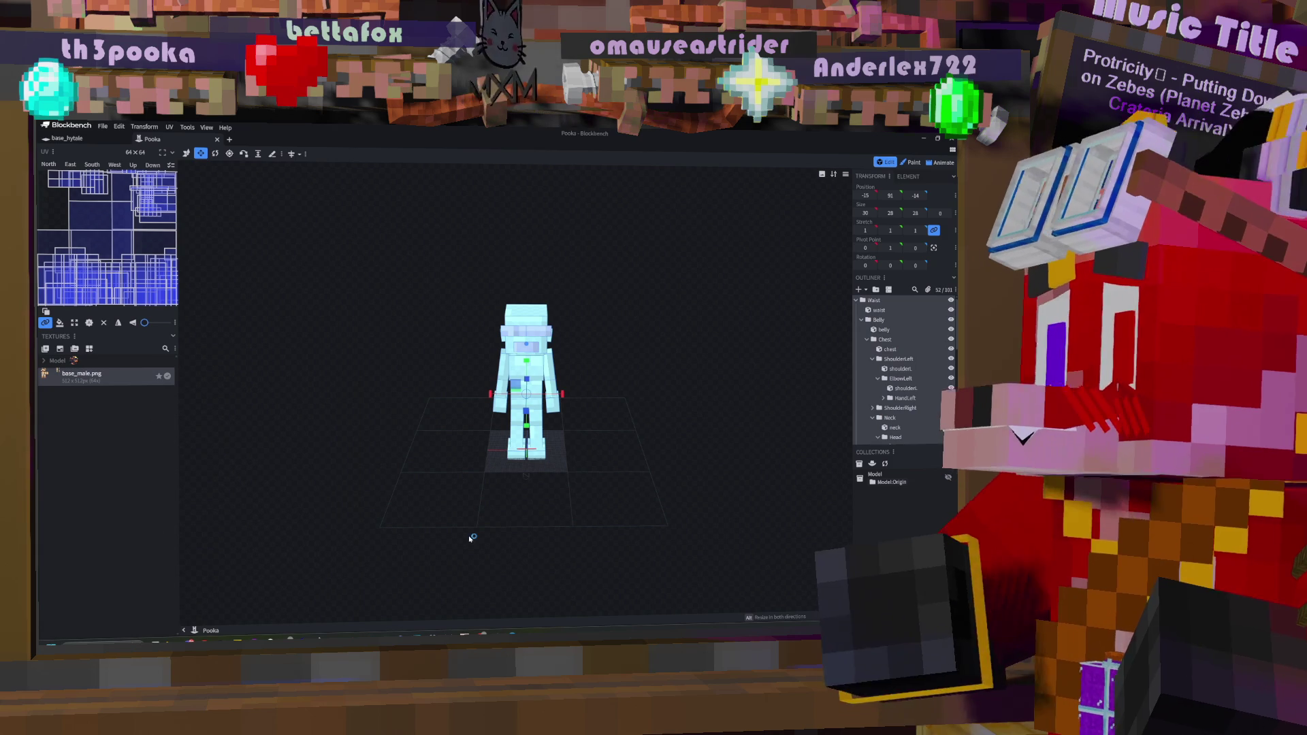
{"action": "mouse_move", "coordinate": [477, 639]}
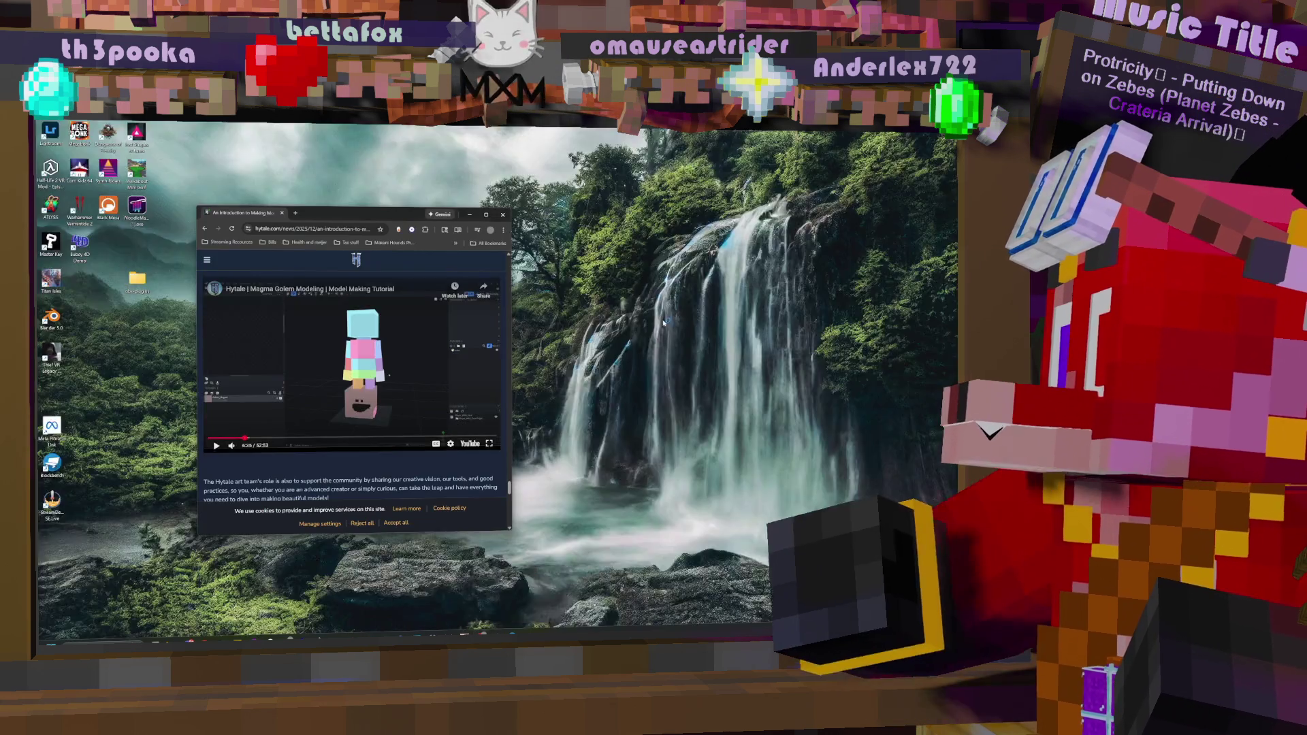
{"action": "left_click", "coordinate": [544, 593]}
{"action": "scroll", "coordinate": [475, 348], "scroll_direction": "down", "scroll_amount": 15}
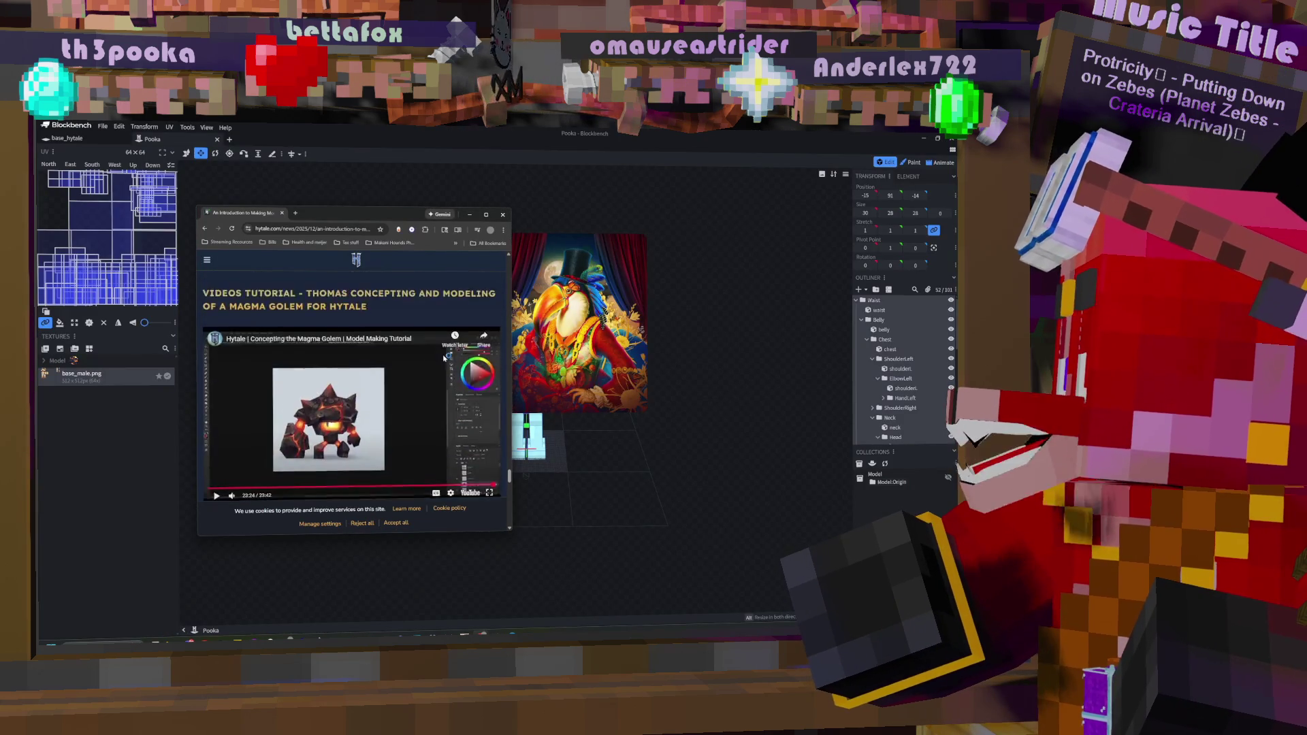
{"action": "scroll", "coordinate": [443, 357], "scroll_direction": "down", "scroll_amount": 10}
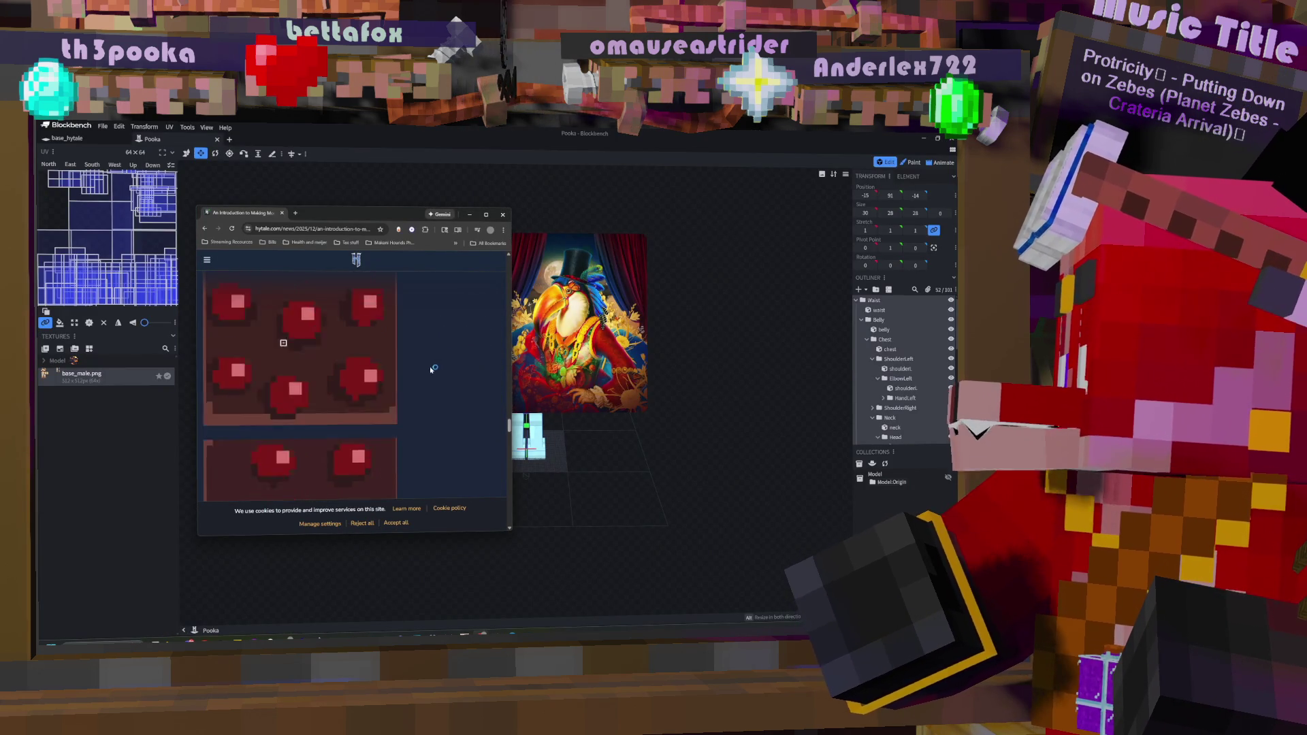
{"action": "scroll", "coordinate": [360, 373], "scroll_direction": "up", "scroll_amount": 3}
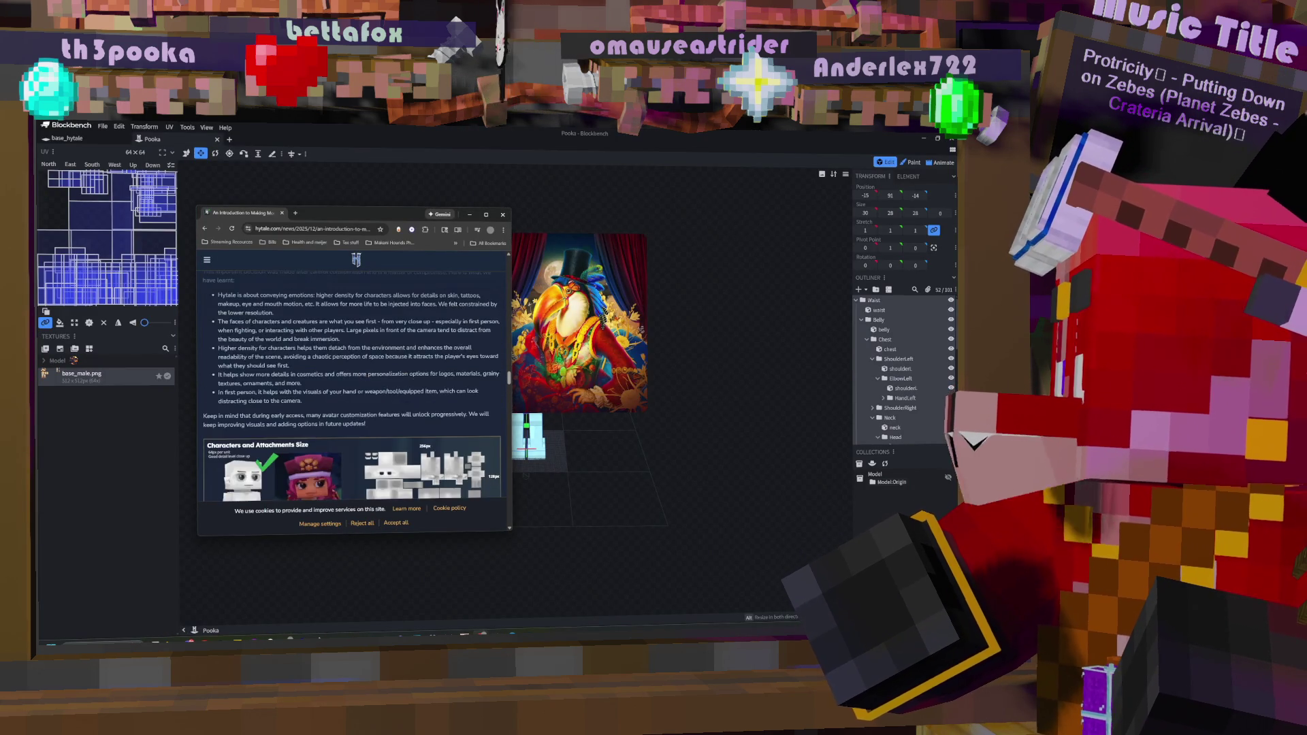
{"action": "scroll", "coordinate": [361, 373], "scroll_direction": "down", "scroll_amount": 3}
Save the image to Downloads as character_and_attachment_size.jpg, trimming the hash prefix
{"action": "right_click", "coordinate": [444, 332]}
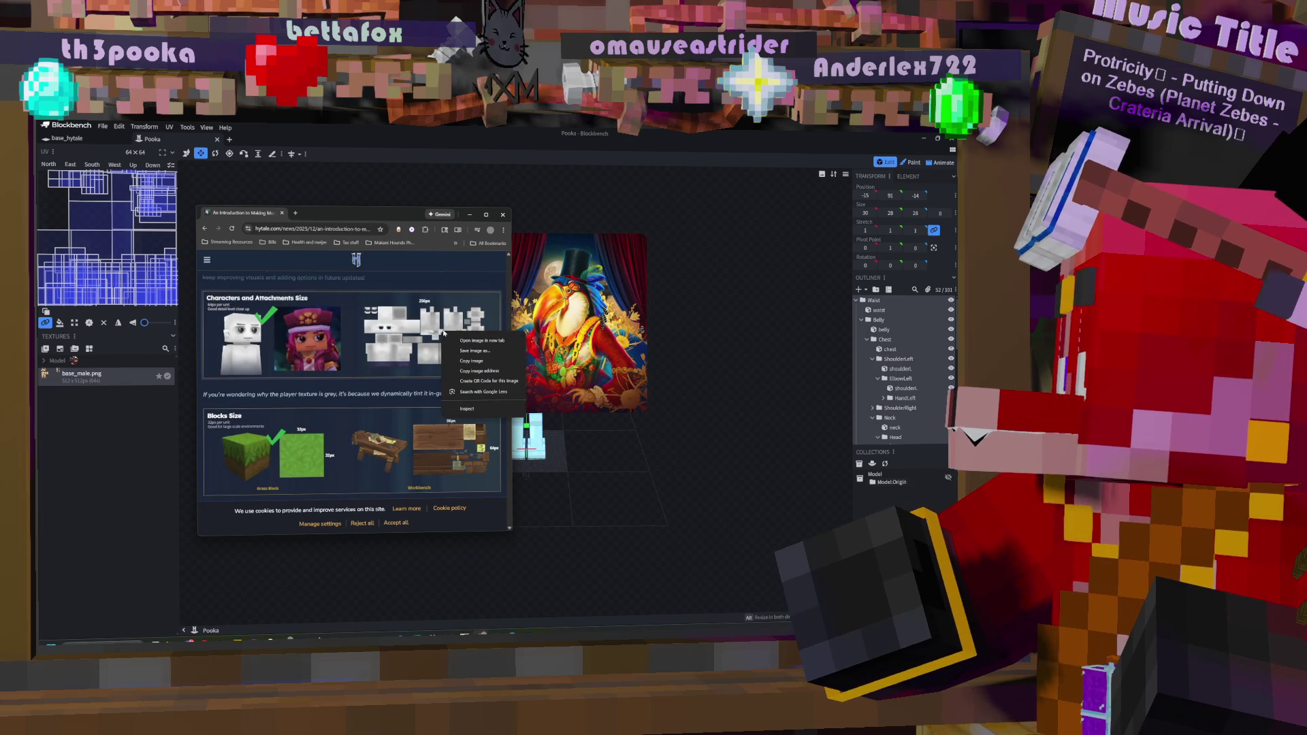
{"action": "left_click", "coordinate": [487, 351]}
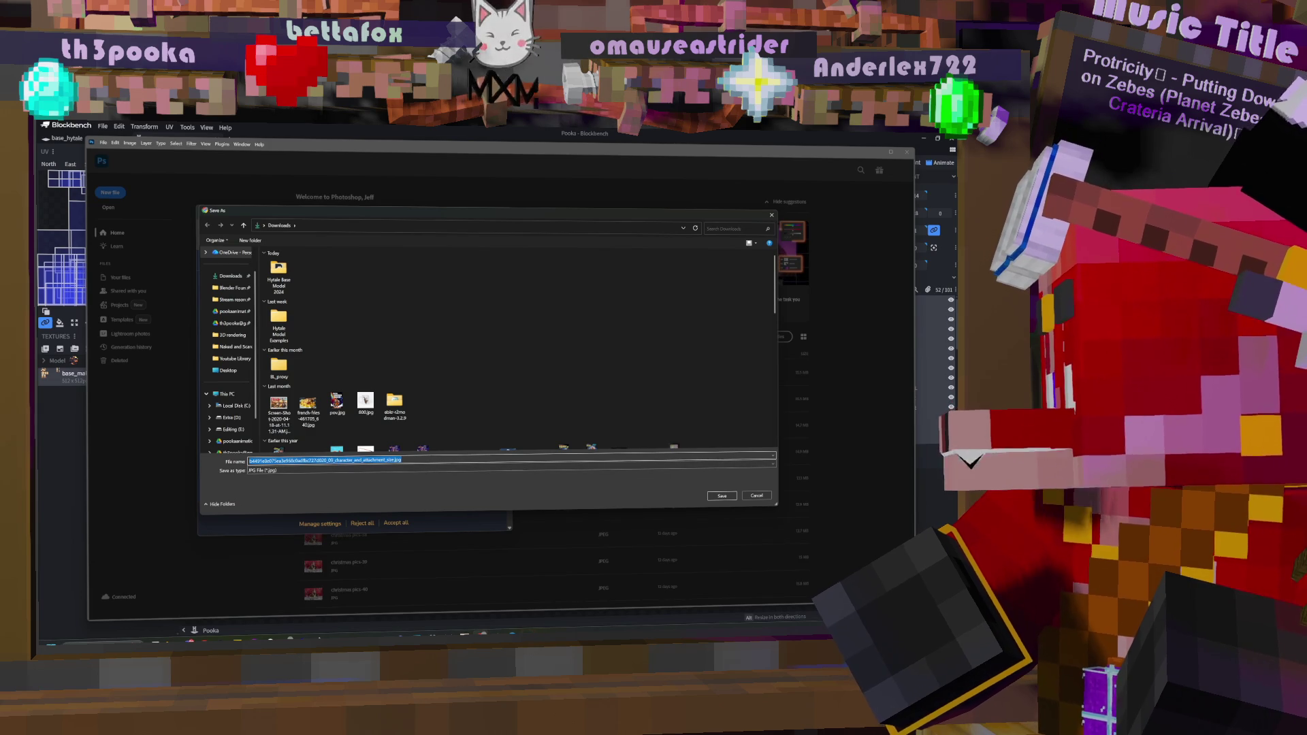
{"action": "left_click", "coordinate": [328, 461]}
{"action": "key", "text": "shift+Home"}
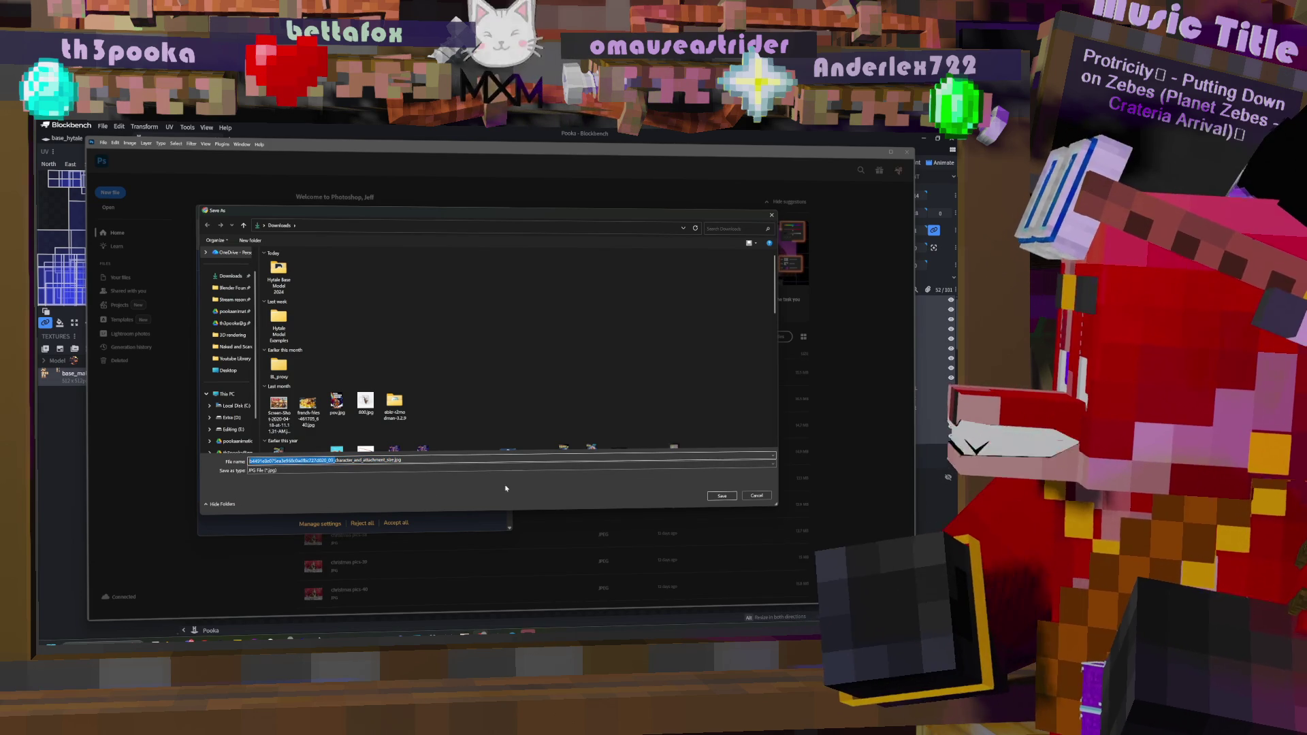
{"action": "key", "text": "BackSpace"}
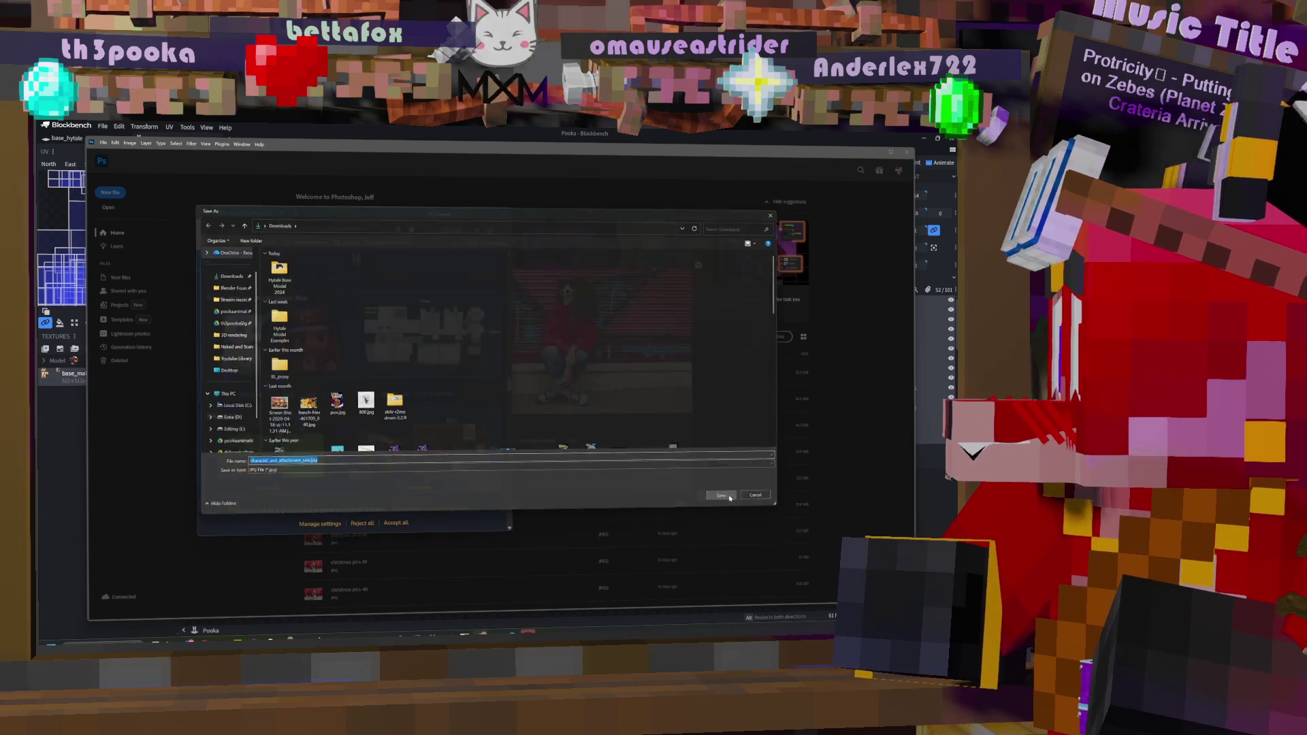
{"action": "left_click", "coordinate": [722, 496]}
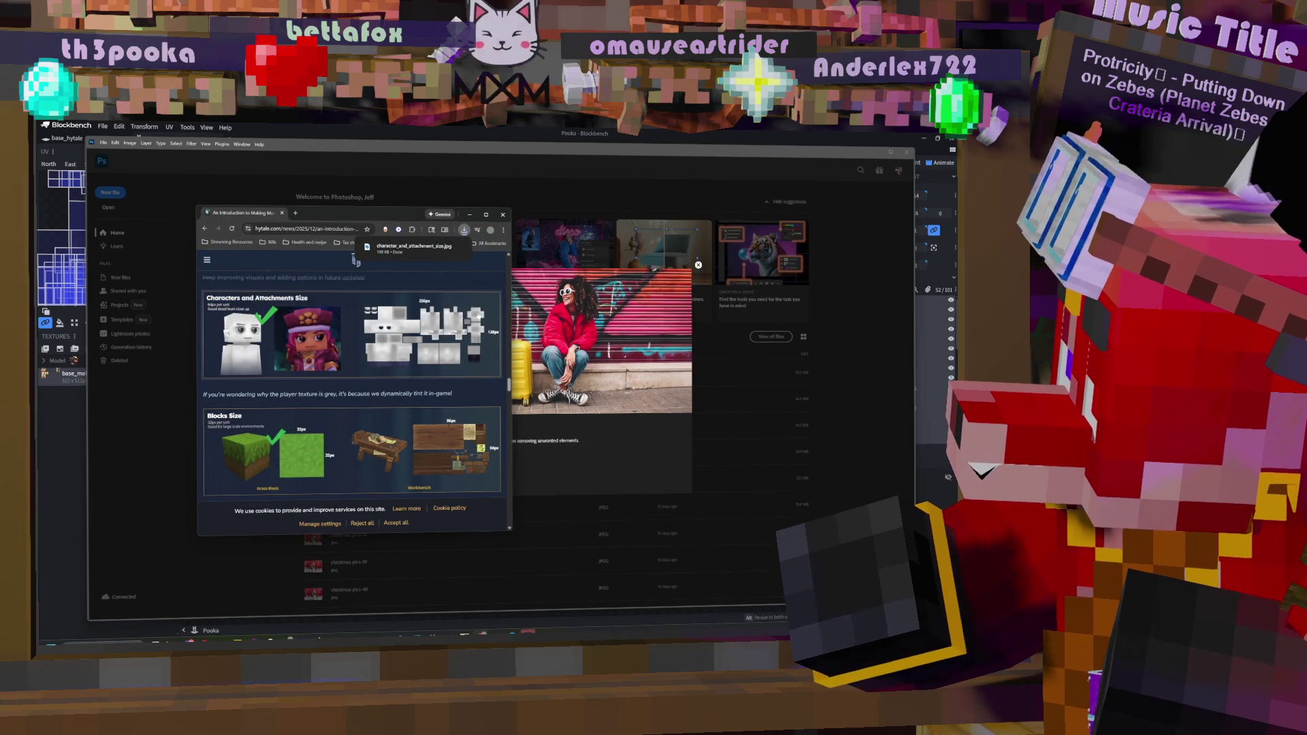
{"action": "left_click", "coordinate": [594, 131]}
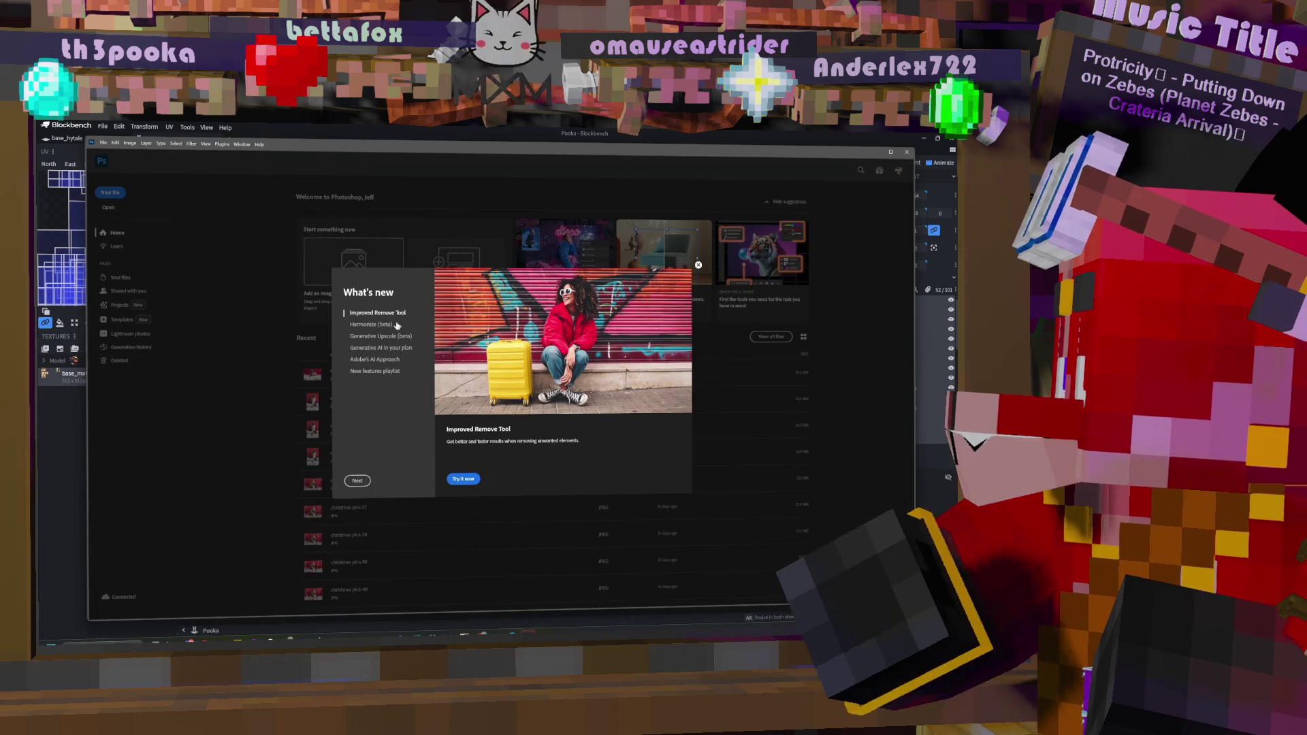
Dismiss What's New and marquee-select the 256×128 texture sheet in the size chart
{"action": "left_click", "coordinate": [291, 499]}
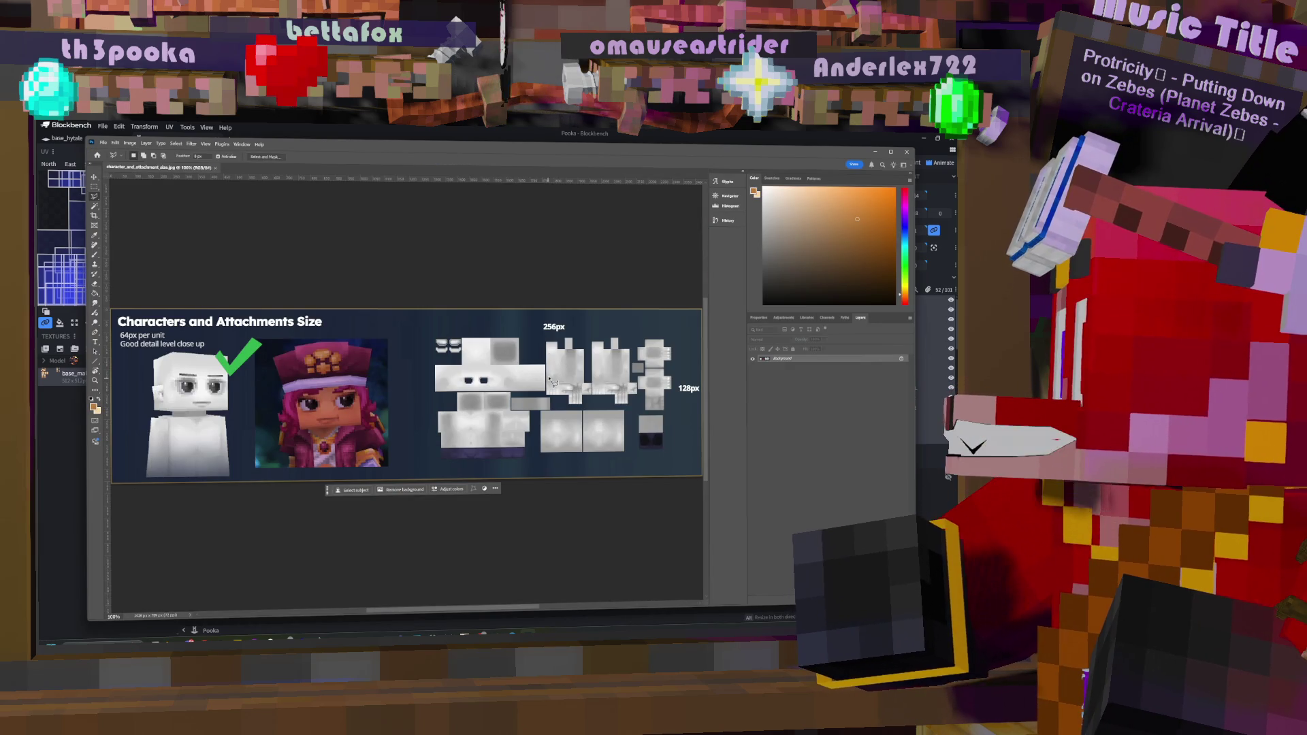
{"action": "left_click", "coordinate": [94, 186]}
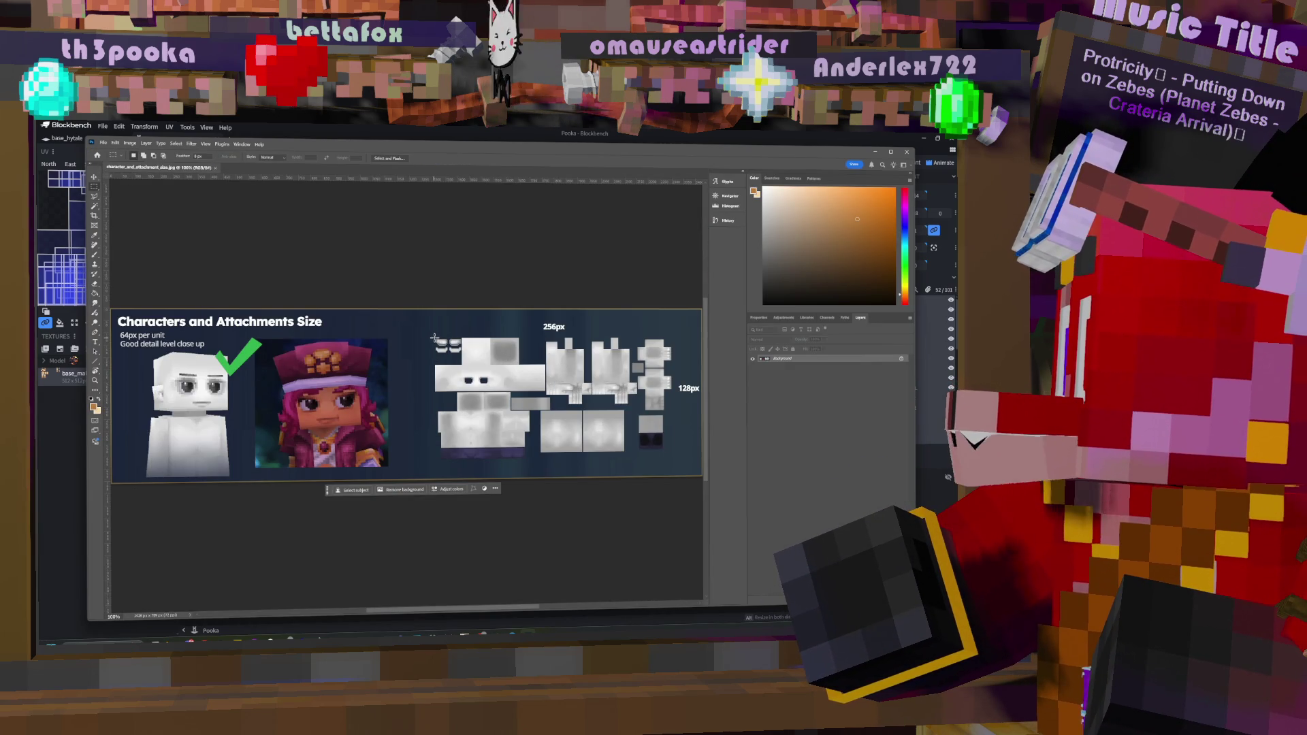
{"action": "left_click_drag", "start_coordinate": [436, 339], "coordinate": [672, 457]}
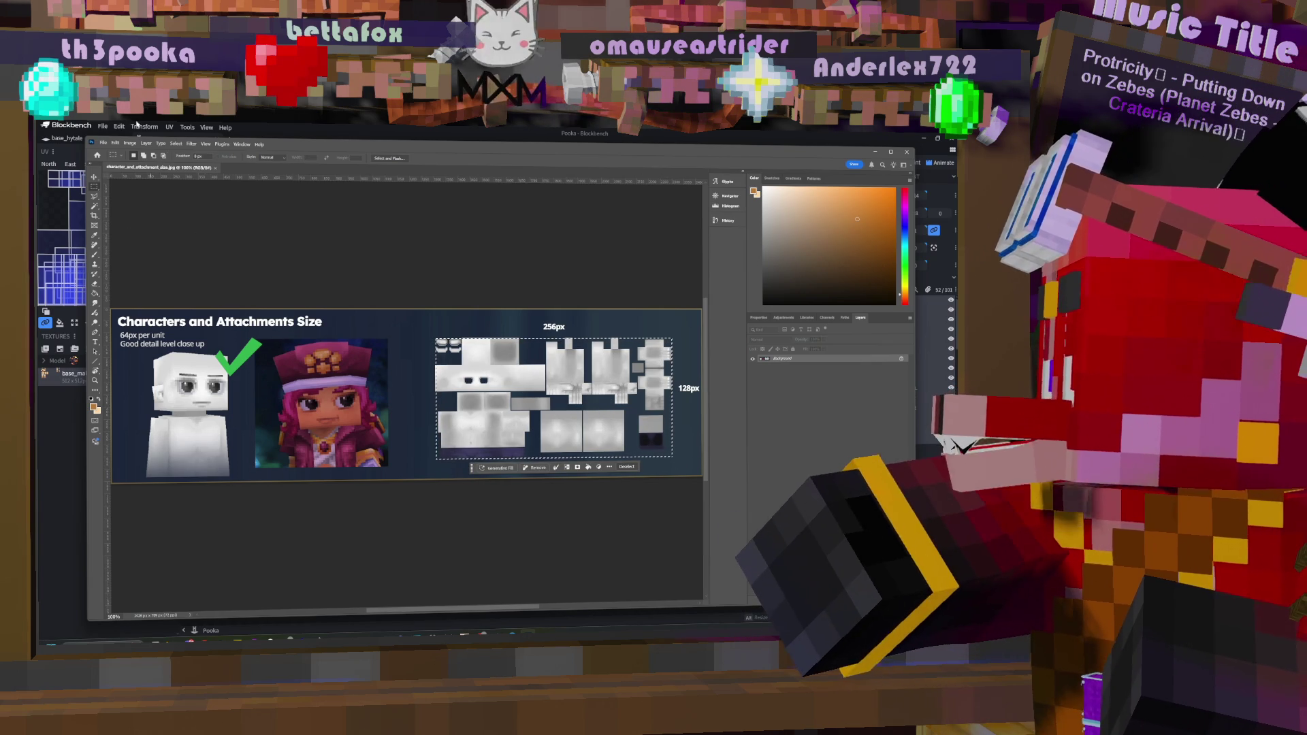
{"action": "left_click", "coordinate": [103, 144]}
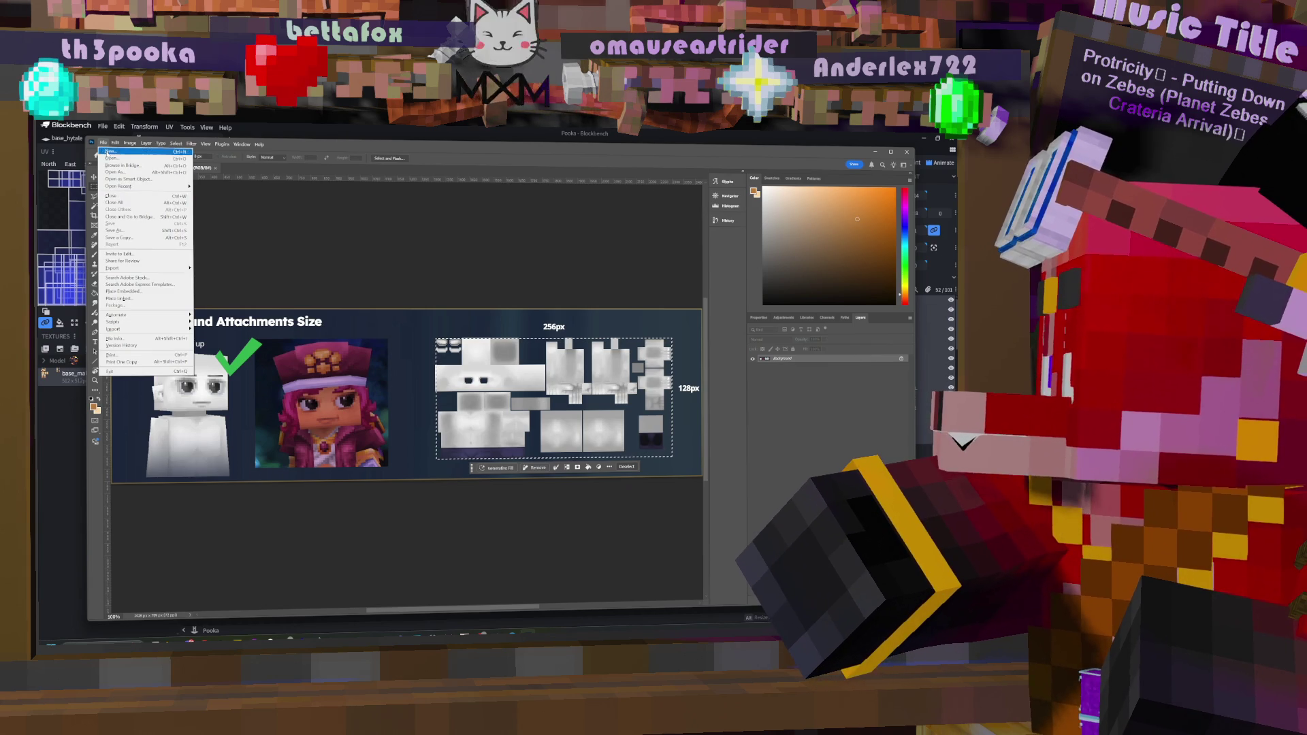
Create a new blank white Photoshop document 256 pixels wide by 128 pixels tall
{"action": "left_click", "coordinate": [117, 152]}
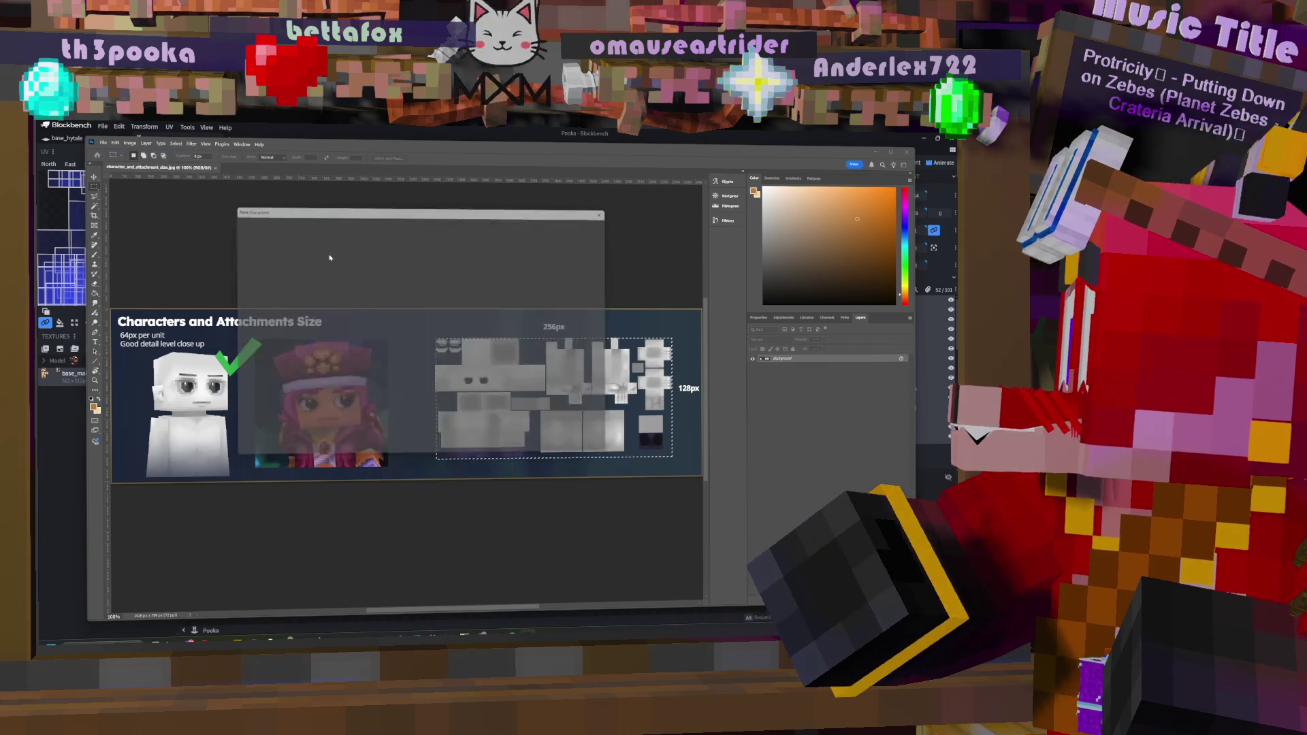
{"action": "left_click_drag", "start_coordinate": [443, 215], "coordinate": [344, 229]}
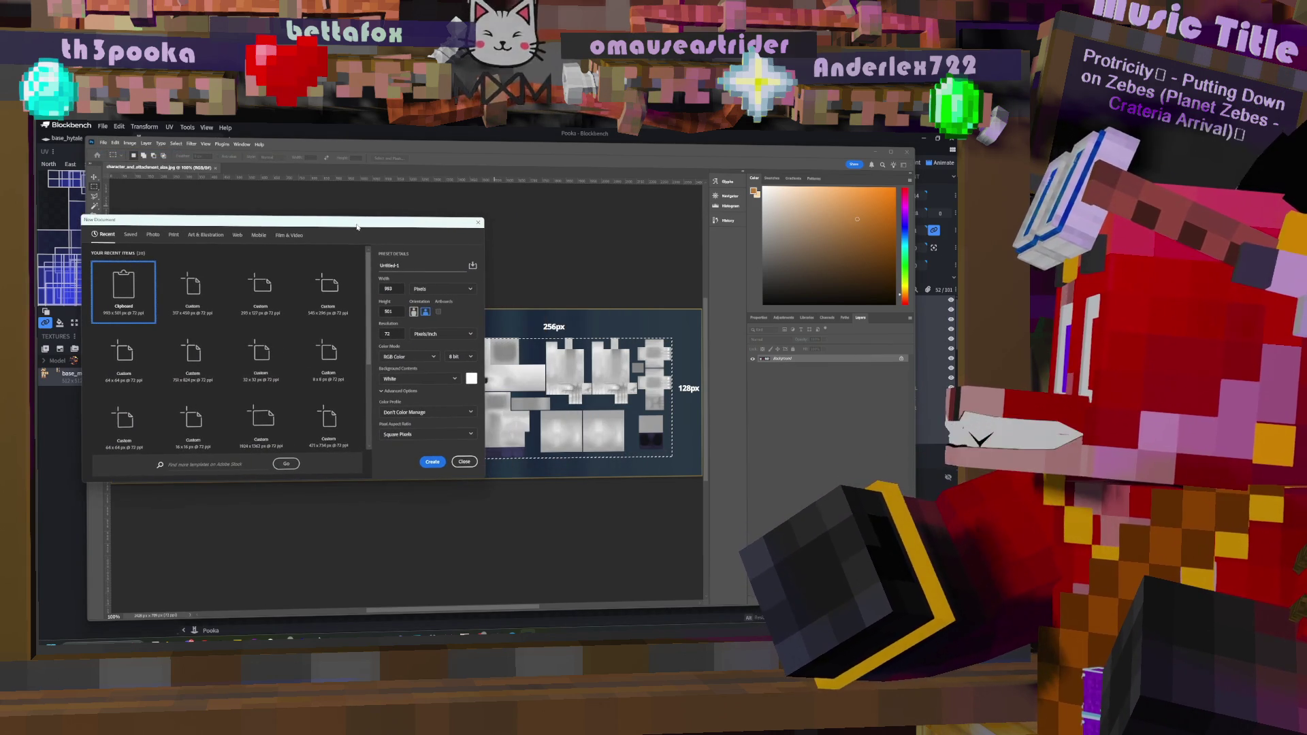
{"action": "left_click", "coordinate": [390, 288]}
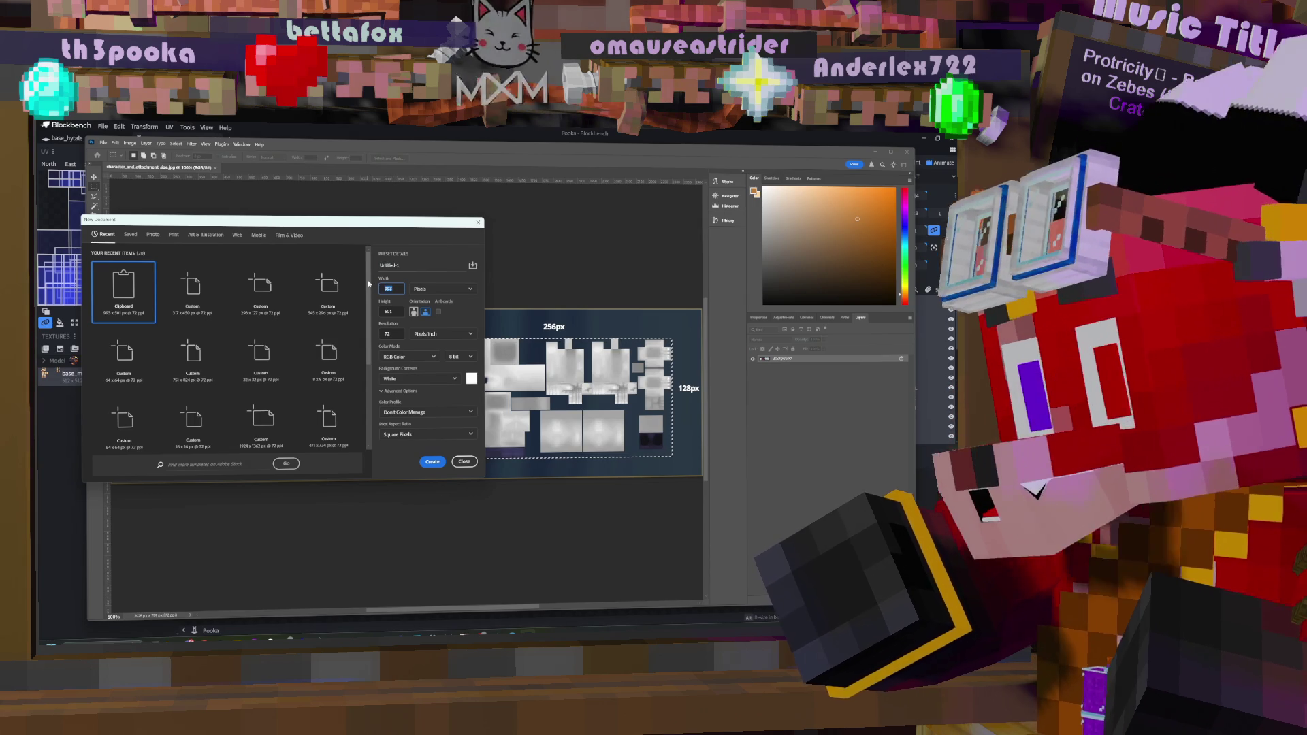
{"action": "type", "text": "256"}
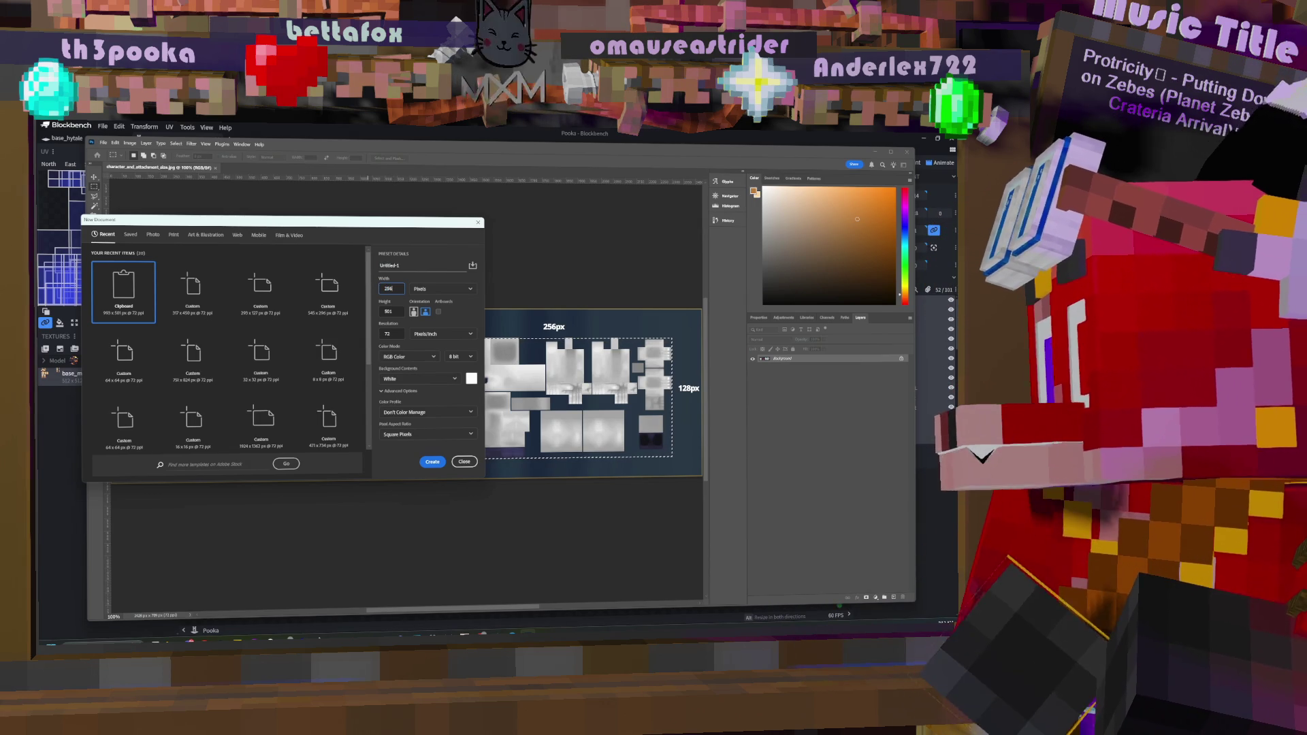
{"action": "key", "text": "Tab"}
{"action": "type", "text": "12"}
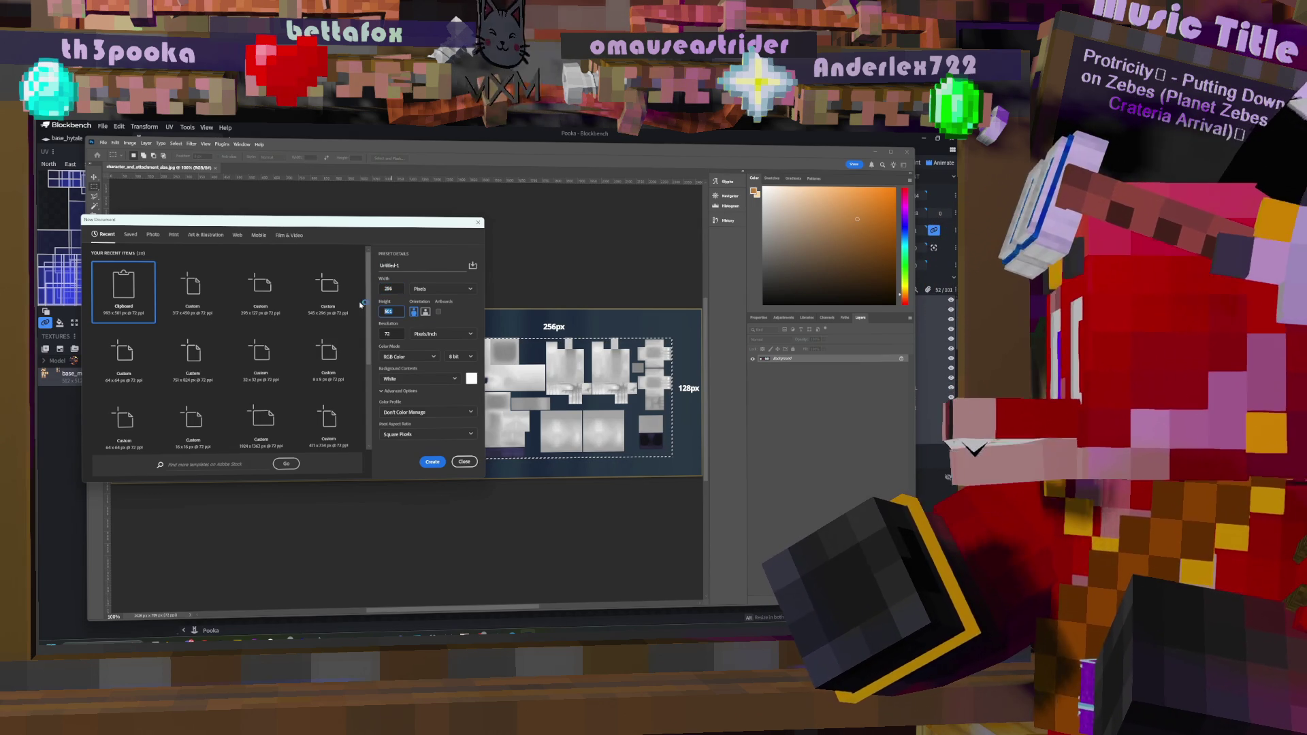
{"action": "type", "text": "8"}
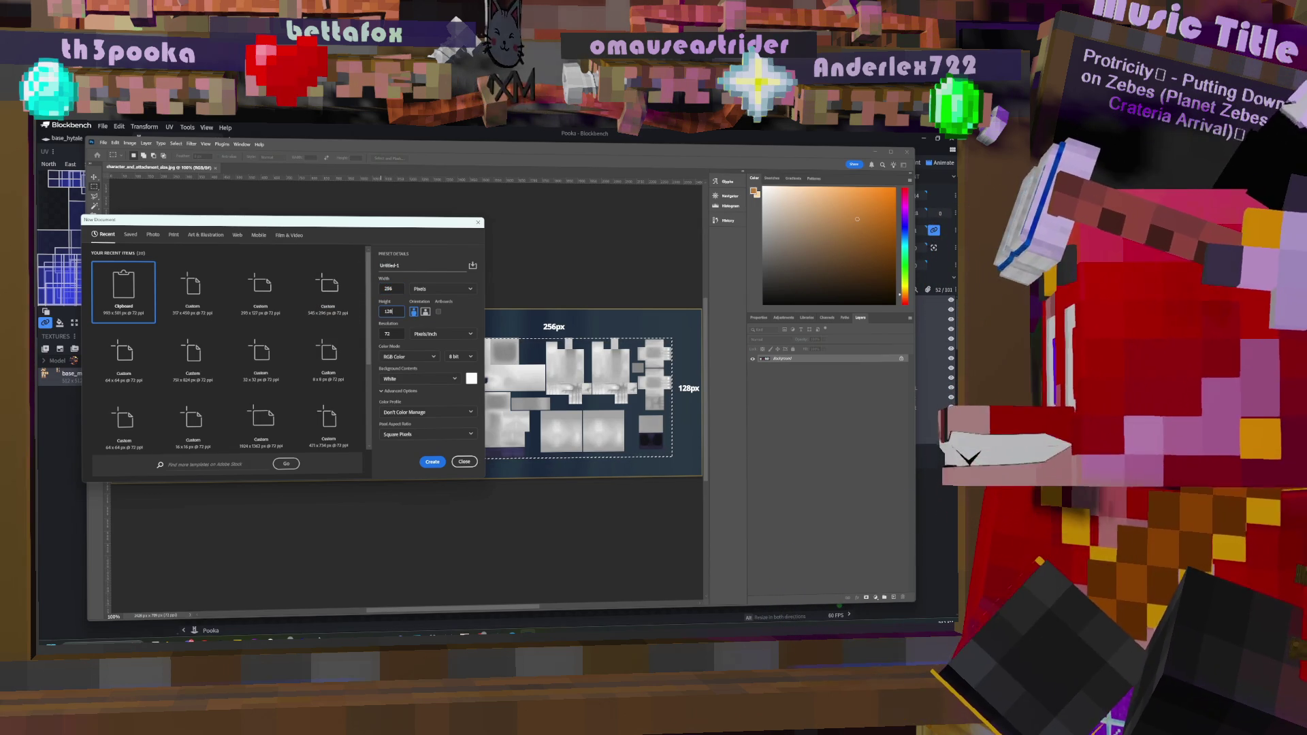
{"action": "left_click", "coordinate": [431, 462]}
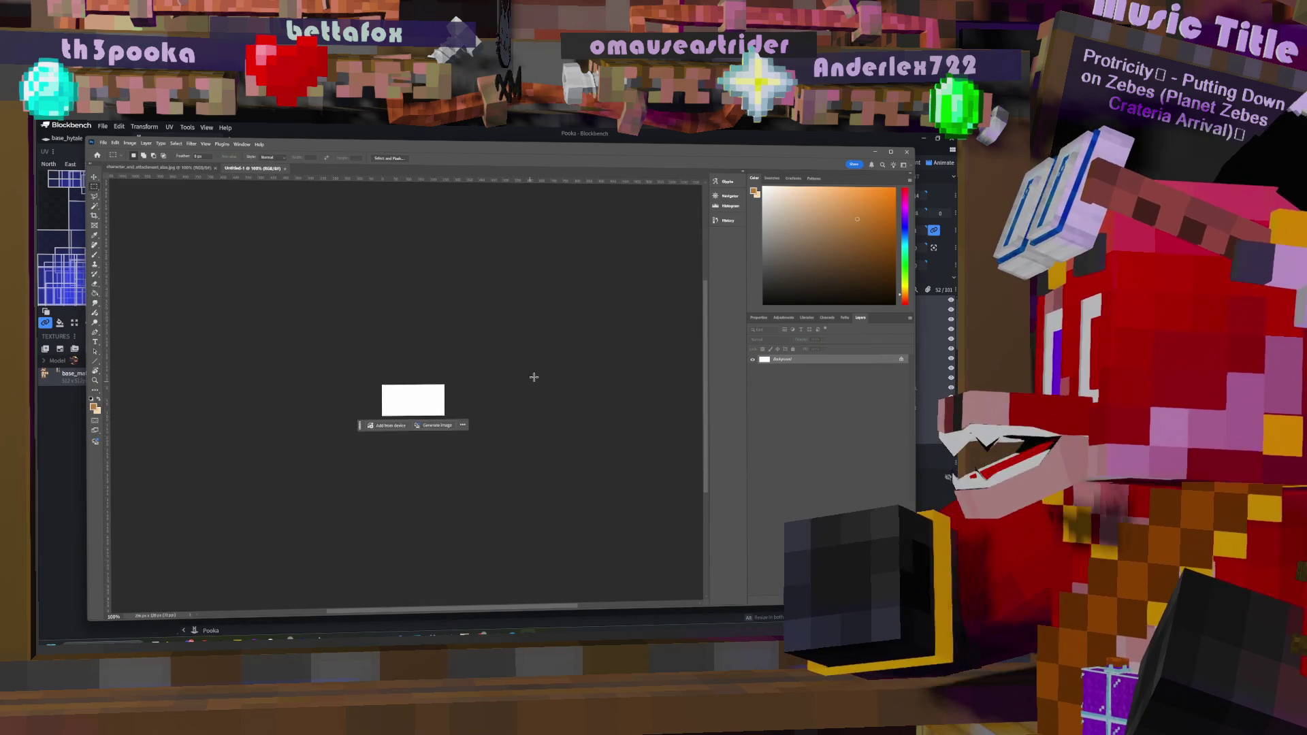
Copy the UV texture sheet from the size chart and paste it into Untitled-1
{"action": "left_click", "coordinate": [729, 196]}
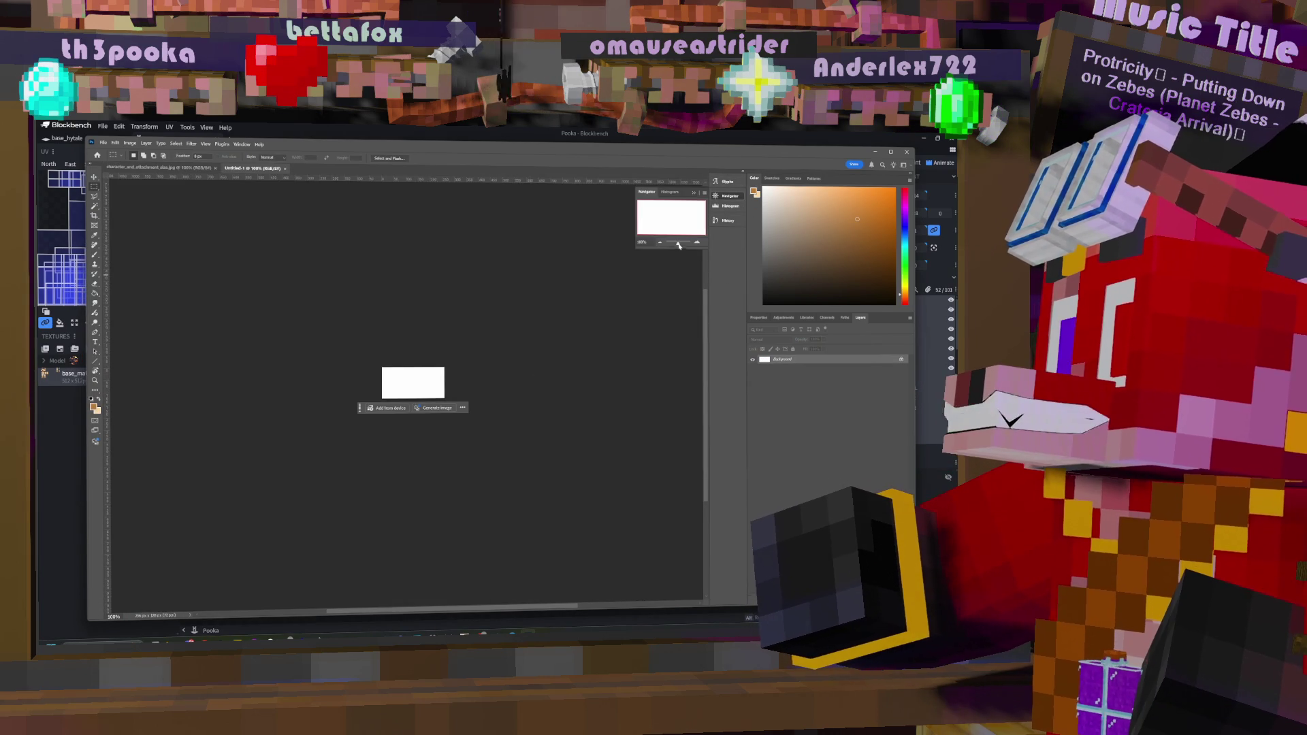
{"action": "left_click_drag", "start_coordinate": [679, 247], "coordinate": [683, 246]}
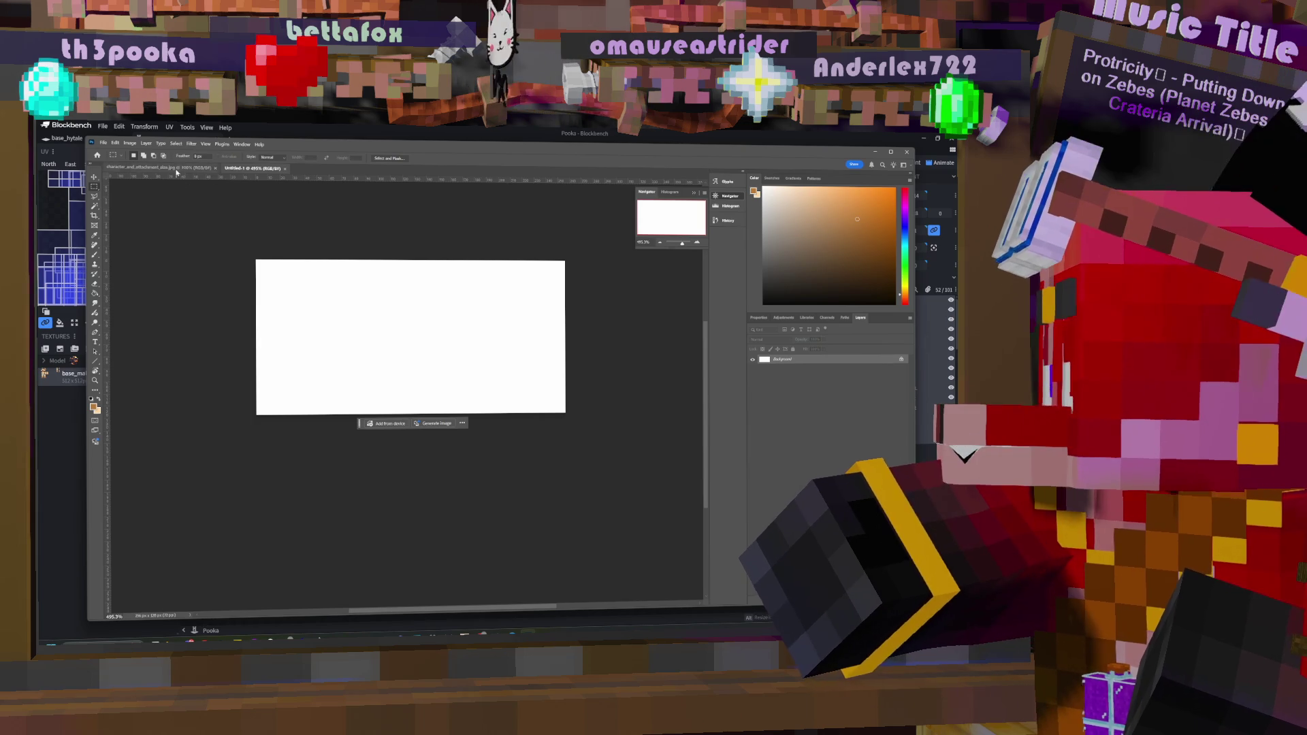
{"action": "left_click", "coordinate": [177, 169]}
{"action": "key", "text": "ctrl+c"}
{"action": "left_click", "coordinate": [255, 169]}
{"action": "key", "text": "ctrl+v"}
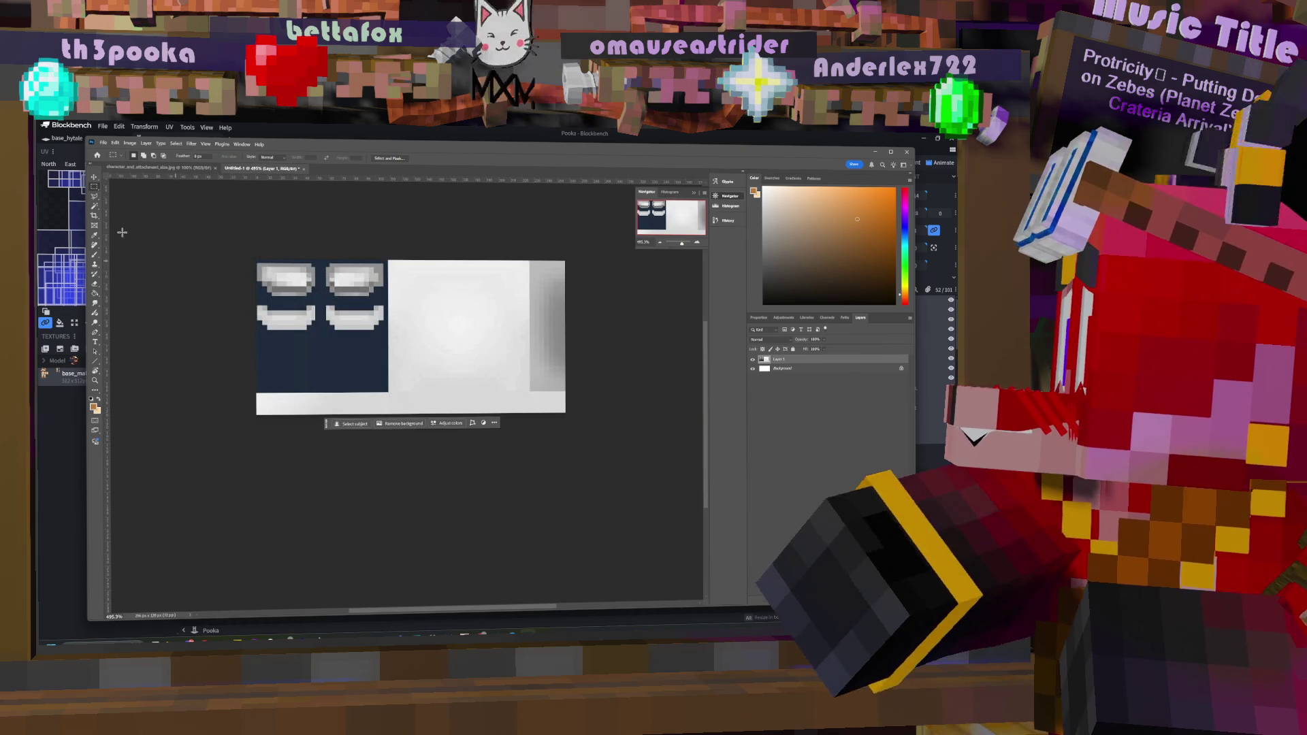
Free-transform the pasted texture layer so it exactly fills the 256 × 128 canvas
{"action": "key", "text": "ctrl+t"}
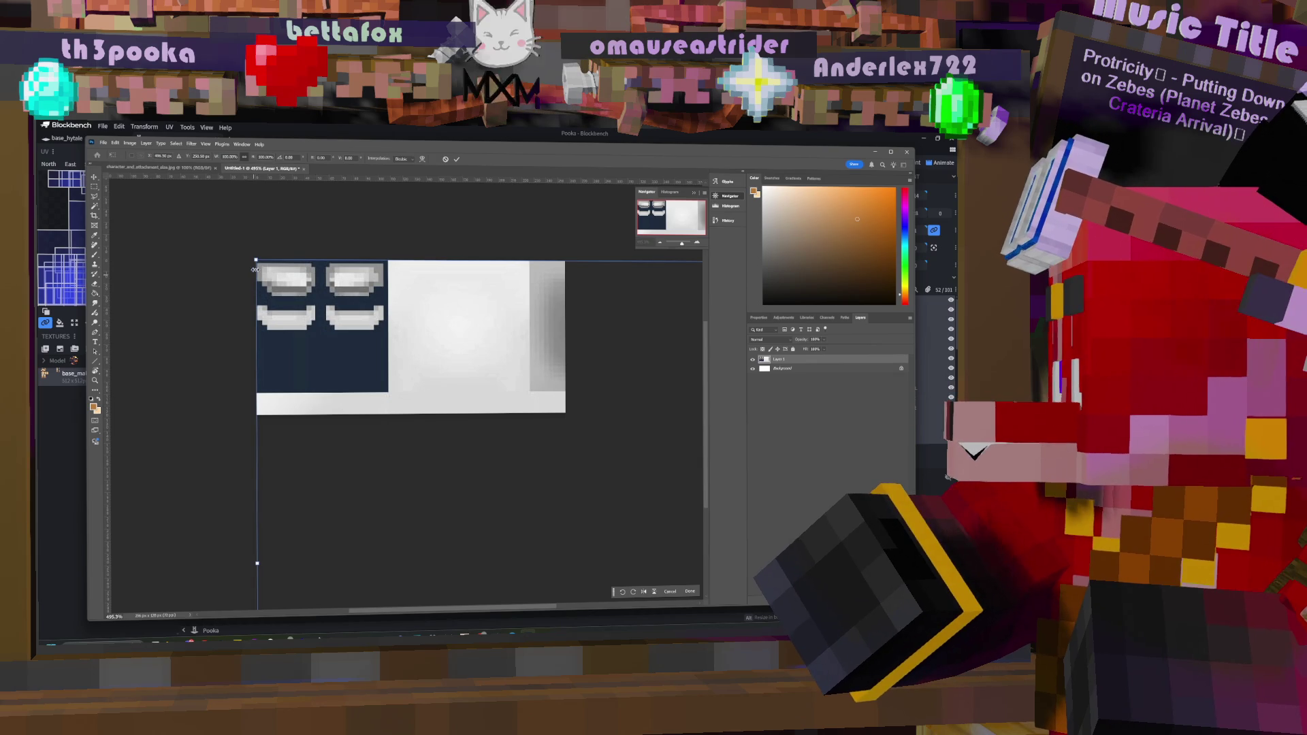
{"action": "mouse_move", "coordinate": [255, 260]}
{"action": "left_mouse_down"}
{"action": "mouse_move", "coordinate": [458, 359]}
{"action": "mouse_move", "coordinate": [674, 514]}
{"action": "mouse_move", "coordinate": [311, 268]}
{"action": "mouse_move", "coordinate": [239, 192]}
{"action": "mouse_move", "coordinate": [589, 424]}
{"action": "mouse_move", "coordinate": [627, 379]}
{"action": "mouse_move", "coordinate": [273, 265]}
{"action": "mouse_move", "coordinate": [282, 276]}
{"action": "left_mouse_up"}
{"action": "left_click_drag", "start_coordinate": [256, 221], "coordinate": [332, 267]}
{"action": "left_click_drag", "start_coordinate": [400, 324], "coordinate": [325, 325]}
{"action": "left_click_drag", "start_coordinate": [564, 416], "coordinate": [566, 418]}
{"action": "left_click_drag", "start_coordinate": [256, 257], "coordinate": [255, 258]}
{"action": "left_click_drag", "start_coordinate": [566, 417], "coordinate": [565, 415]}
{"action": "left_click_drag", "start_coordinate": [425, 352], "coordinate": [422, 350]}
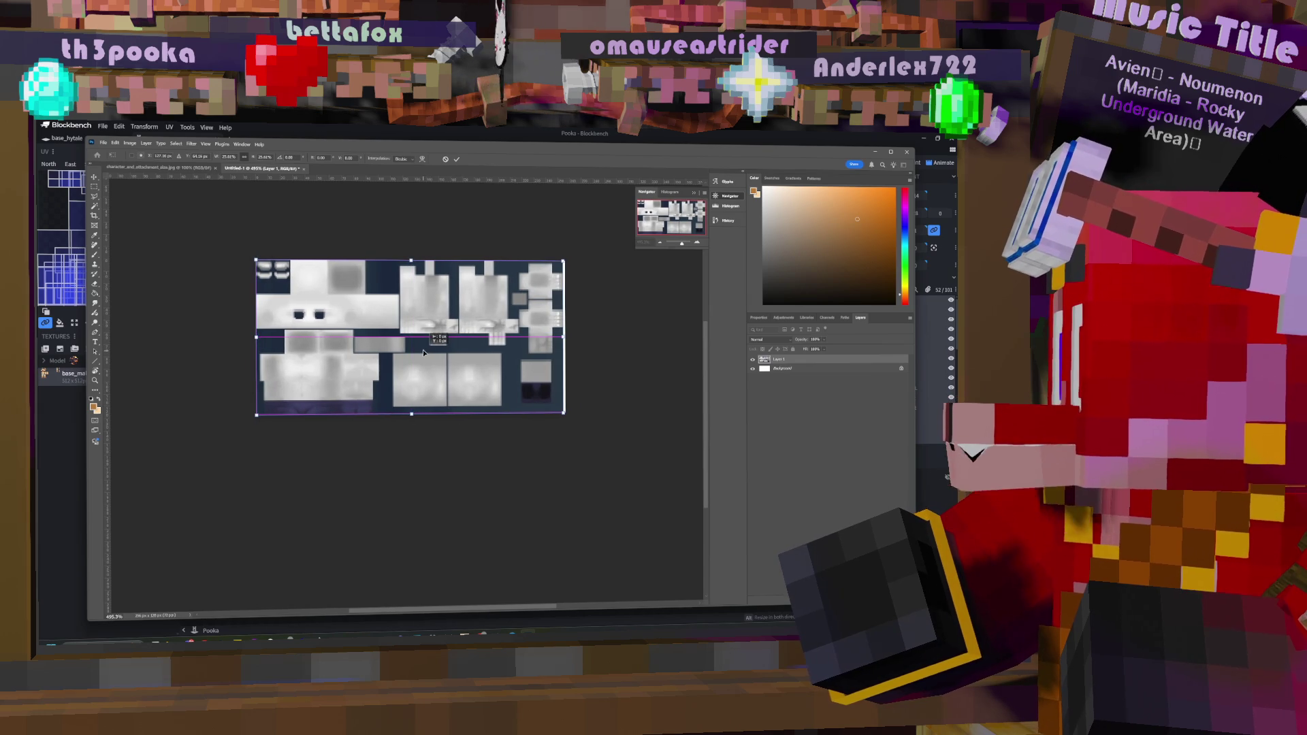
Commit the texture layer's resize, then bring the Blockbench Pooka model back to front
{"action": "key", "text": "Return"}
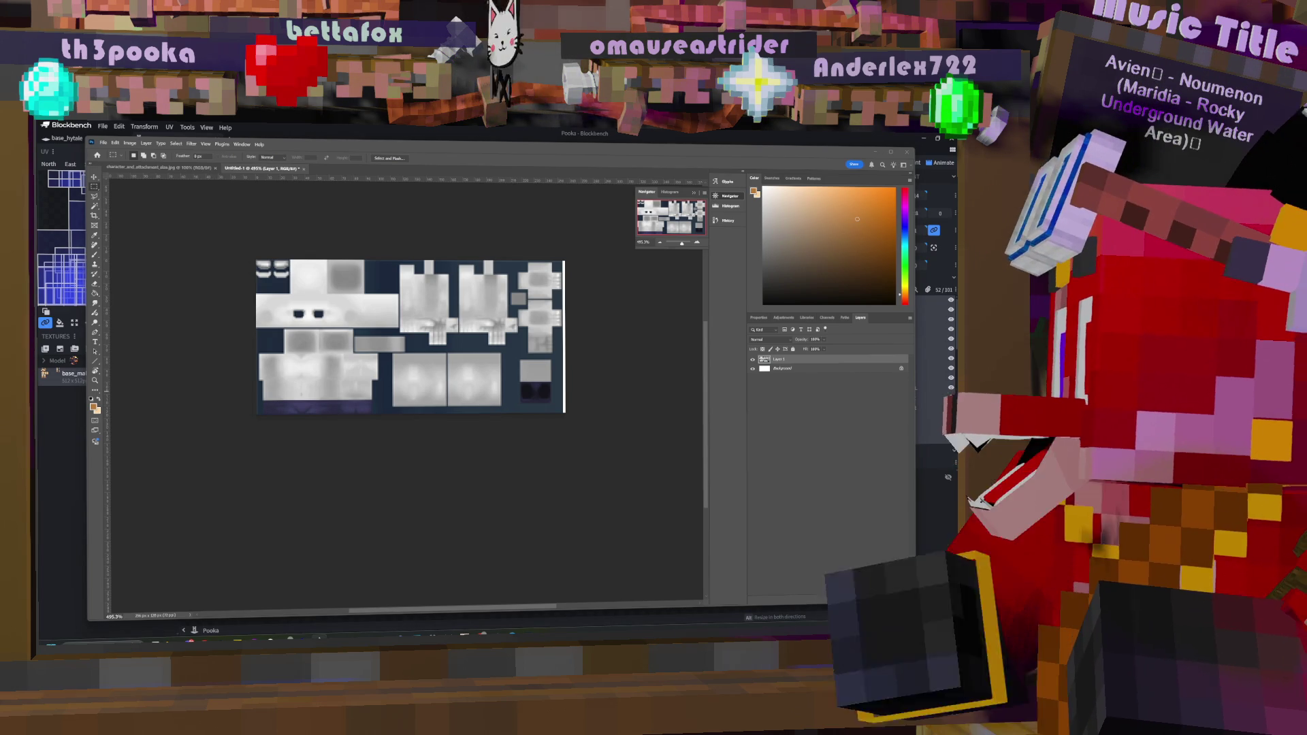
{"action": "left_click", "coordinate": [145, 123]}
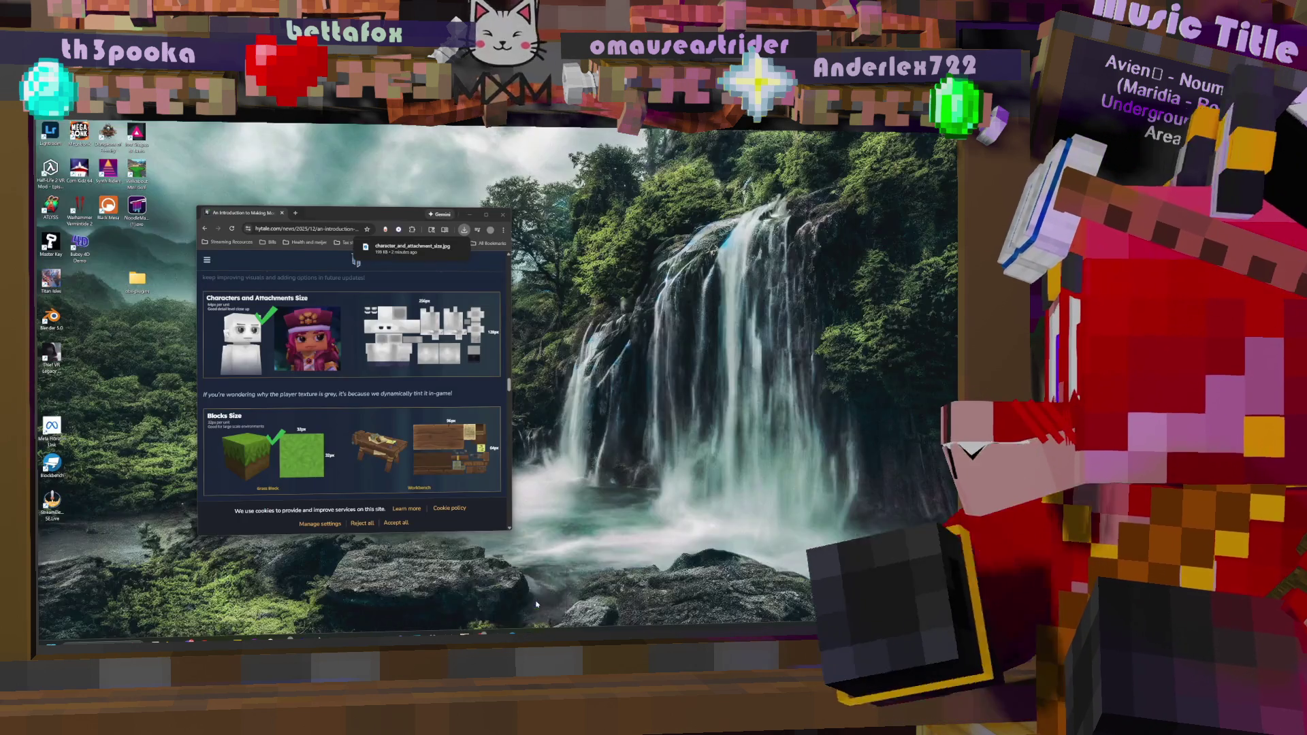
Read through the Hytale modelling article in an enlarged Chrome window, then minimize Chrome
{"action": "left_click", "coordinate": [500, 596]}
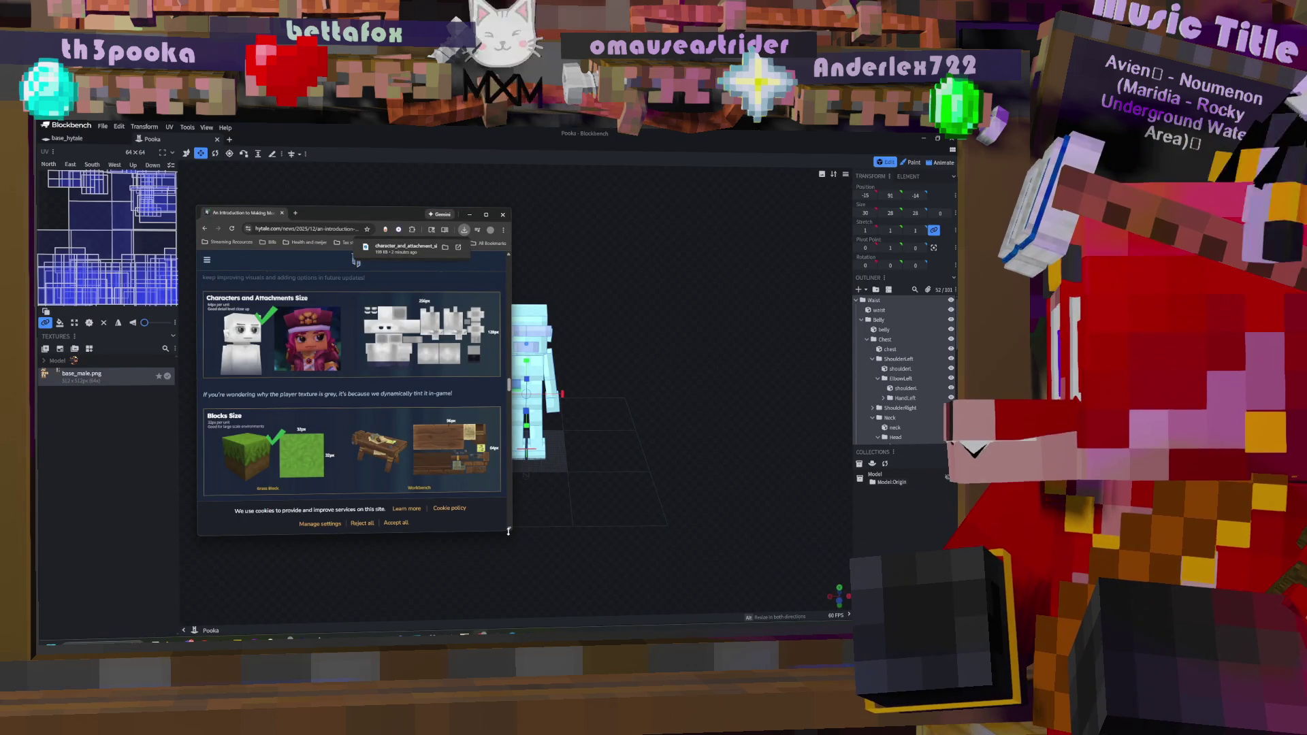
{"action": "left_click_drag", "start_coordinate": [509, 530], "coordinate": [745, 572]}
{"action": "scroll", "coordinate": [476, 364], "scroll_direction": "down", "scroll_amount": 1}
{"action": "scroll", "coordinate": [475, 365], "scroll_direction": "down", "scroll_amount": 15}
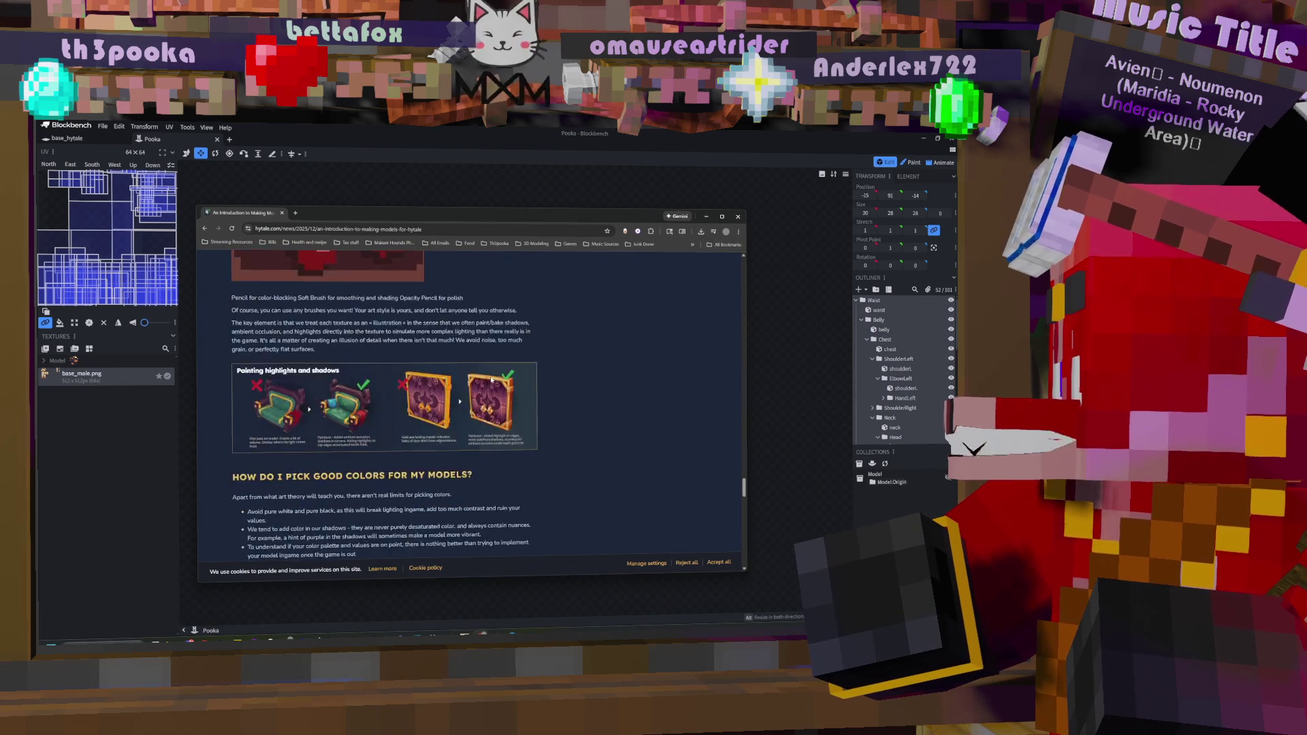
{"action": "scroll", "coordinate": [493, 383], "scroll_direction": "down", "scroll_amount": 15}
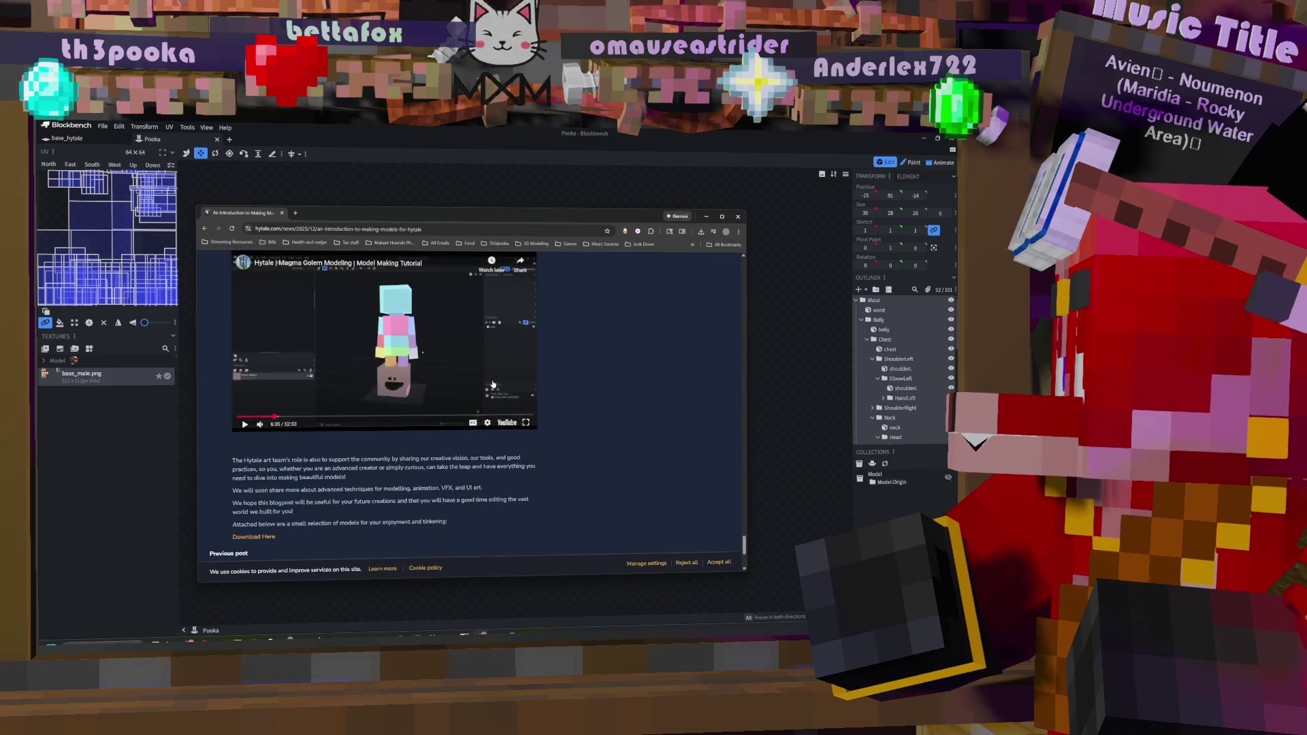
{"action": "scroll", "coordinate": [493, 383], "scroll_direction": "up", "scroll_amount": 4}
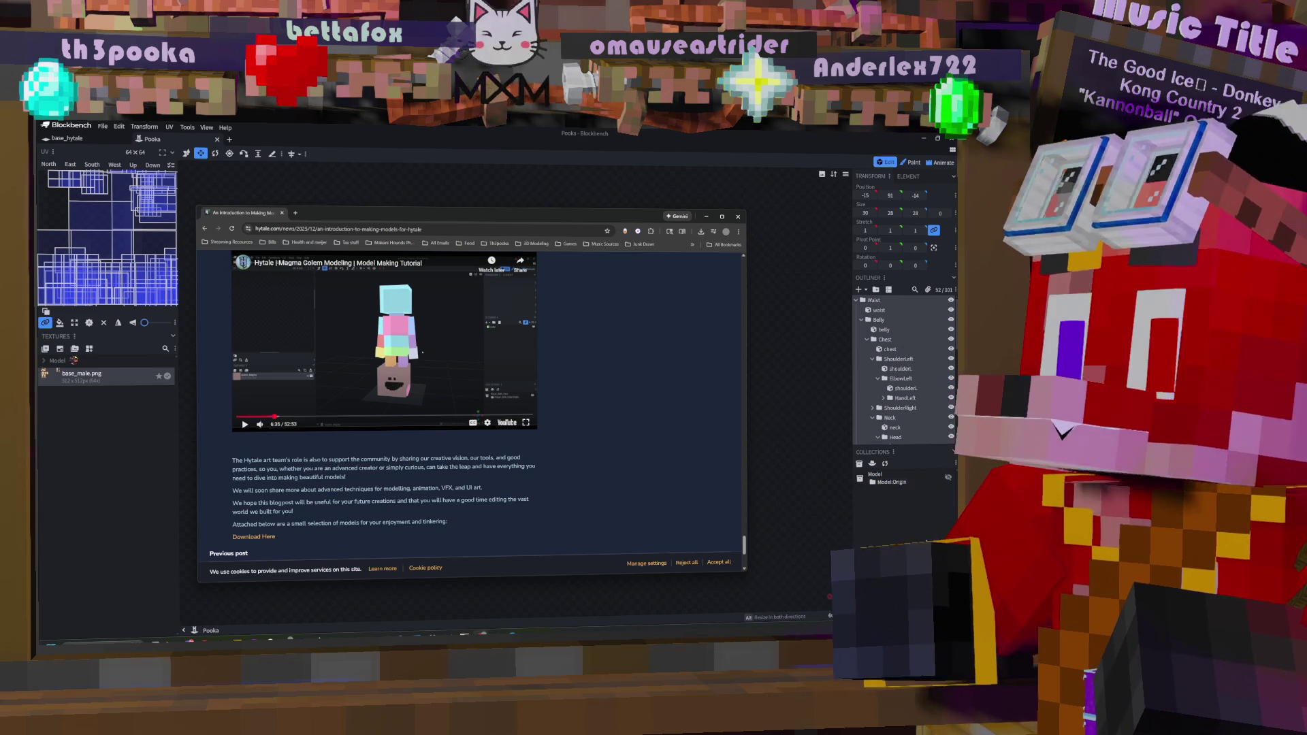
{"action": "left_click", "coordinate": [404, 127]}
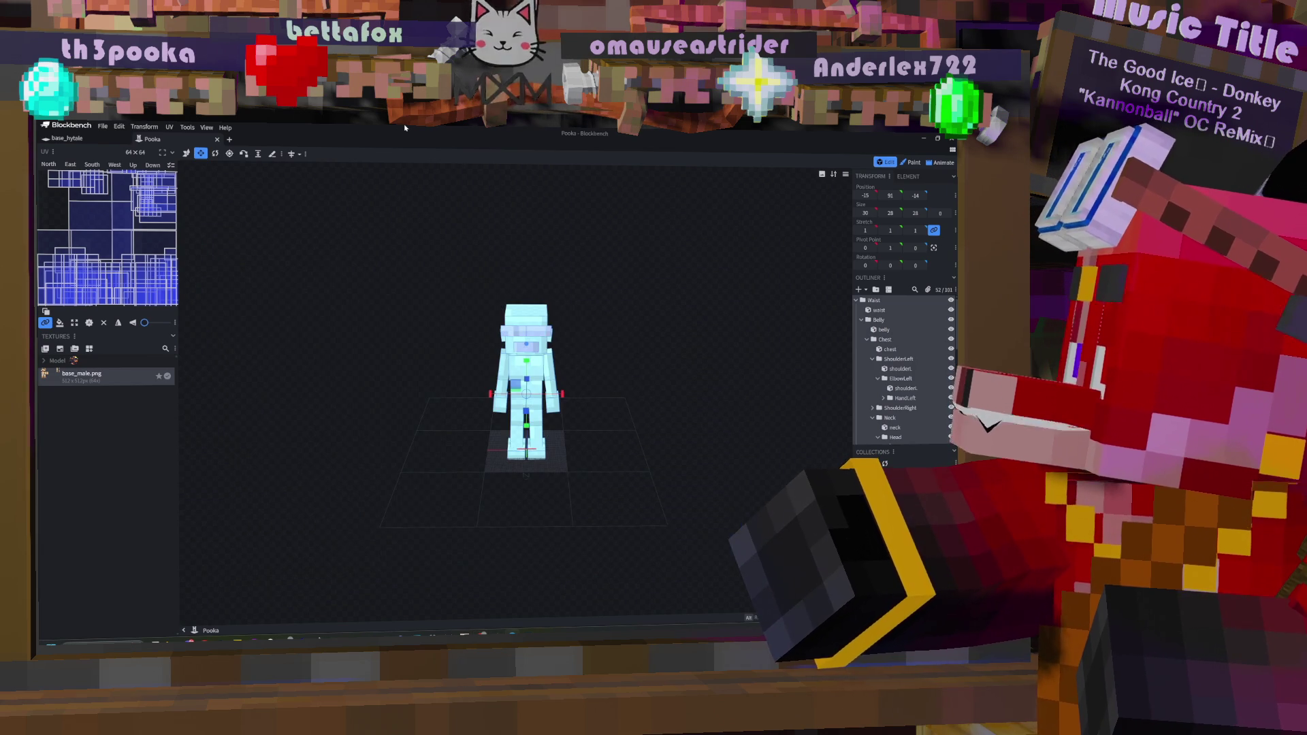
Orbit and zoom to a three-quarter view of the Pooka model, then switch to Photoshop
{"action": "mouse_move", "coordinate": [625, 388]}
{"action": "left_mouse_down"}
{"action": "mouse_move", "coordinate": [599, 409]}
{"action": "mouse_move", "coordinate": [548, 400]}
{"action": "left_mouse_up"}
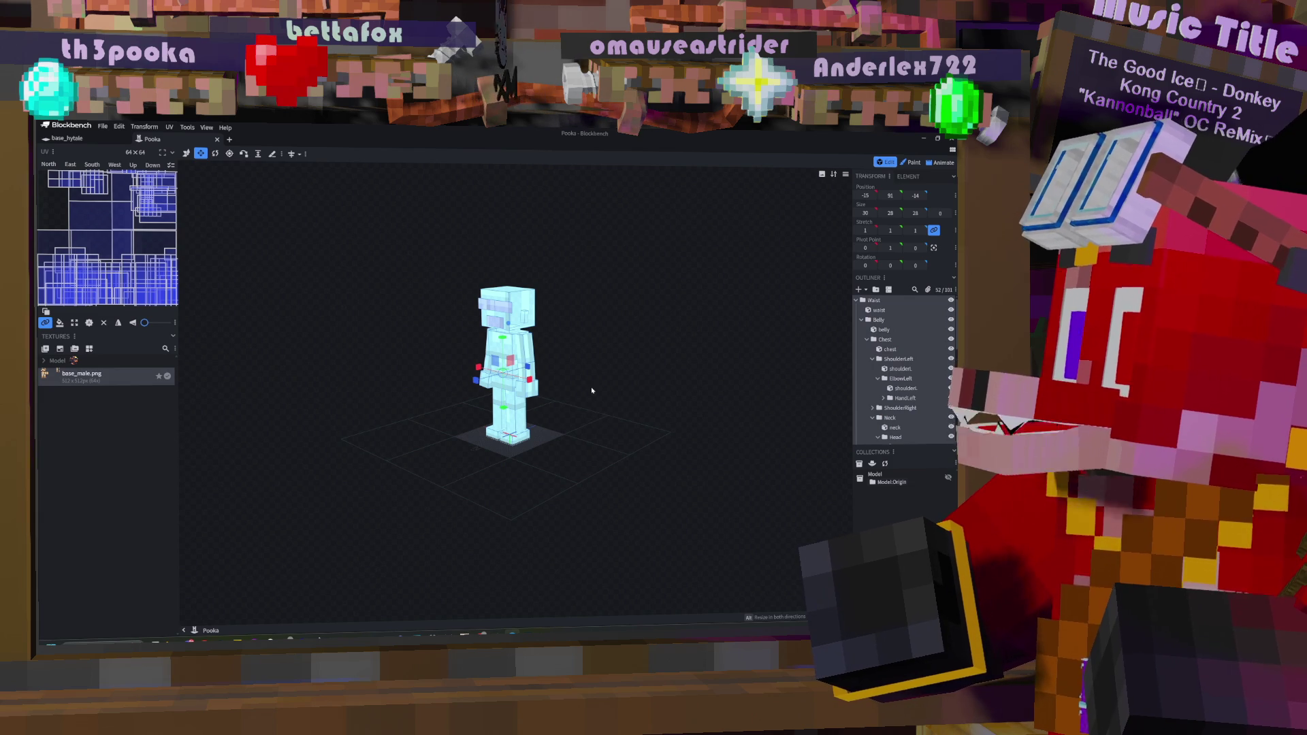
{"action": "scroll", "coordinate": [565, 354], "scroll_direction": "up", "scroll_amount": 4}
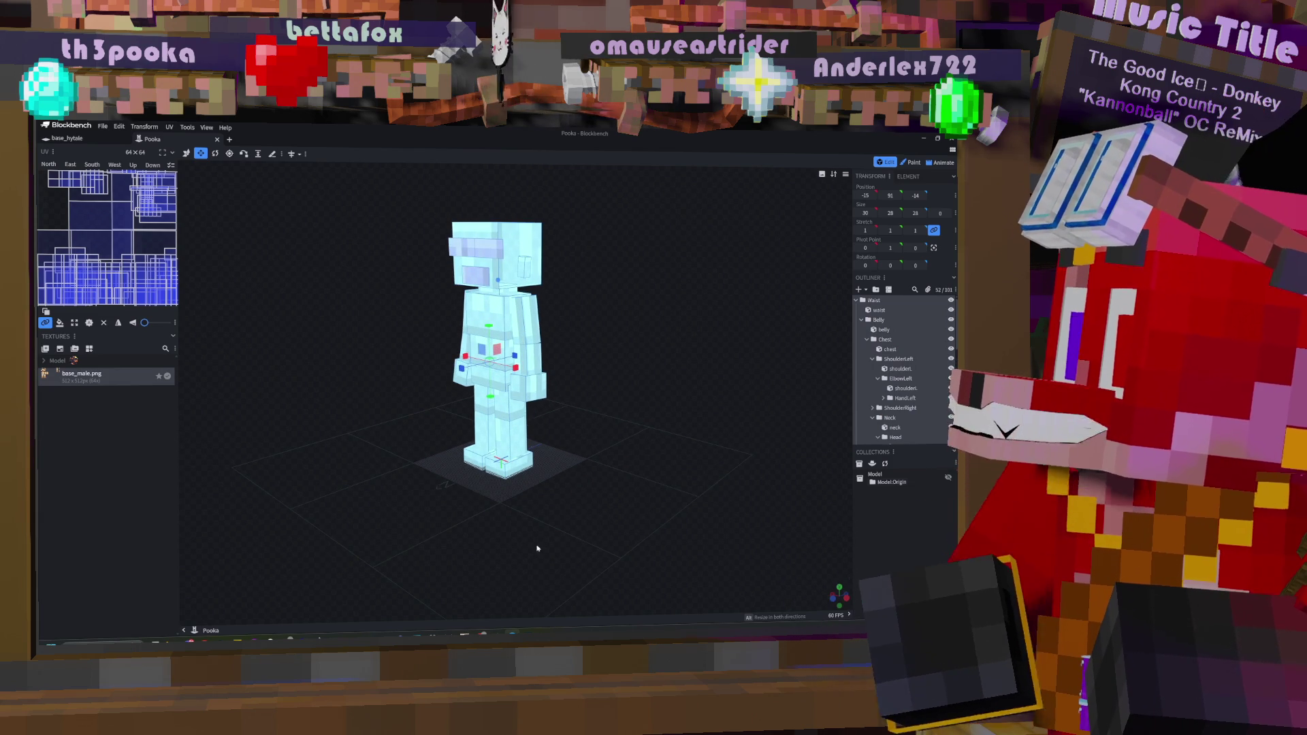
{"action": "key", "text": "alt+Tab"}
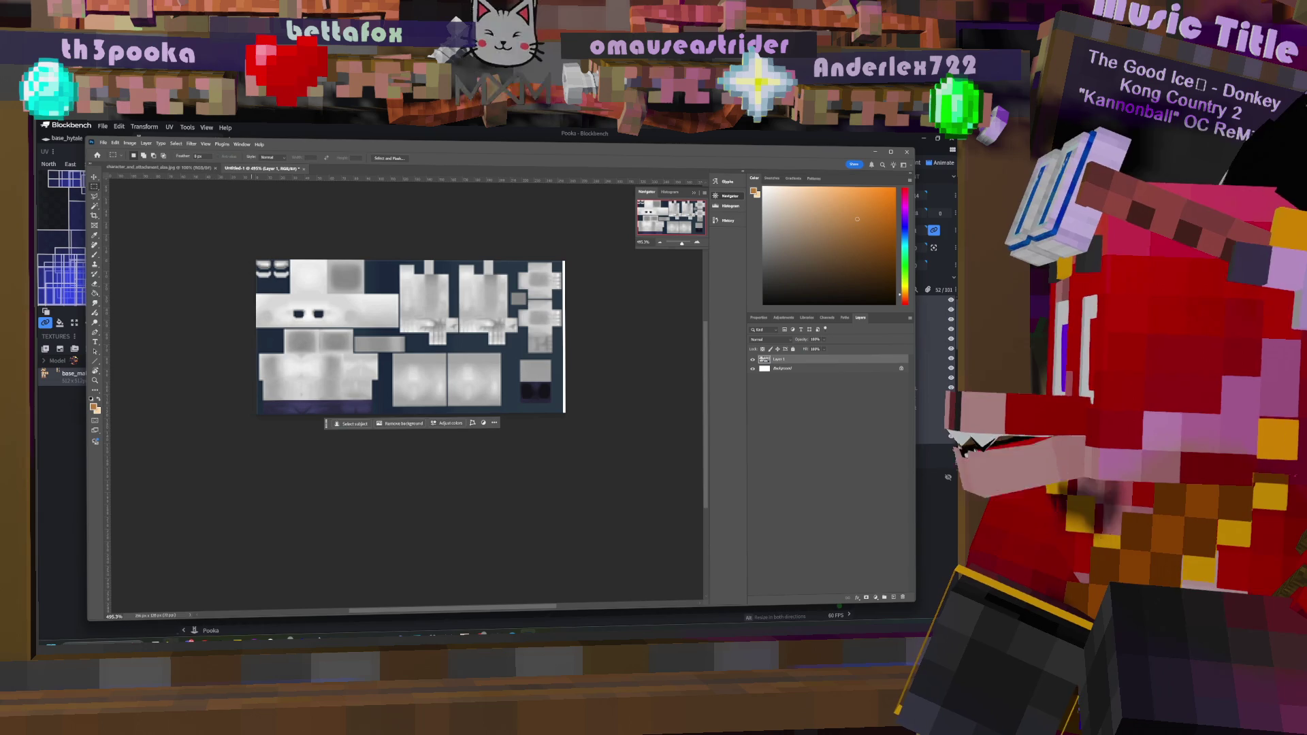
{"action": "mouse_move", "coordinate": [188, 639]}
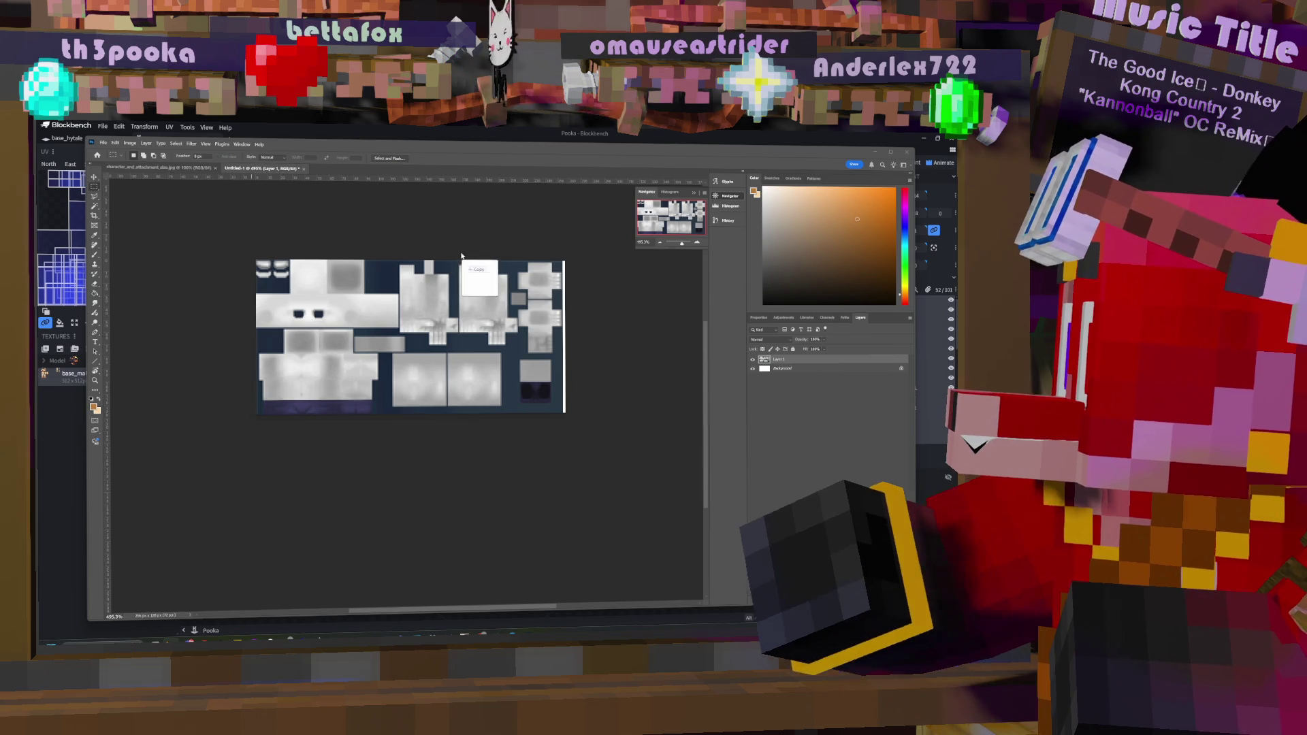
Paste the red Pooka texture into the skin document and shift it left
{"action": "key", "text": "ctrl+c"}
{"action": "left_click_drag", "start_coordinate": [460, 149], "coordinate": [461, 150]}
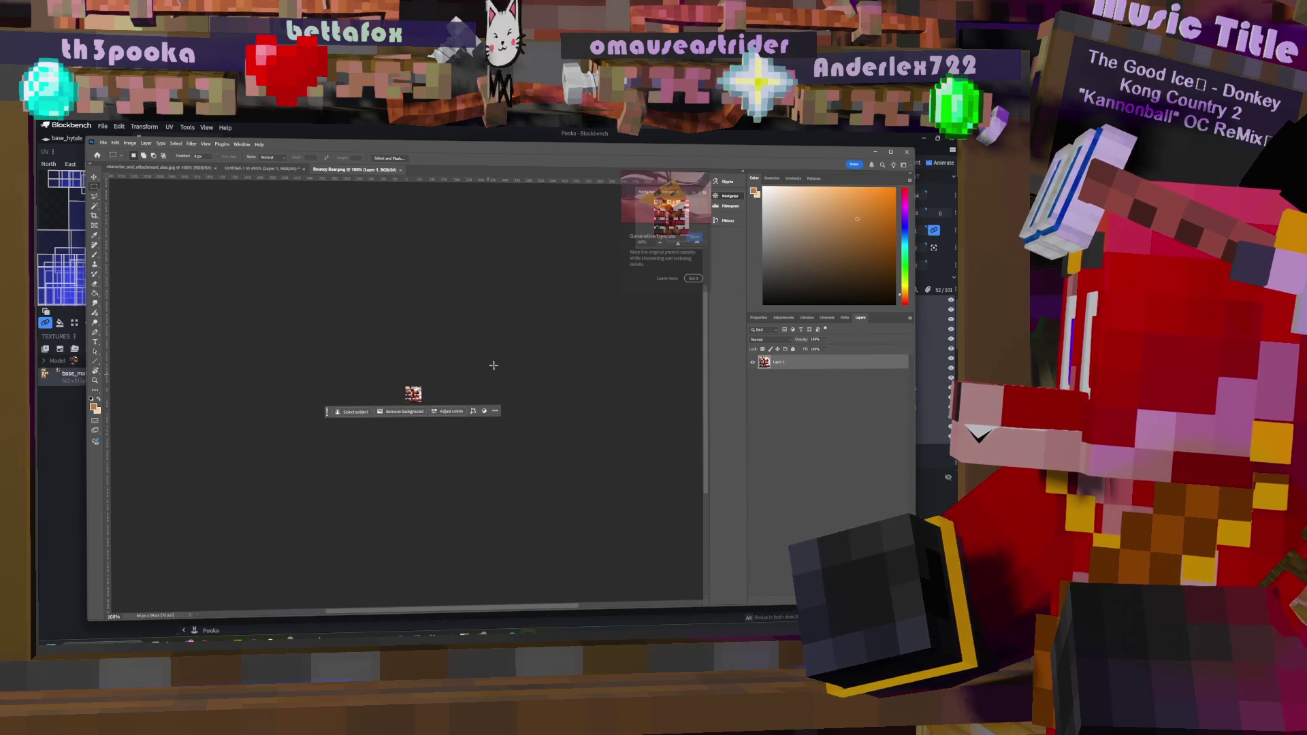
{"action": "left_click", "coordinate": [261, 168]}
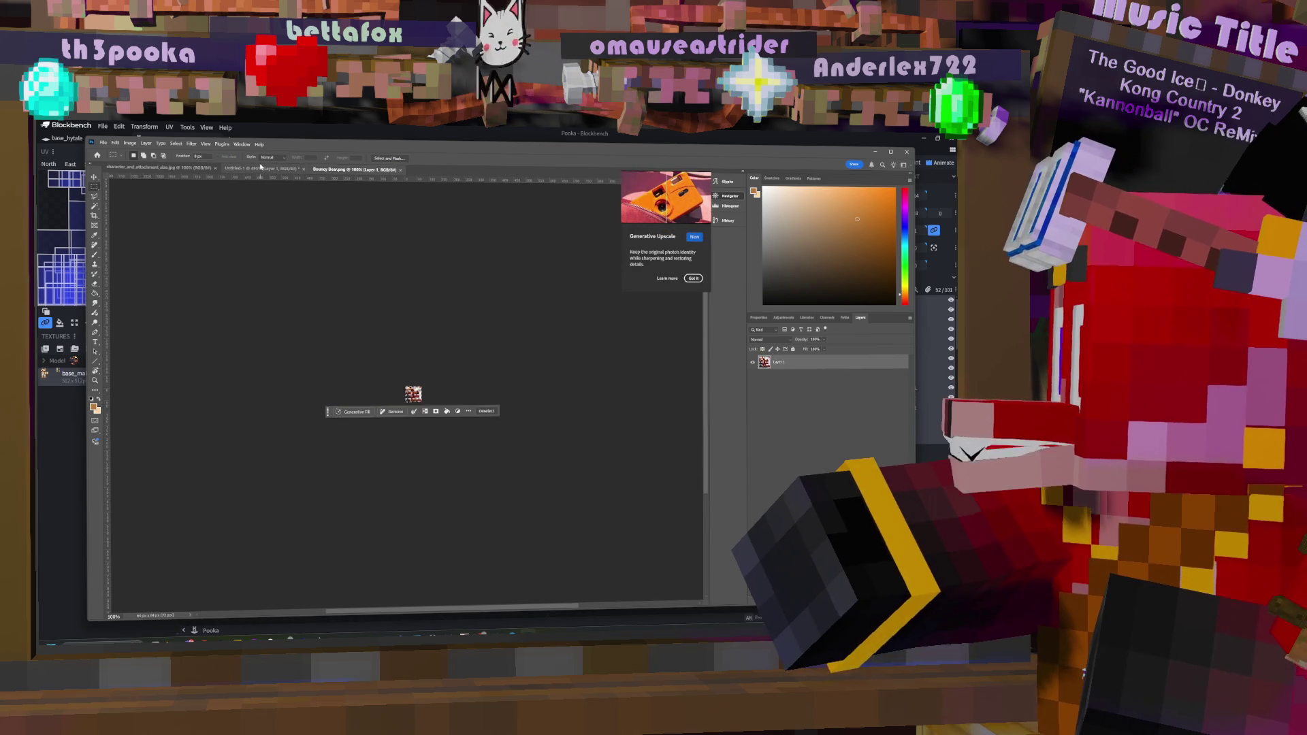
{"action": "key", "text": "ctrl+v"}
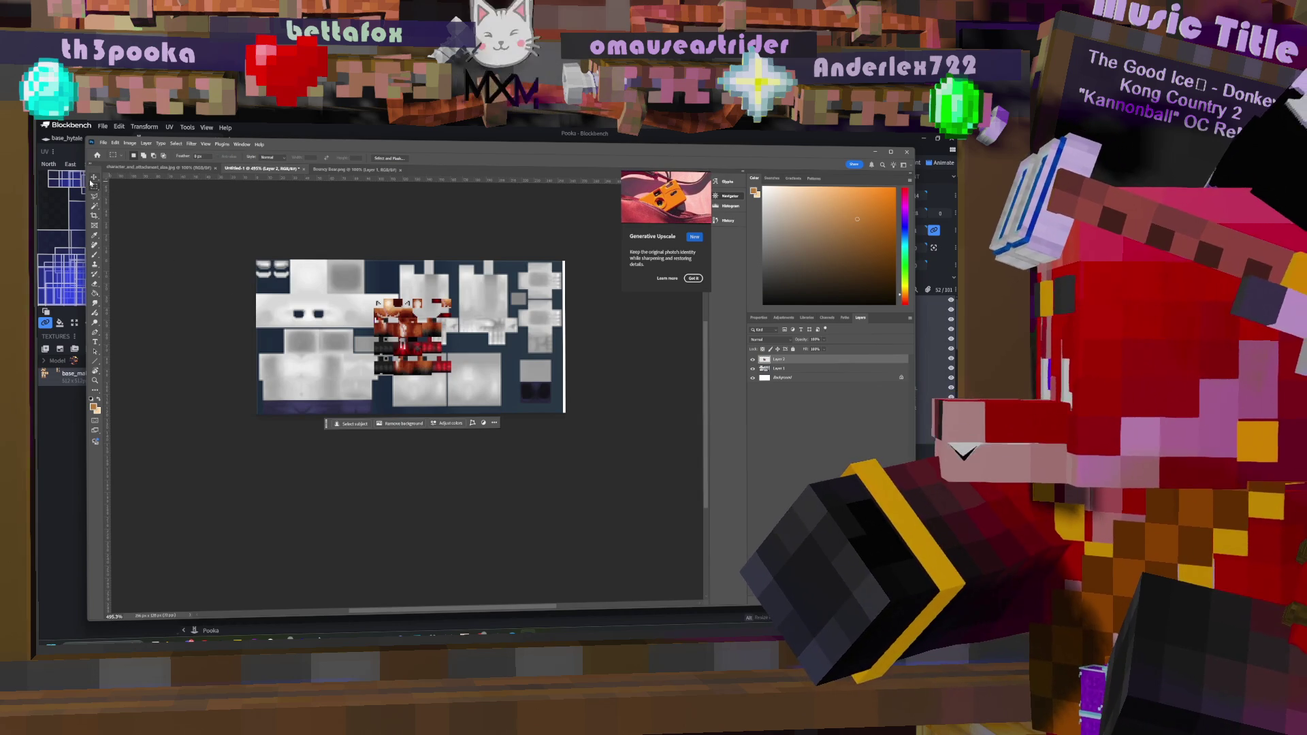
{"action": "left_click", "coordinate": [94, 178]}
{"action": "mouse_move", "coordinate": [425, 329]}
{"action": "left_mouse_down"}
{"action": "mouse_move", "coordinate": [343, 330]}
{"action": "mouse_move", "coordinate": [493, 342]}
{"action": "left_mouse_up"}
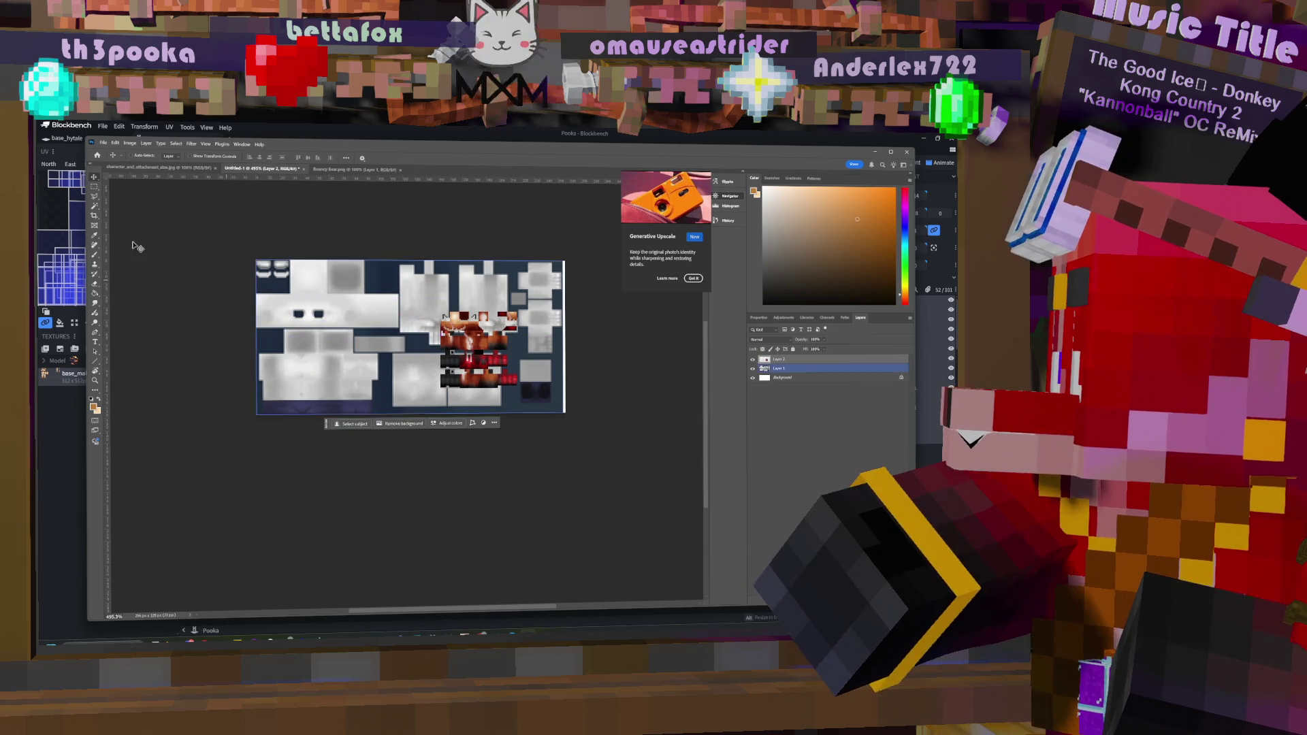
Copy a marquee-selected piece of the red texture to a new layer and move it onto the face area
{"action": "left_click", "coordinate": [94, 187]}
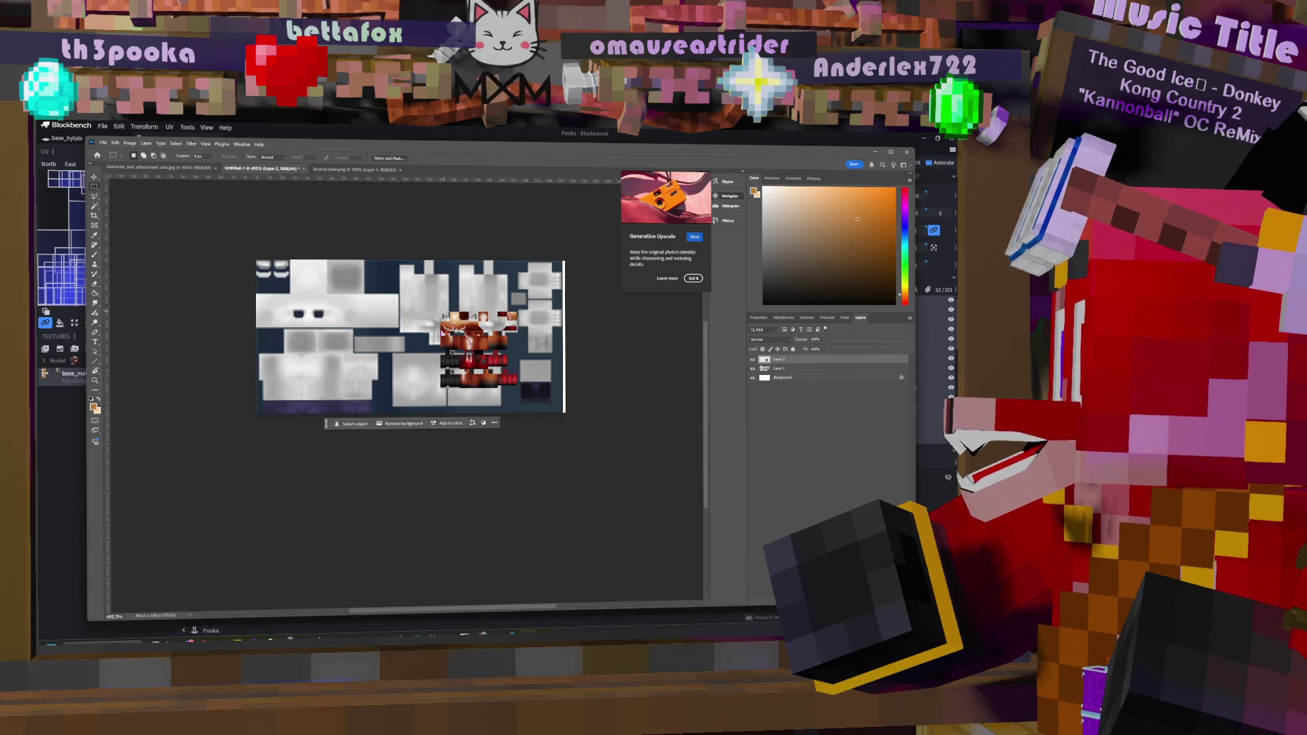
{"action": "left_click_drag", "start_coordinate": [441, 314], "coordinate": [480, 333]}
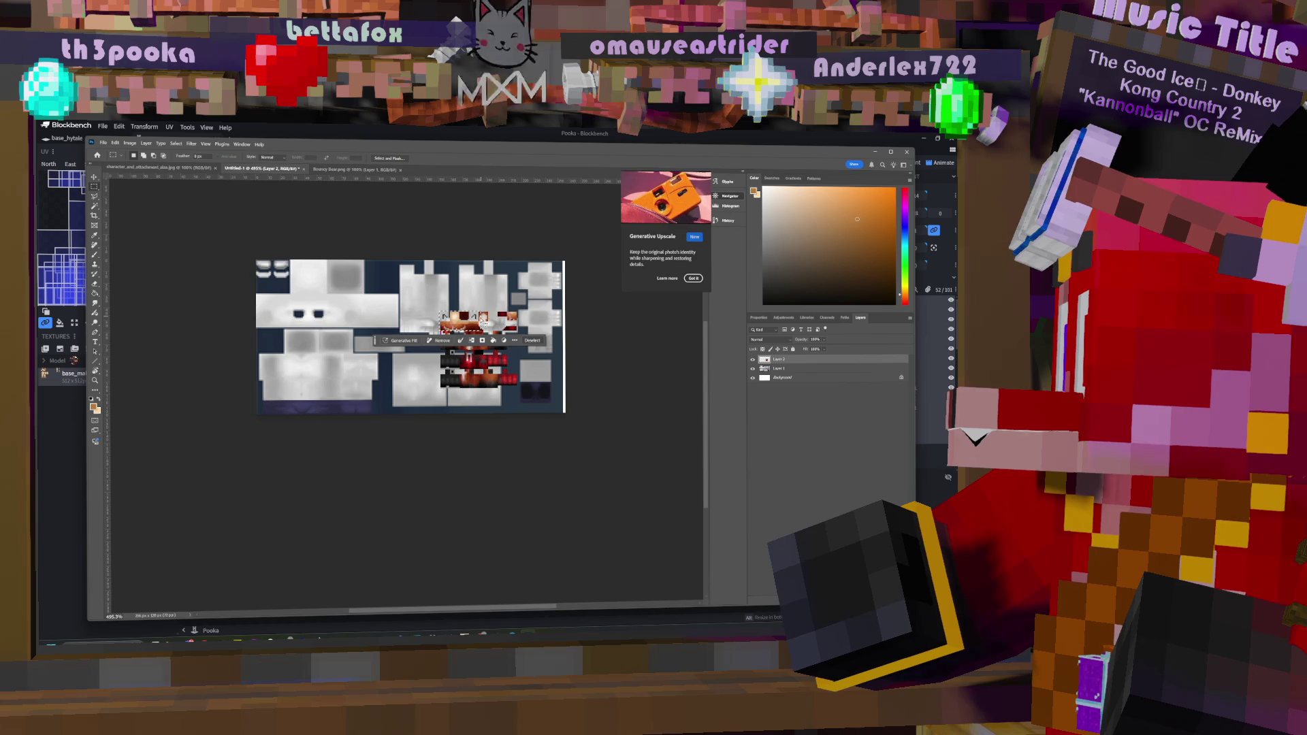
{"action": "left_click", "coordinate": [480, 326]}
{"action": "left_click_drag", "start_coordinate": [439, 311], "coordinate": [479, 333]}
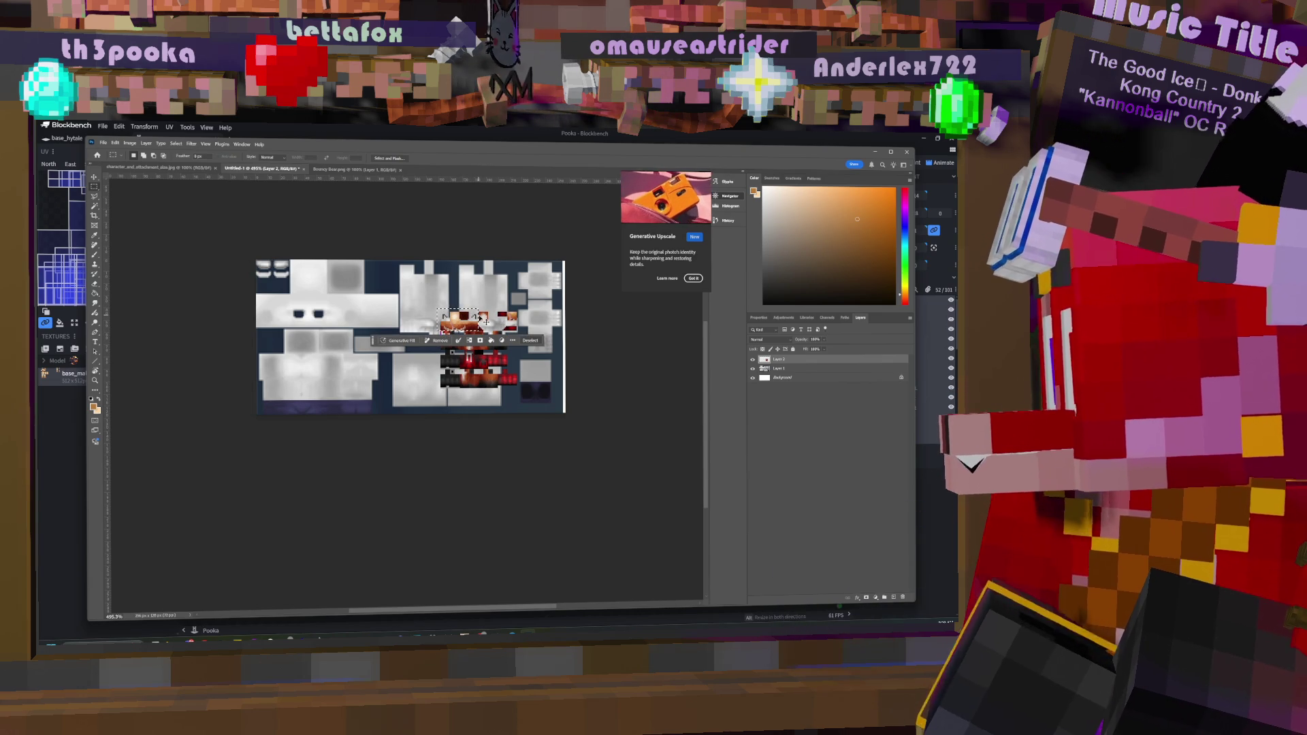
{"action": "key", "text": "ctrl+j"}
{"action": "key", "text": "g"}
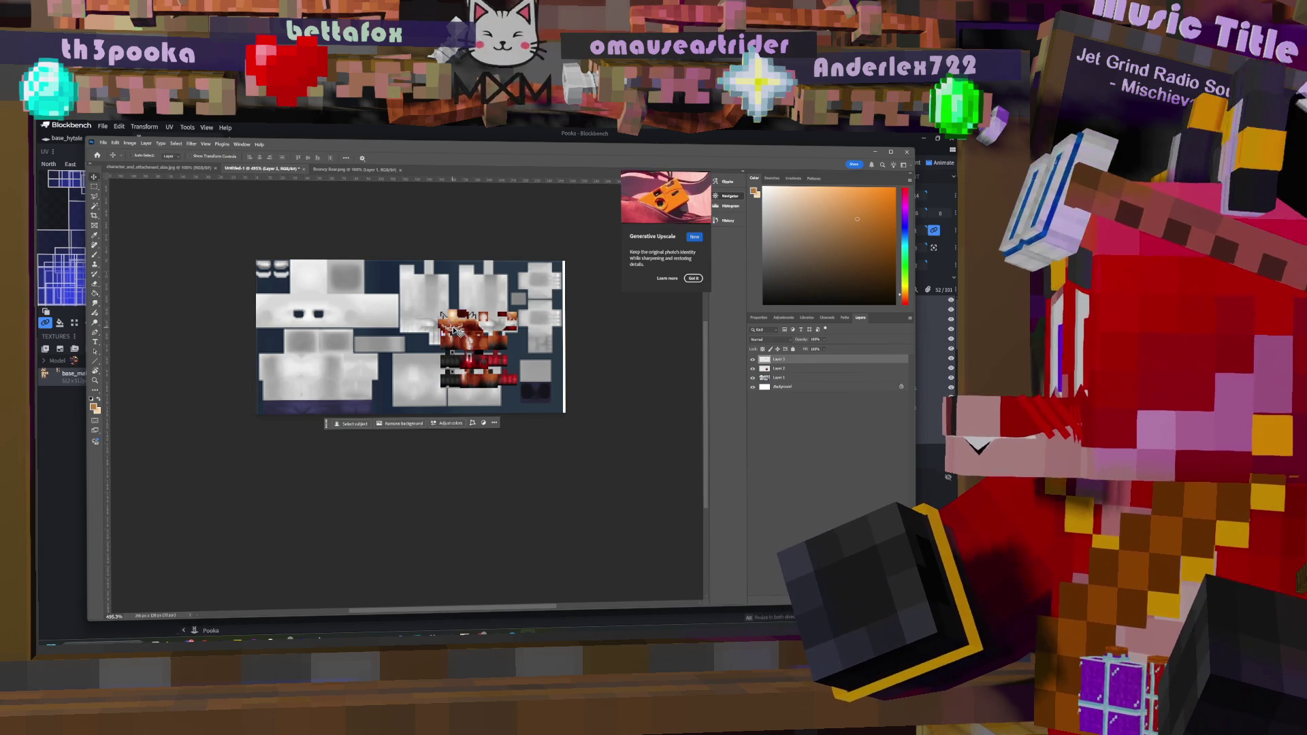
{"action": "key", "text": "v"}
{"action": "left_click_drag", "start_coordinate": [458, 330], "coordinate": [316, 300]}
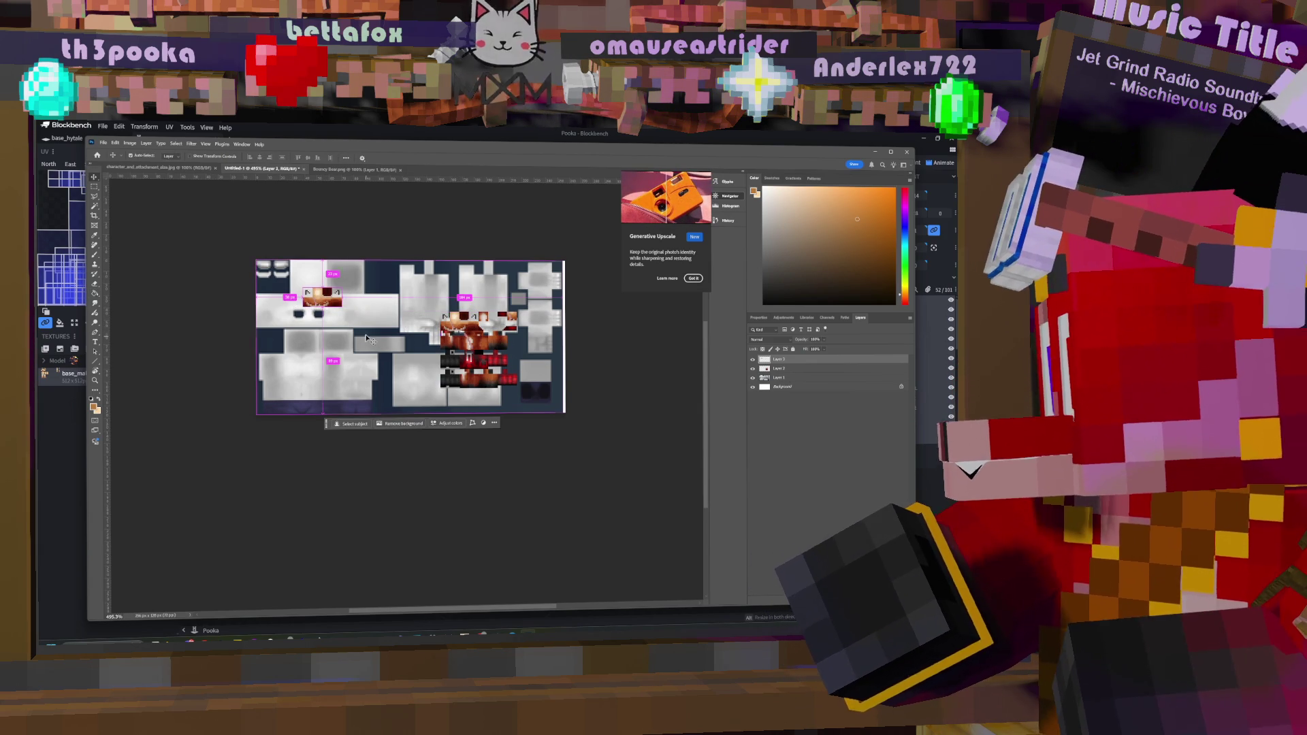
Save the document to Downloads as 'Pooka test skin.psd', accepting Maximize Compatibility
{"action": "key", "text": "ctrl+s"}
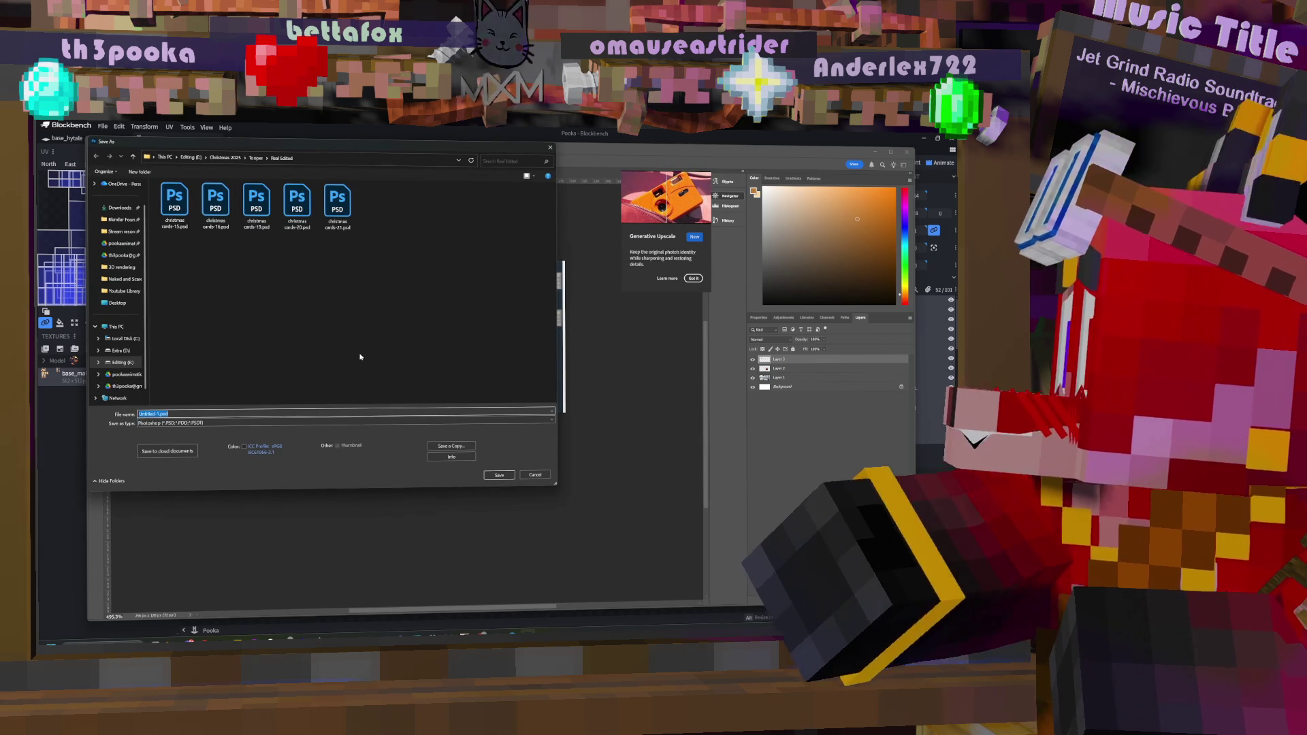
{"action": "left_click", "coordinate": [116, 207]}
{"action": "left_click", "coordinate": [170, 414]}
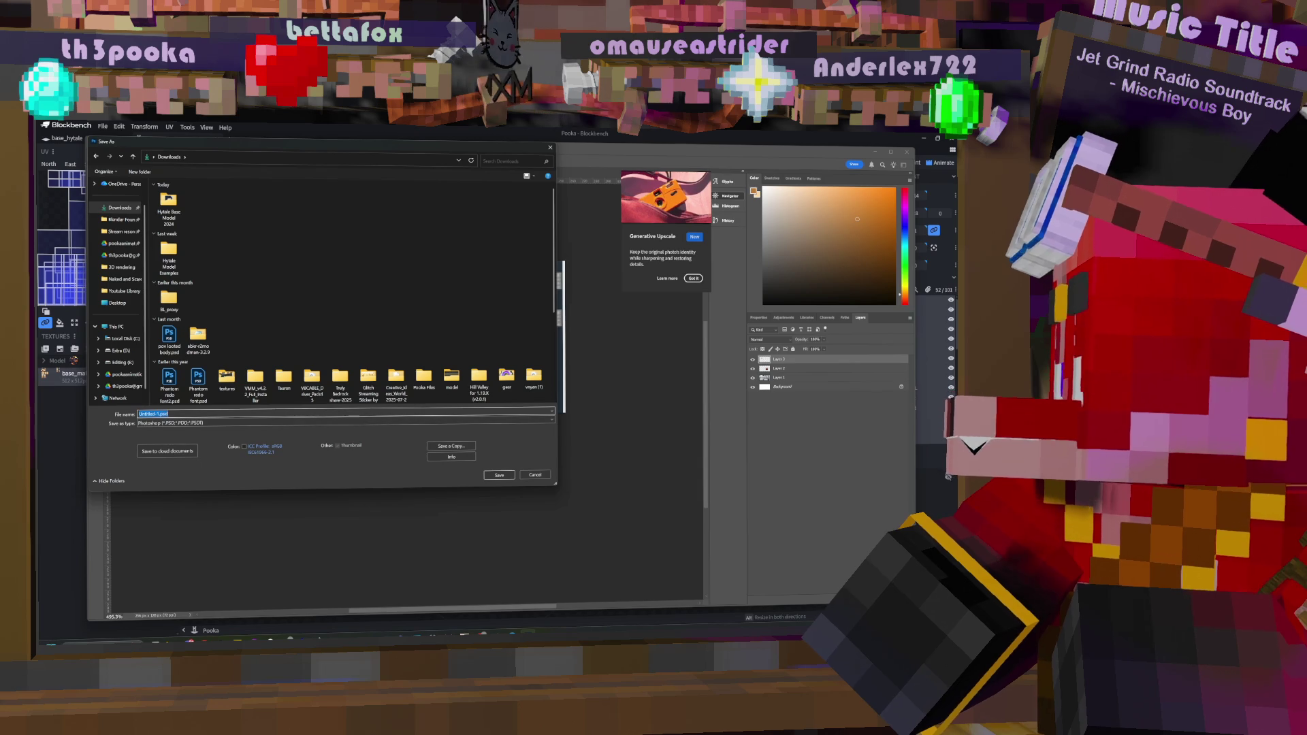
{"action": "type", "text": "pook"}
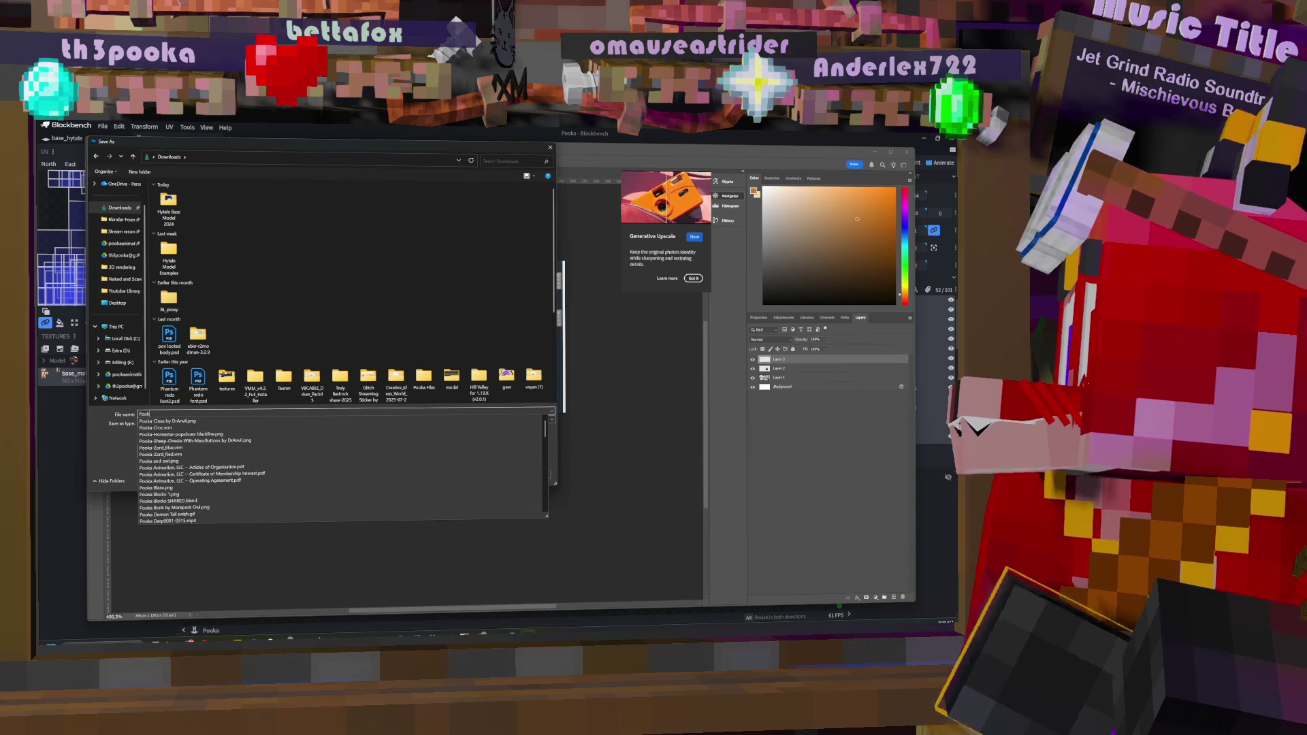
{"action": "type", "text": "a test skin"}
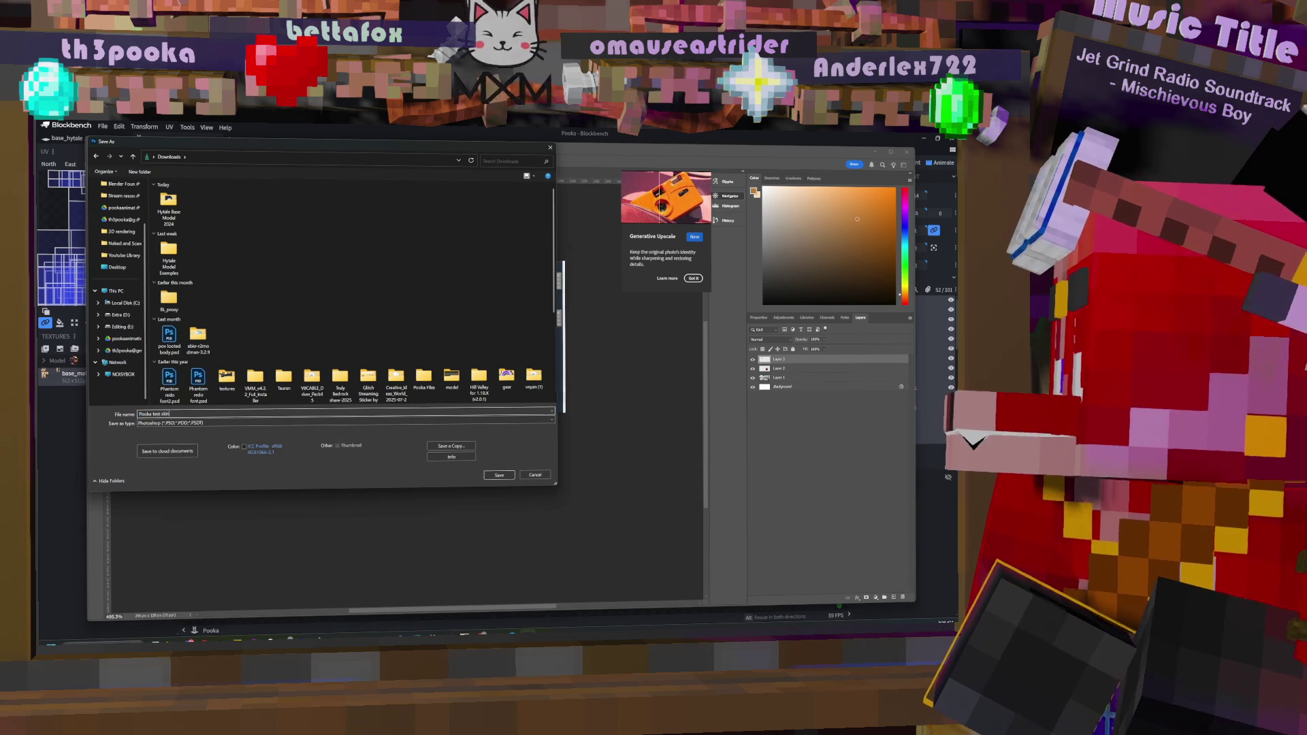
{"action": "key", "text": "Return"}
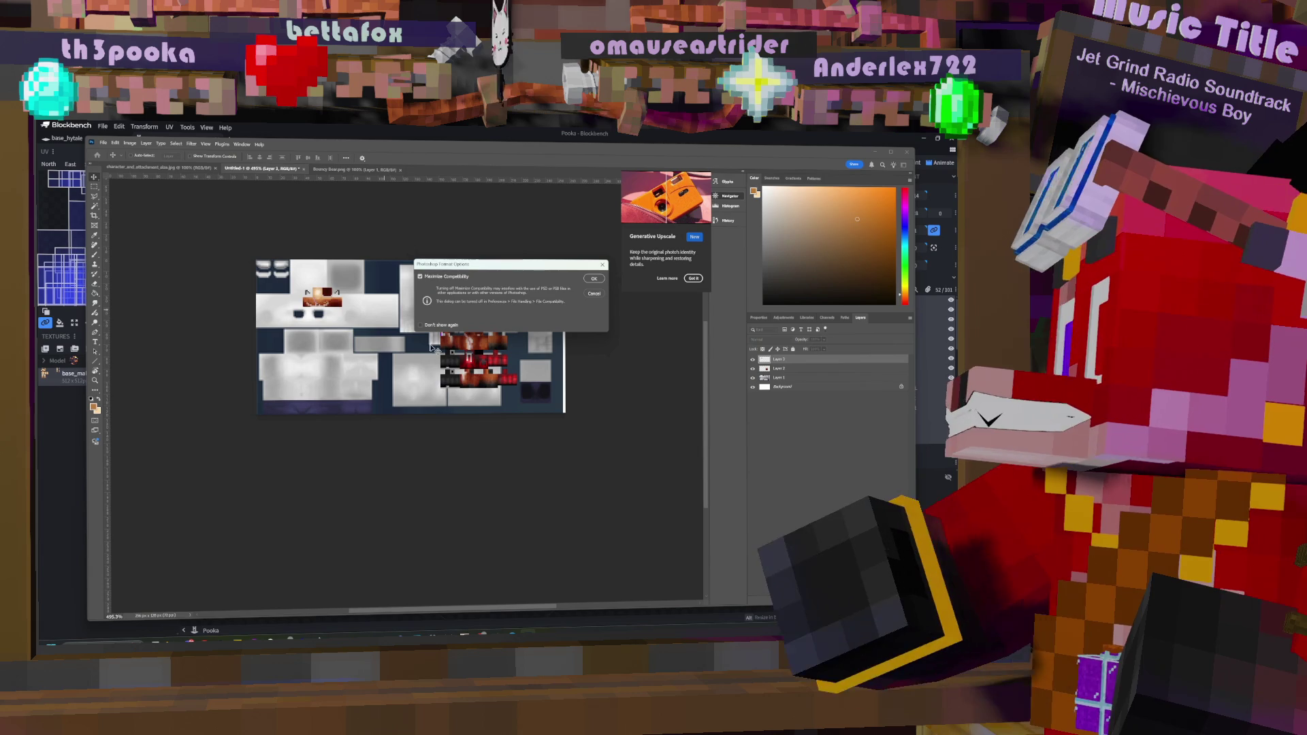
{"action": "left_click", "coordinate": [593, 279]}
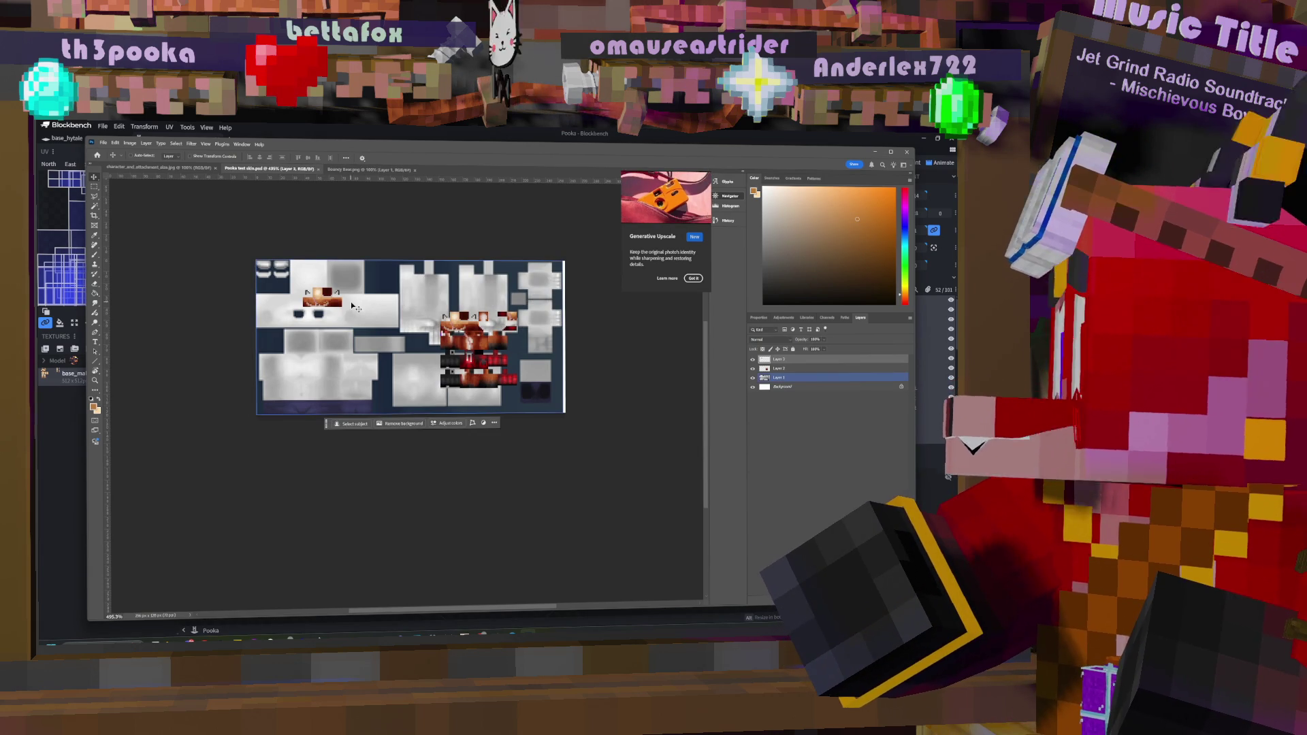
Scale the face piece to 72×36 px over the template's top-left head area and commit
{"action": "key", "text": "ctrl+t"}
{"action": "mouse_move", "coordinate": [342, 307]}
{"action": "left_mouse_down"}
{"action": "mouse_move", "coordinate": [400, 333]}
{"action": "mouse_move", "coordinate": [316, 296]}
{"action": "mouse_move", "coordinate": [415, 328]}
{"action": "mouse_move", "coordinate": [402, 328]}
{"action": "left_mouse_up"}
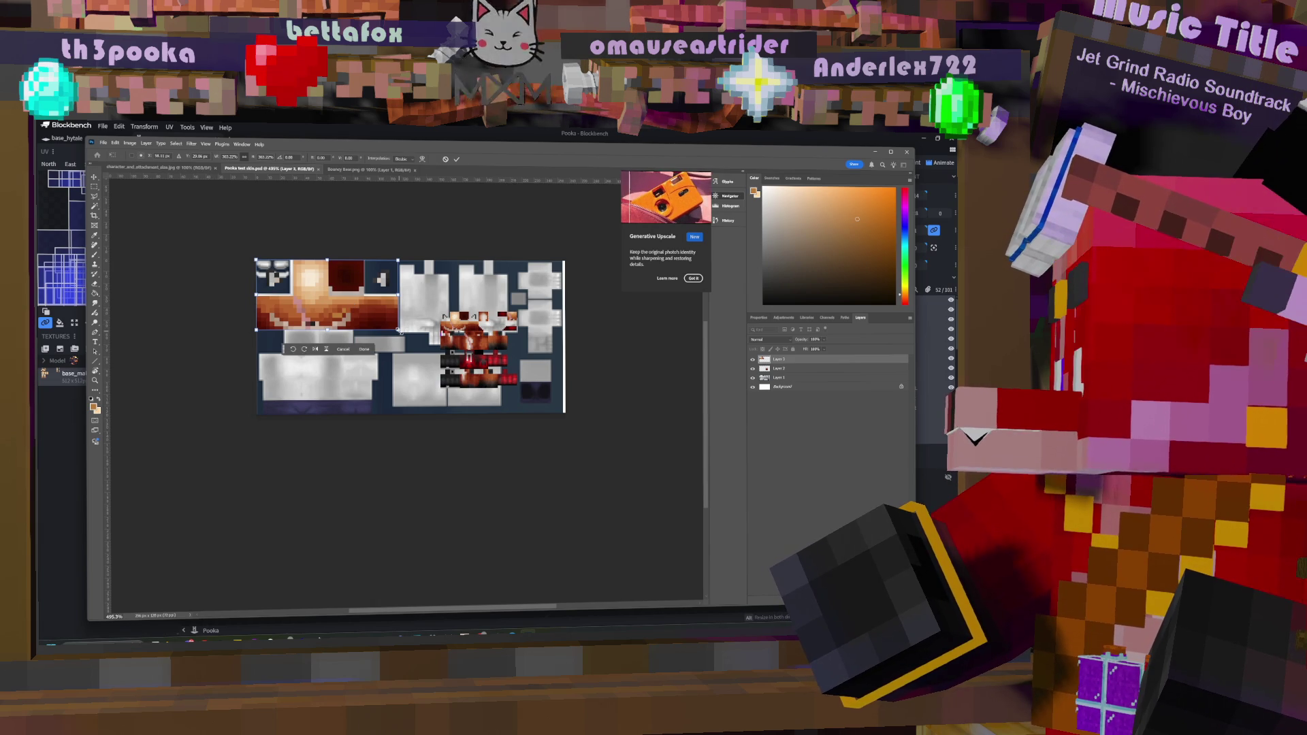
{"action": "left_click_drag", "start_coordinate": [366, 319], "coordinate": [367, 320]}
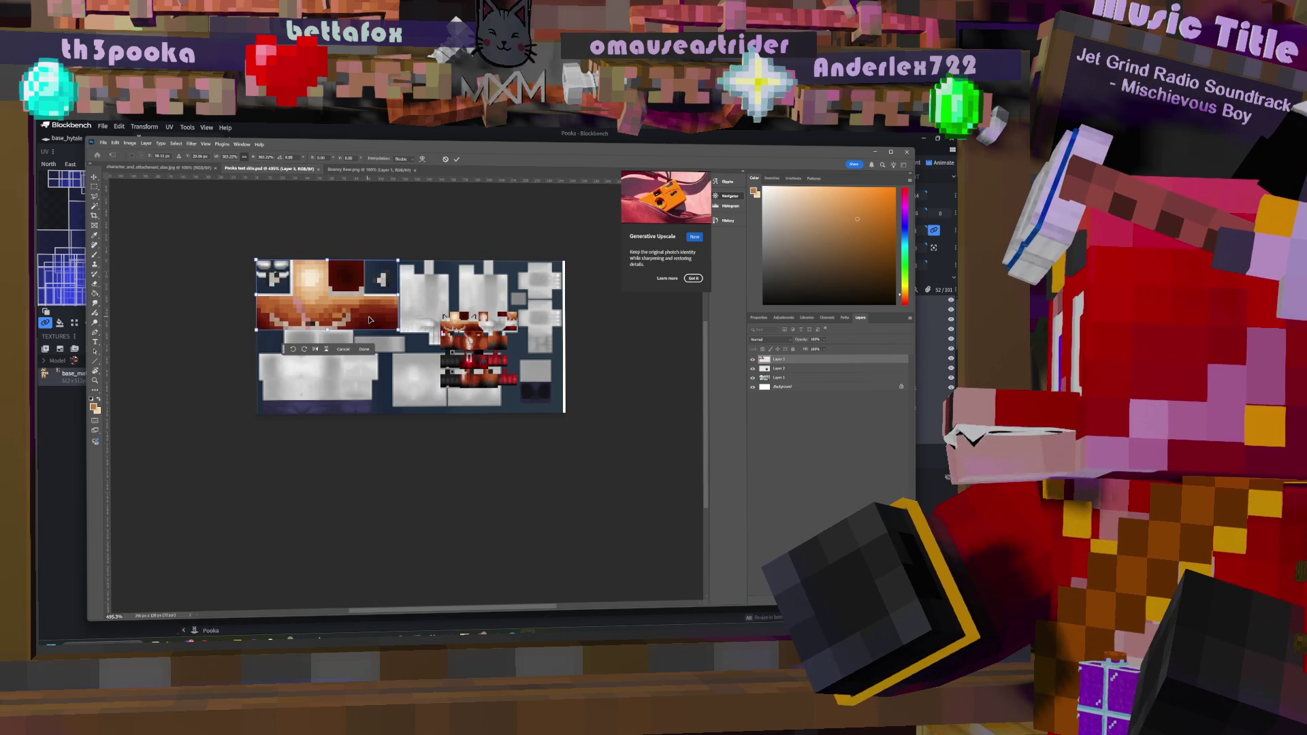
{"action": "key", "text": "Return"}
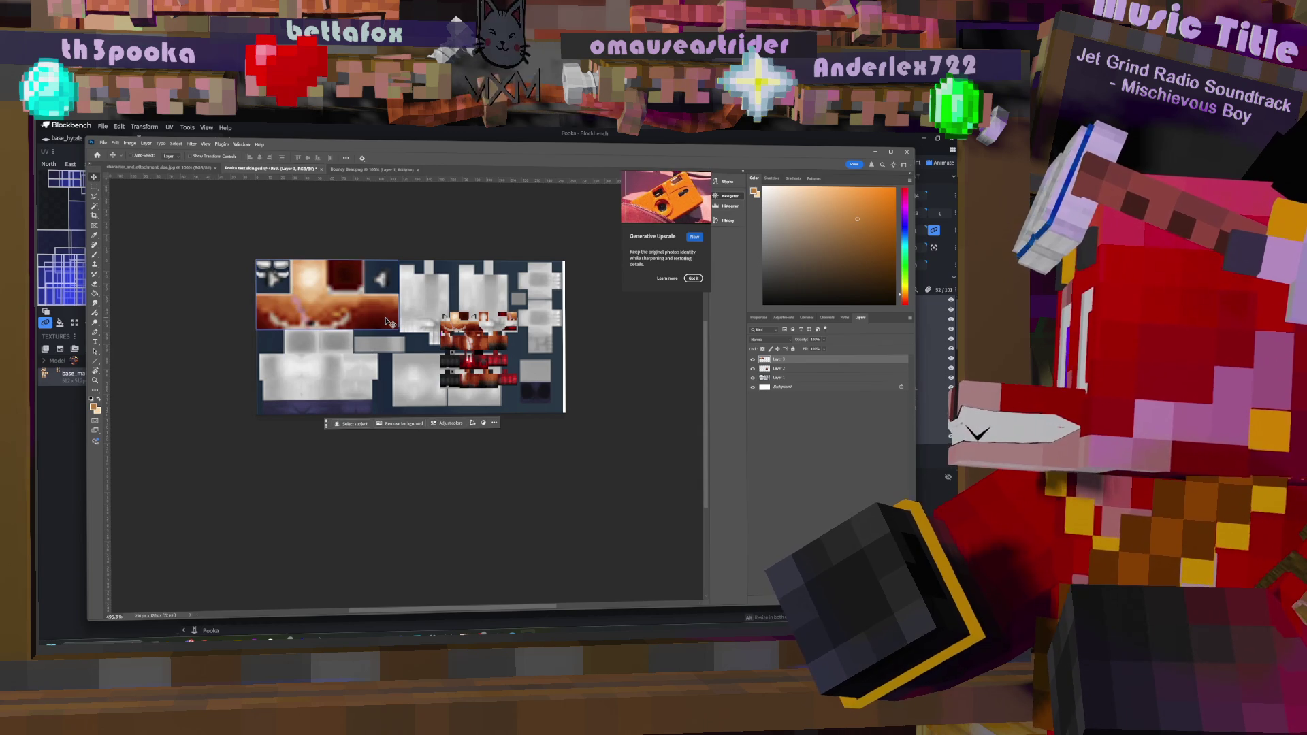
{"action": "left_click", "coordinate": [447, 333]}
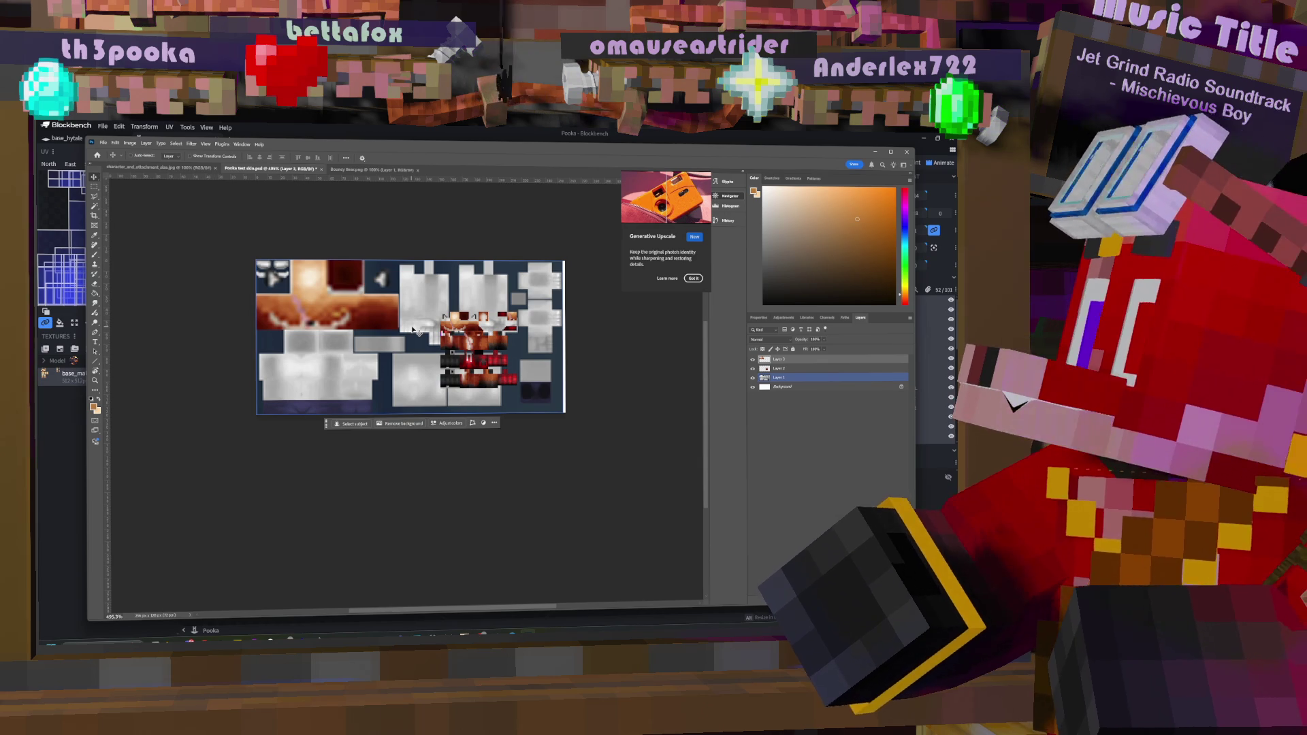
{"action": "left_click", "coordinate": [399, 294]}
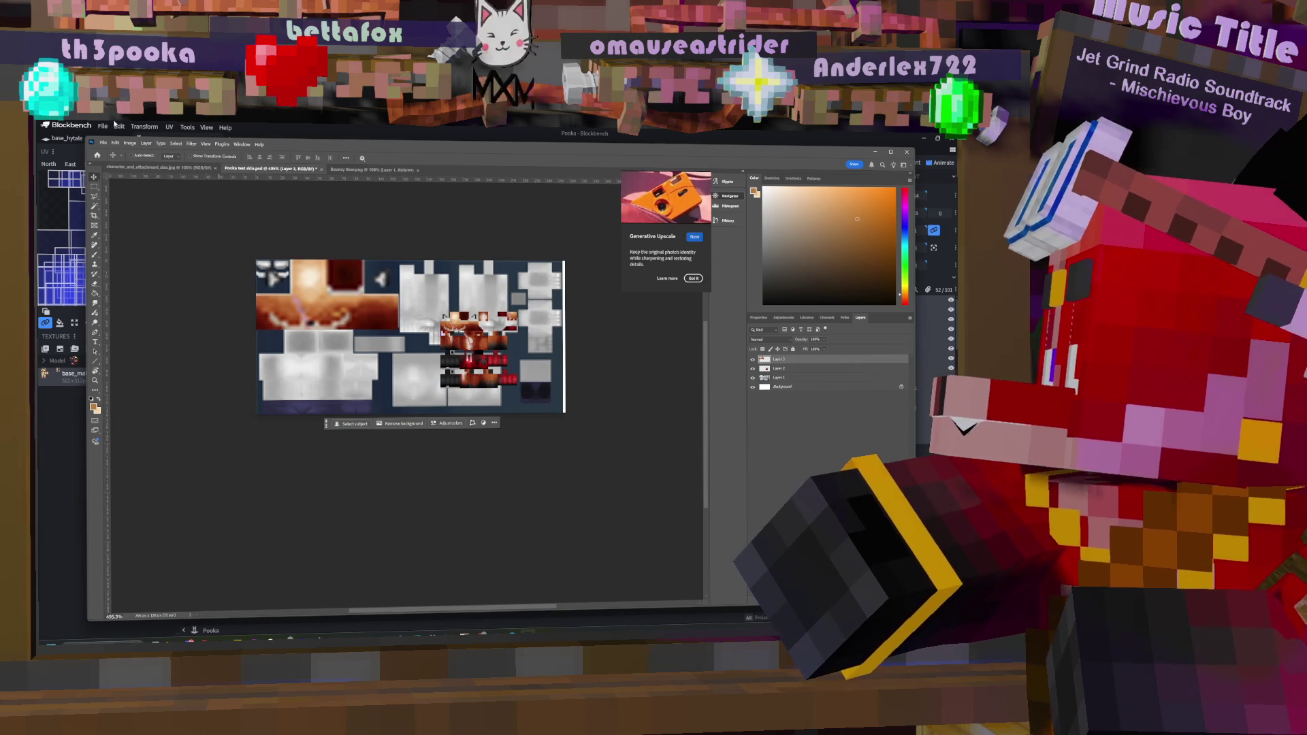
Hide Layer 2 so the red reference pieces no longer show
{"action": "left_click", "coordinate": [384, 296]}
{"action": "left_click", "coordinate": [249, 241]}
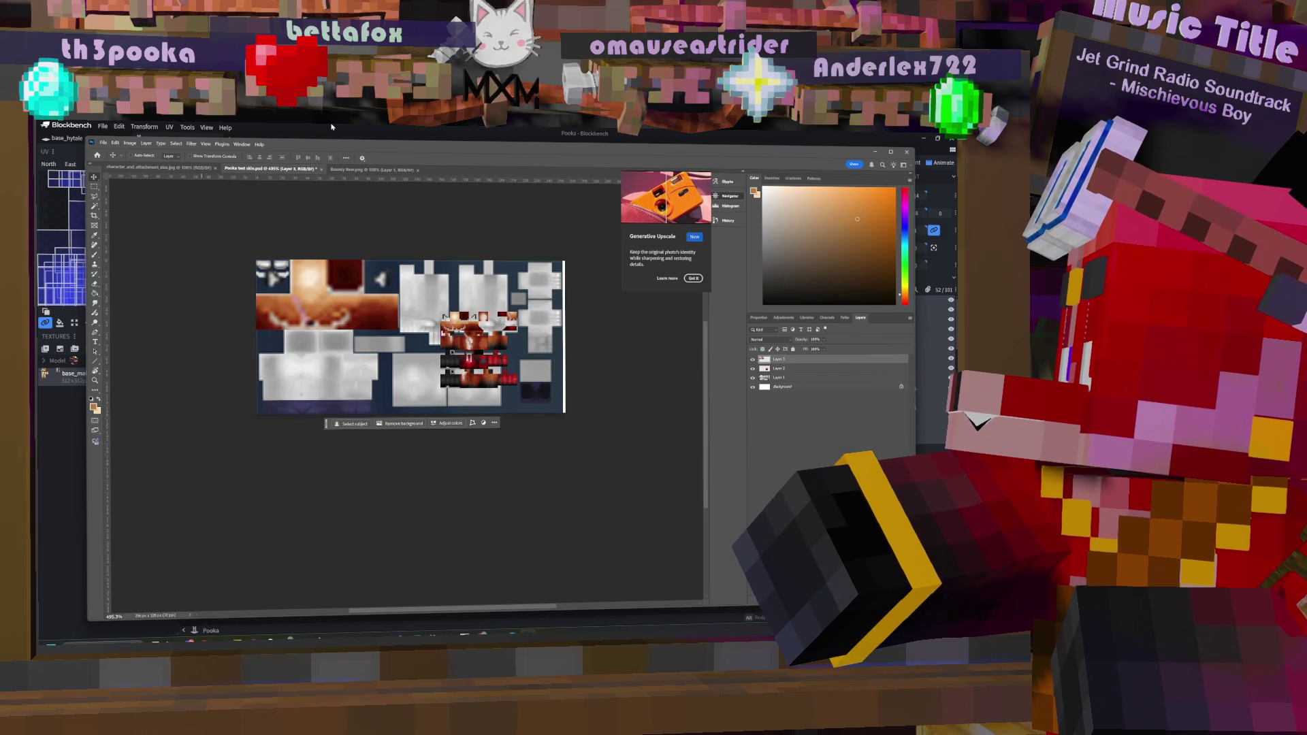
{"action": "left_click", "coordinate": [103, 143]}
{"action": "left_click", "coordinate": [753, 368]}
{"action": "left_click", "coordinate": [752, 369]}
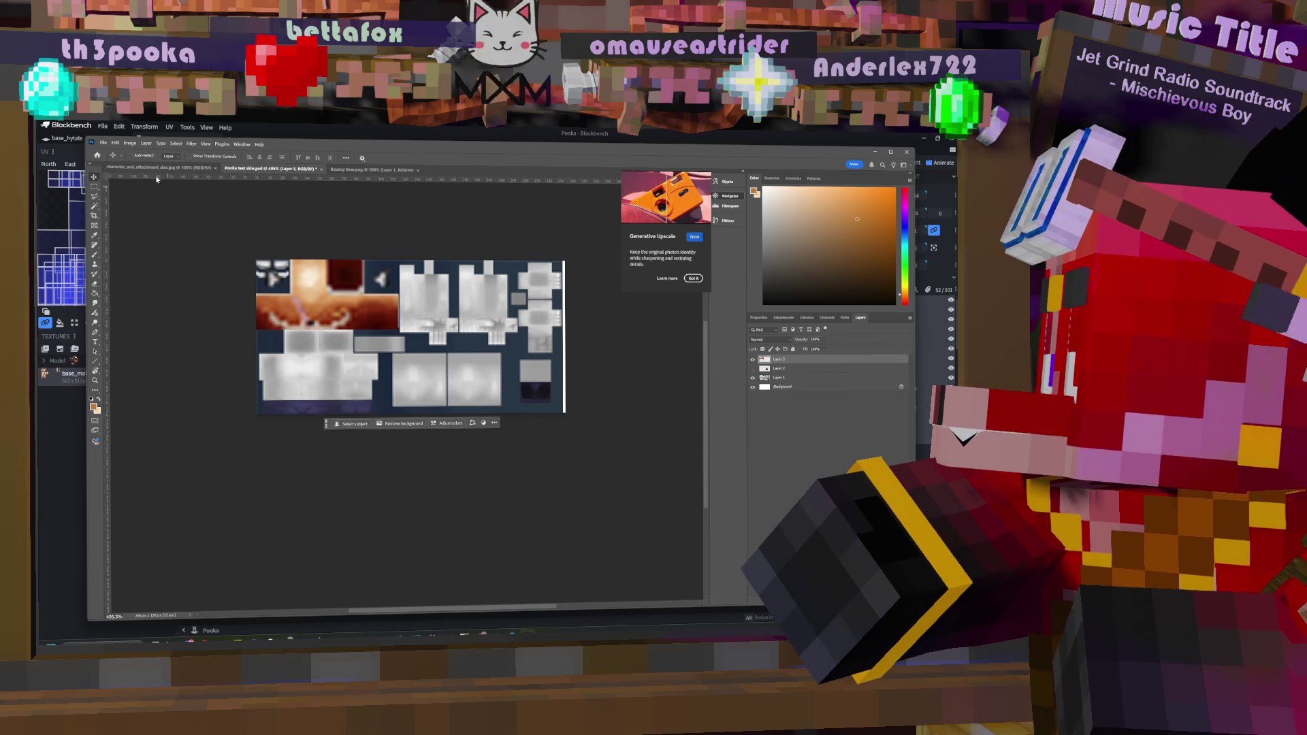
Export a PNG copy of the skin with Save a Copy, then switch to Blockbench
{"action": "left_click", "coordinate": [107, 144]}
{"action": "left_click", "coordinate": [130, 233]}
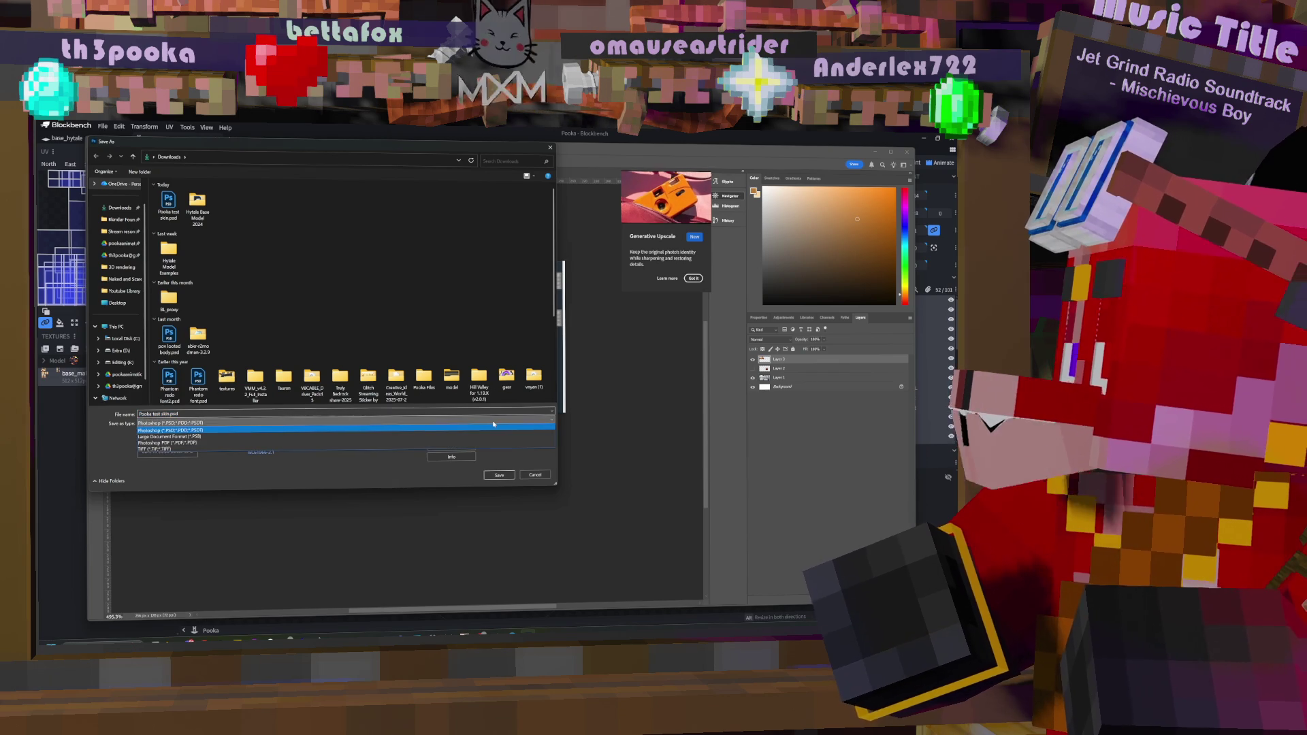
{"action": "left_click", "coordinate": [452, 446]}
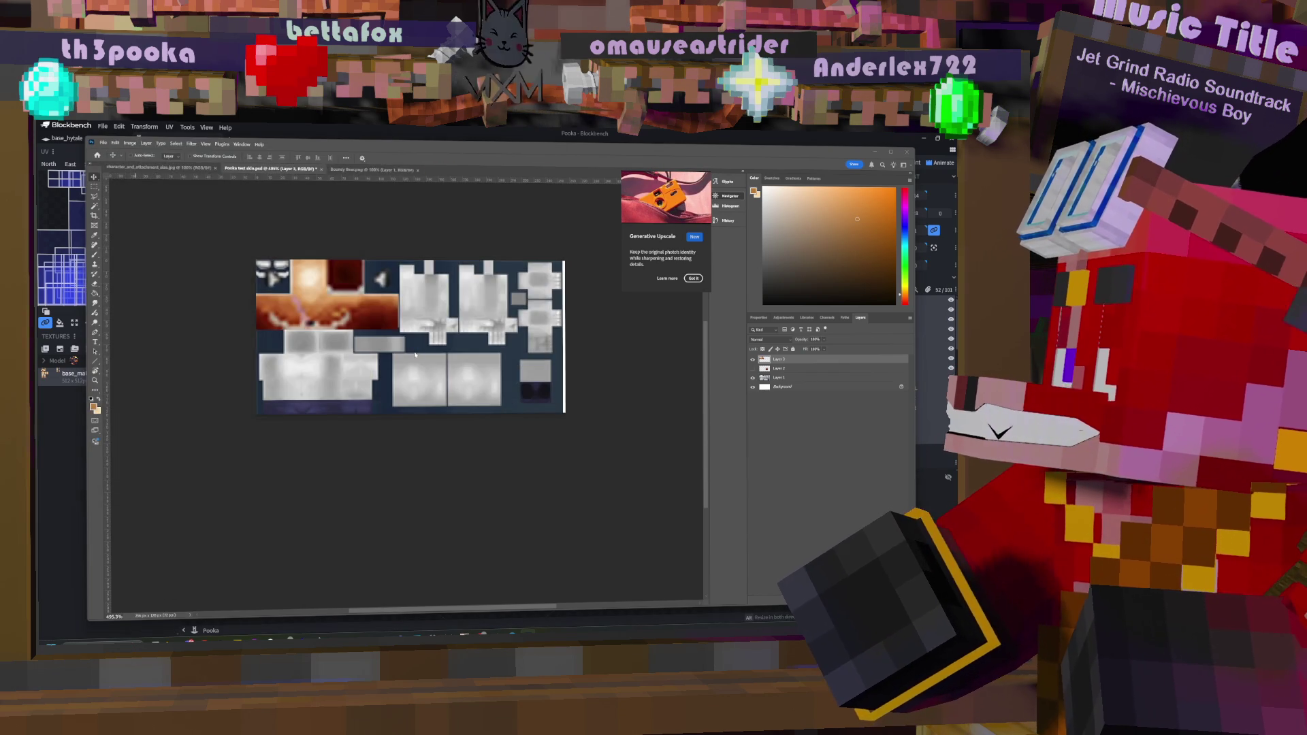
{"action": "left_click", "coordinate": [186, 424]}
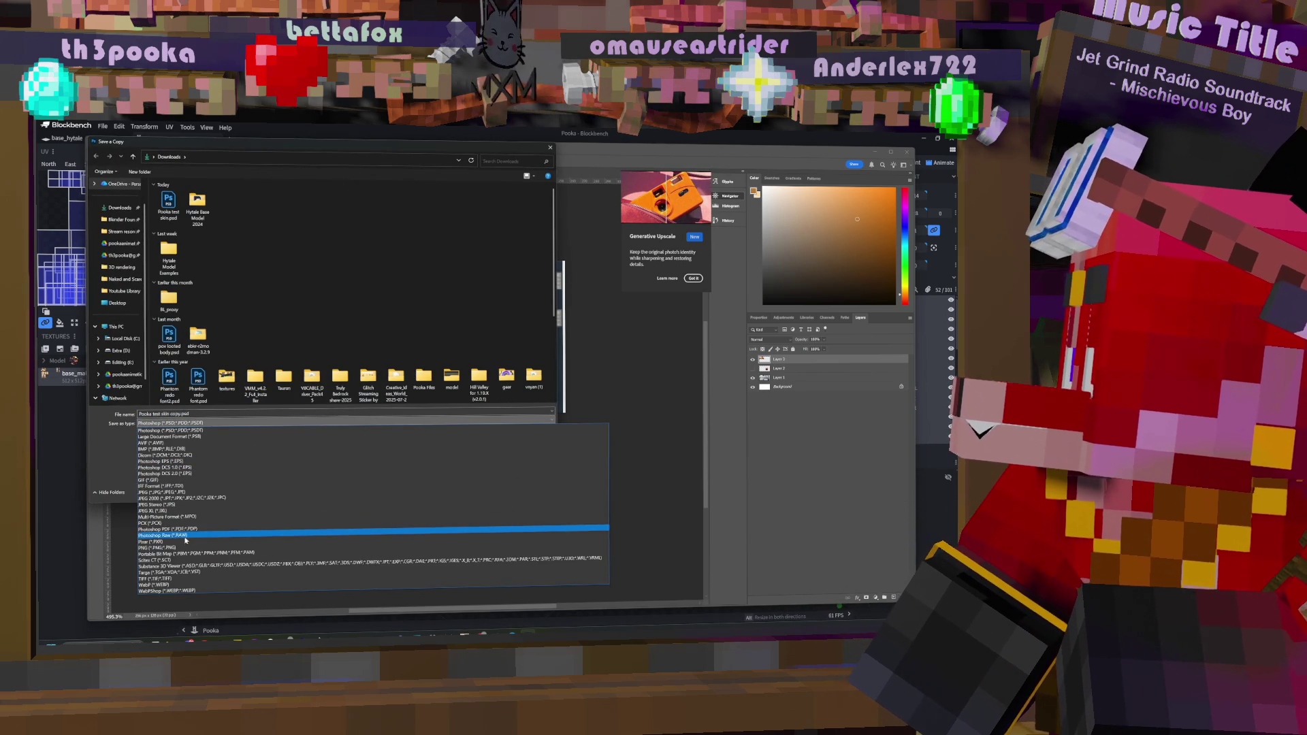
{"action": "left_click", "coordinate": [204, 548]}
{"action": "left_click", "coordinate": [499, 486]}
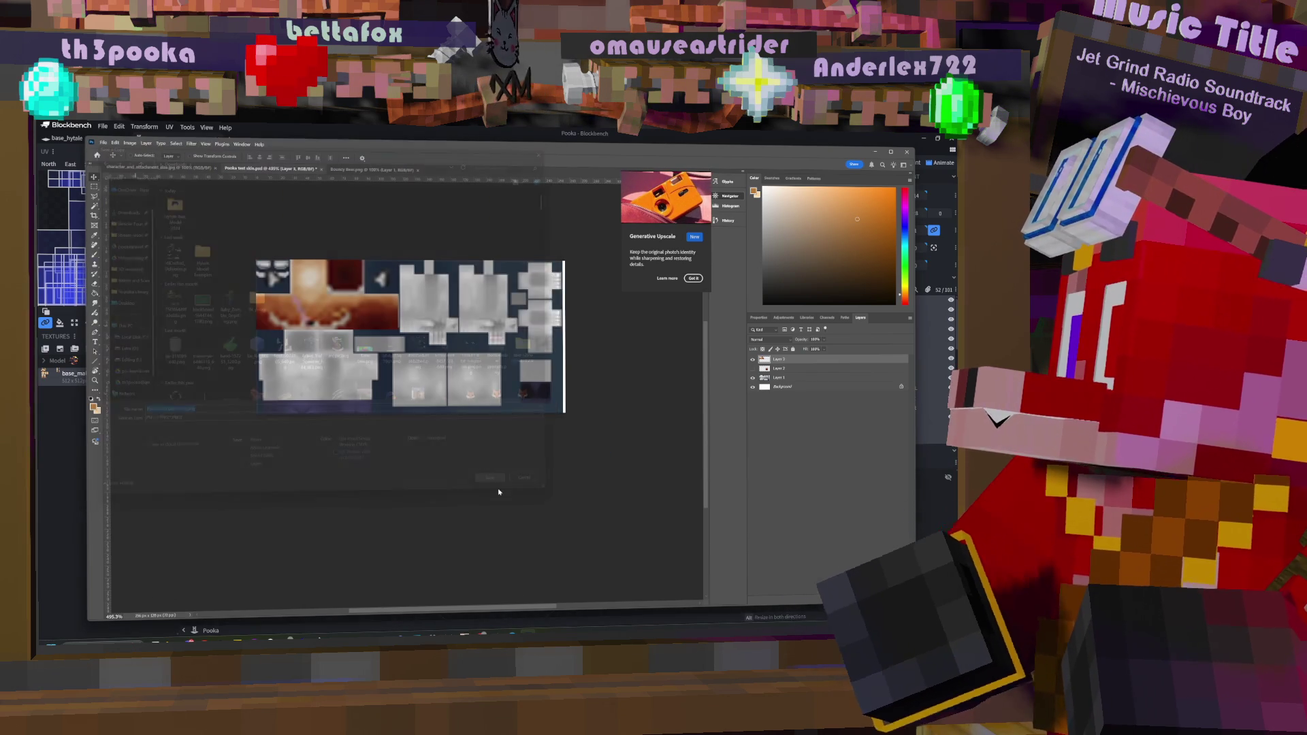
{"action": "left_click", "coordinate": [555, 284]}
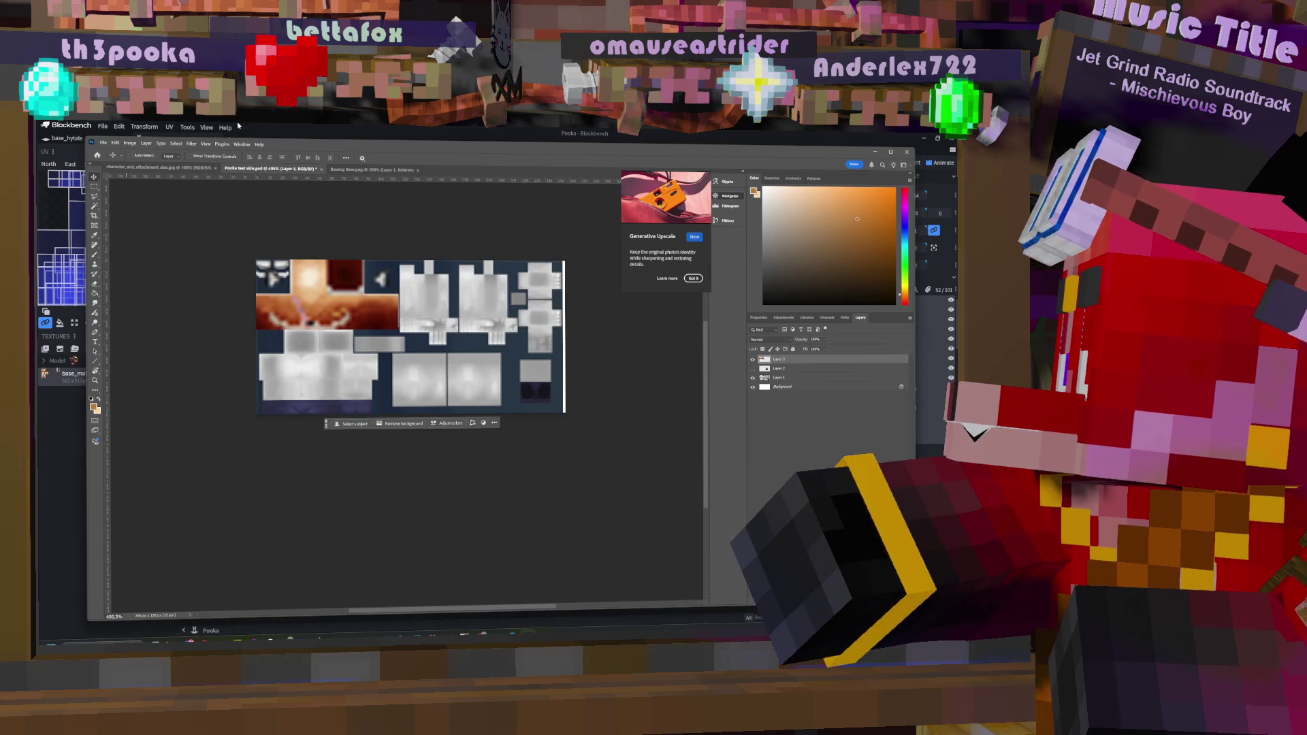
{"action": "key", "text": "alt+Tab"}
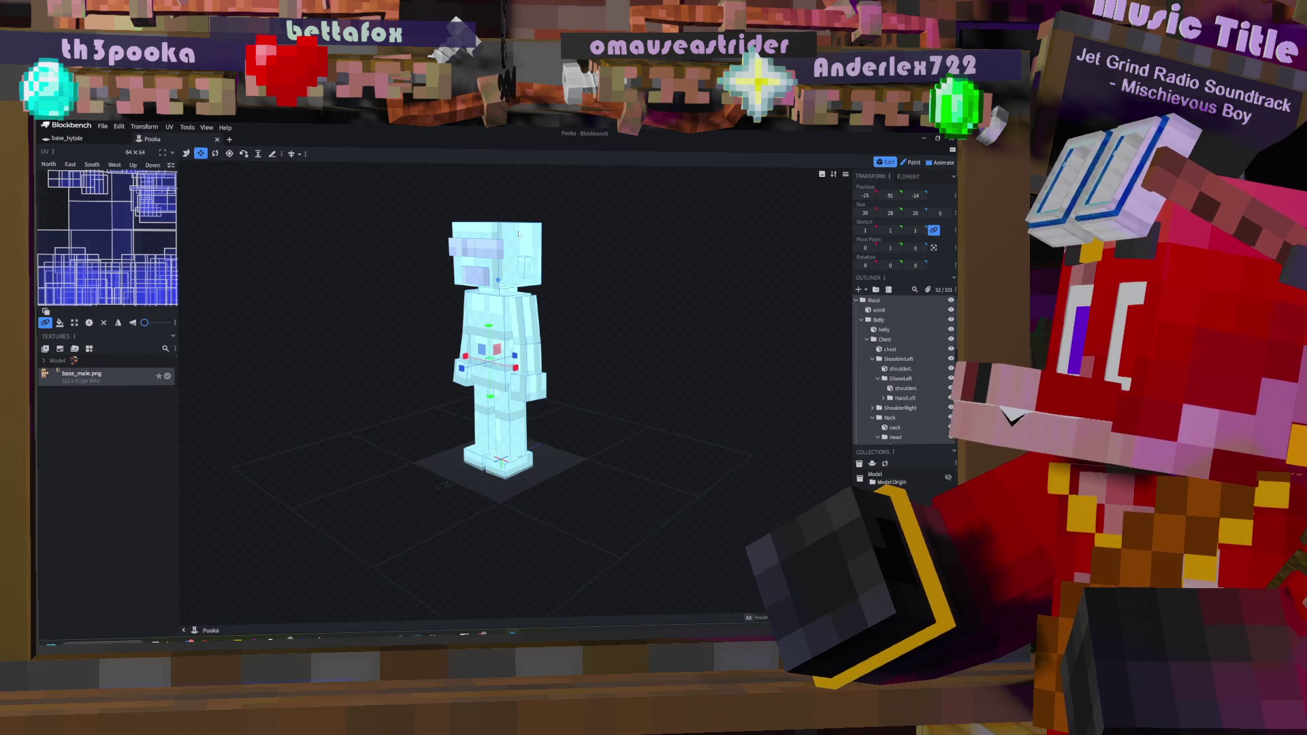
Select the head cube and import 'Pooka test skin copy.png' from Downloads as a texture
{"action": "left_click", "coordinate": [495, 233]}
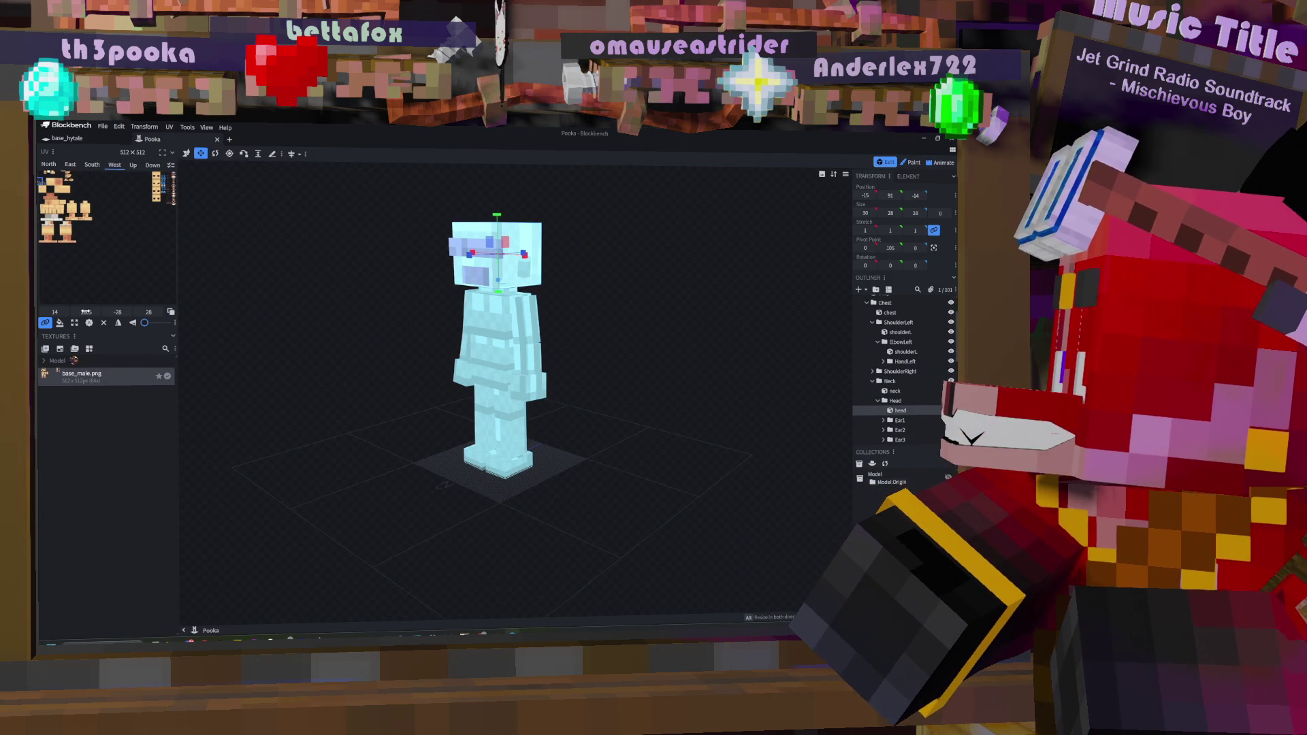
{"action": "left_click", "coordinate": [45, 350]}
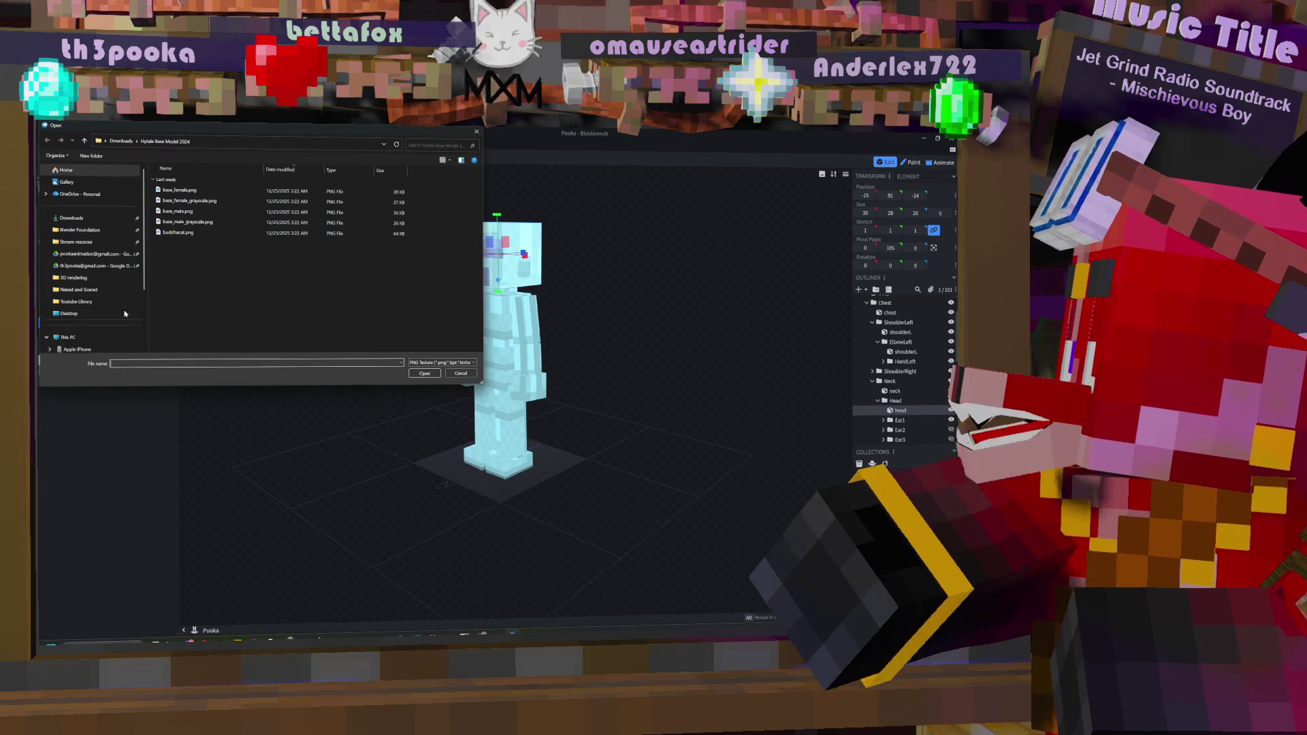
{"action": "left_click", "coordinate": [74, 219]}
{"action": "double_click", "coordinate": [174, 190]}
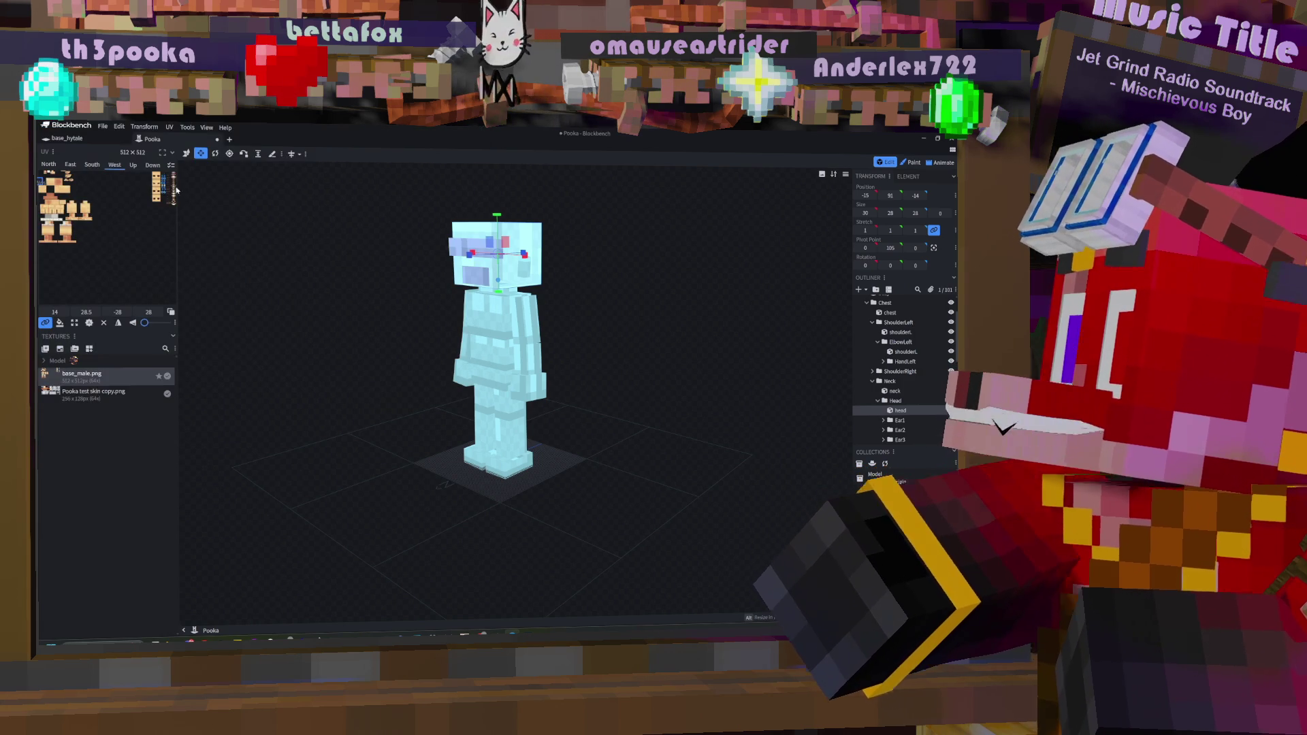
Apply the Pooka test skin copy texture to every face of the head cube
{"action": "left_click", "coordinate": [82, 396]}
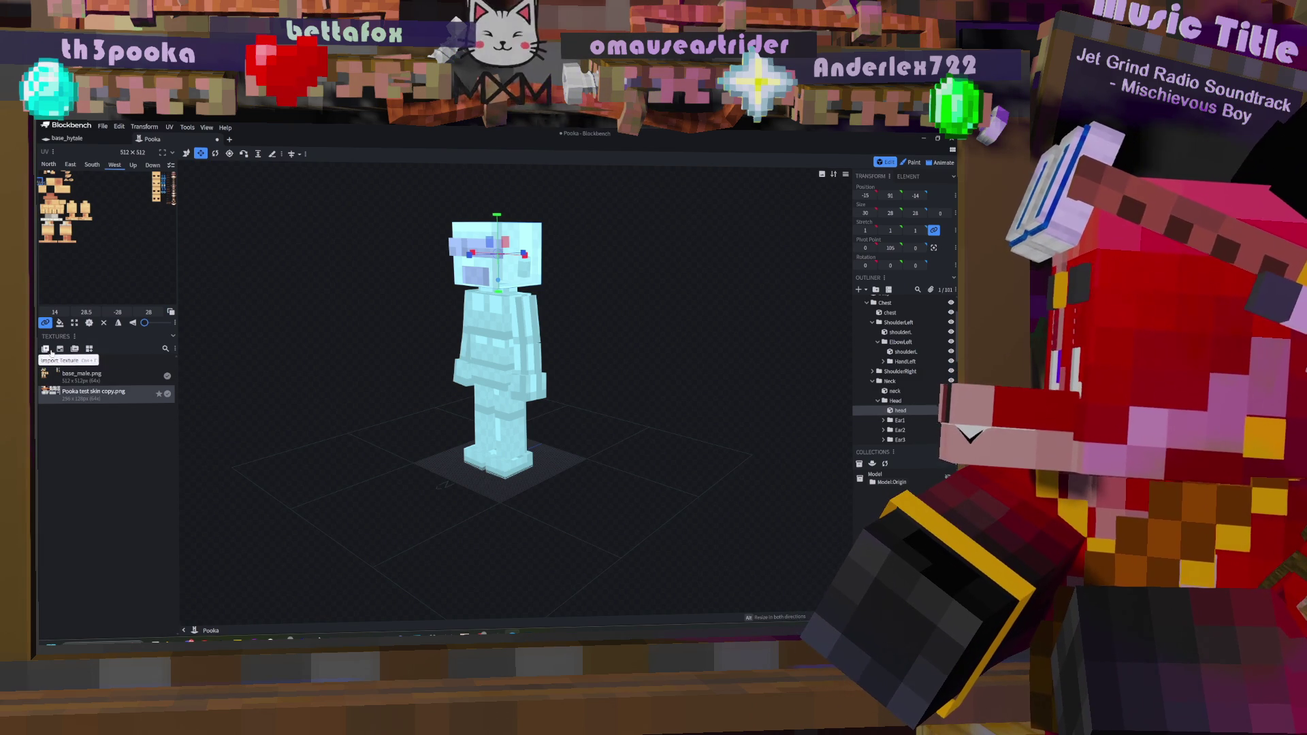
{"action": "double_click", "coordinate": [125, 399]}
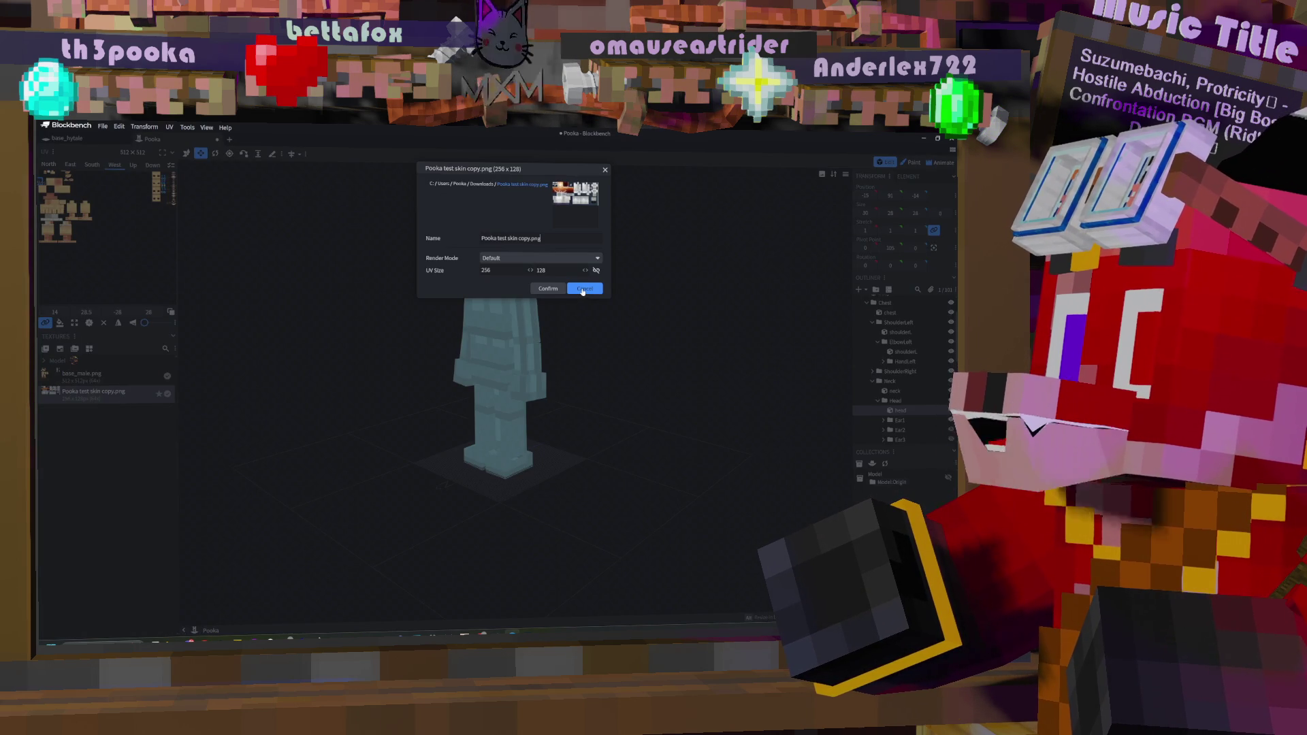
{"action": "left_click", "coordinate": [582, 290]}
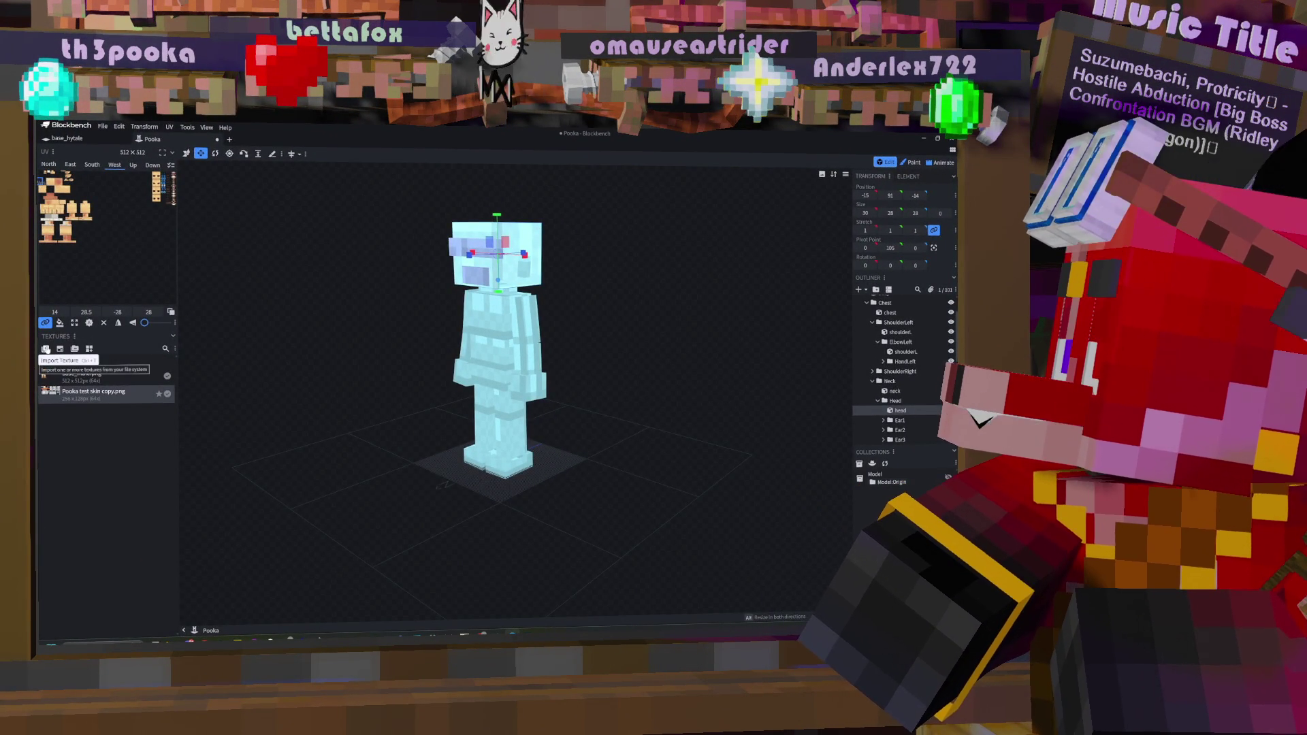
{"action": "left_click", "coordinate": [59, 322]}
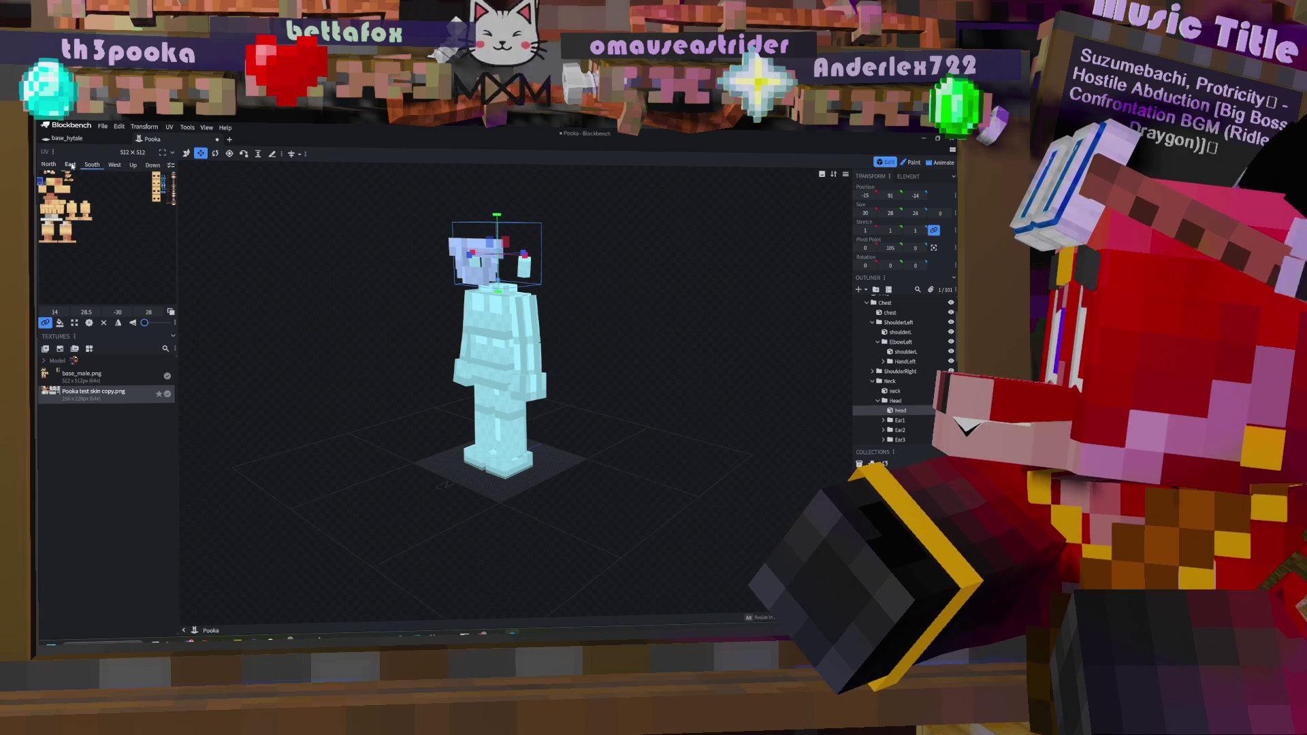
Assign the Pooka skin texture to the head and apply it to all faces
{"action": "left_click", "coordinate": [114, 164]}
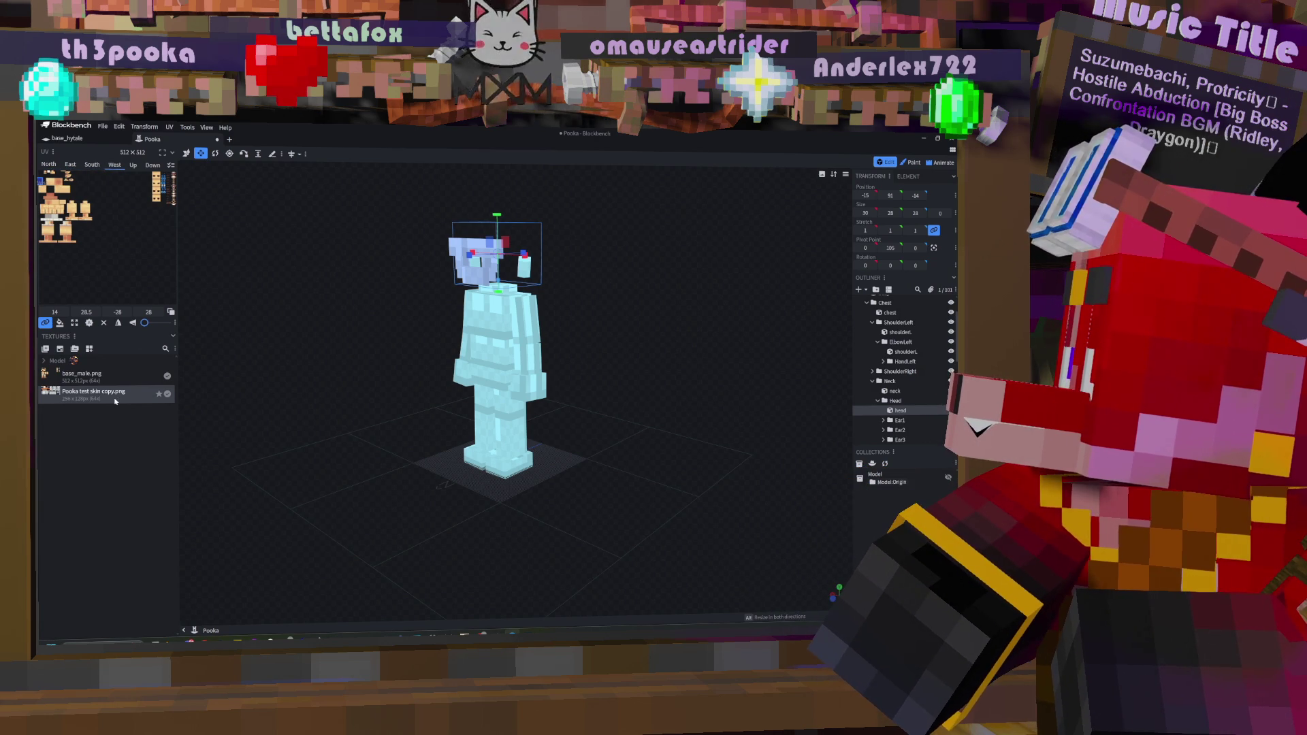
{"action": "left_click_drag", "start_coordinate": [114, 401], "coordinate": [117, 260]}
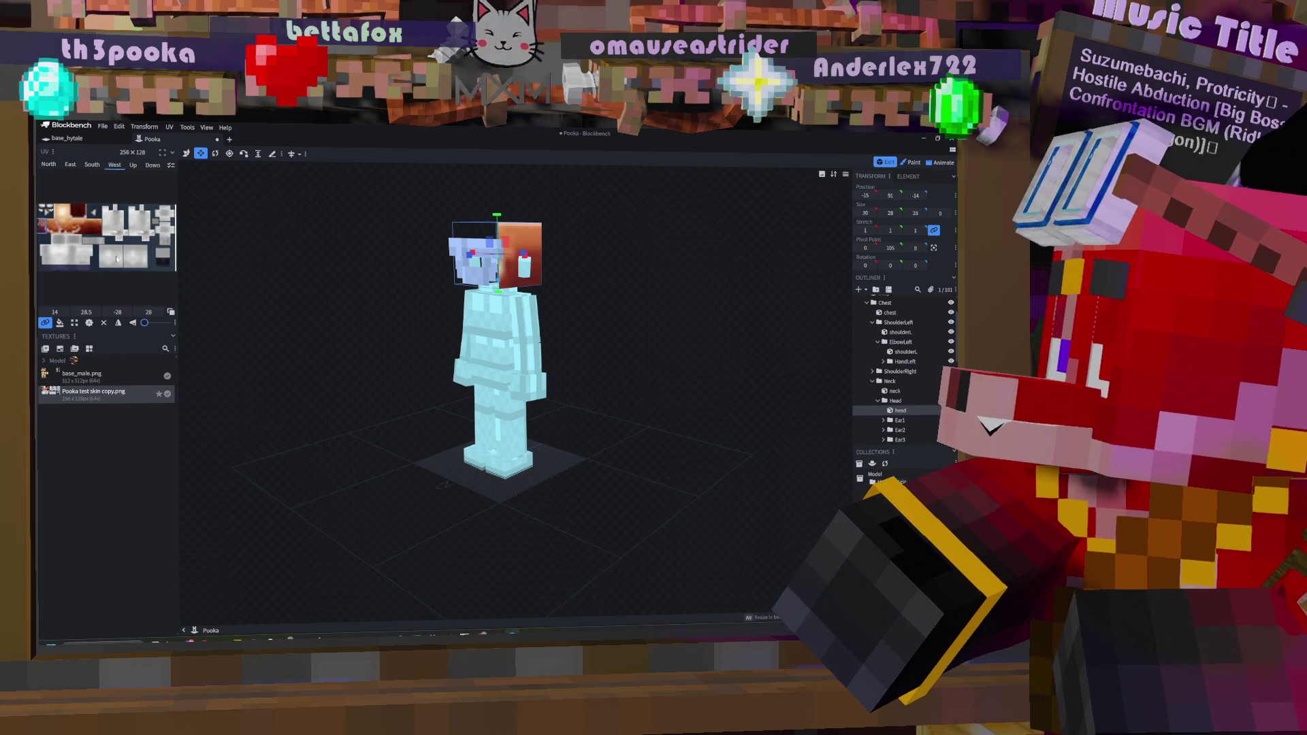
{"action": "left_click", "coordinate": [60, 322]}
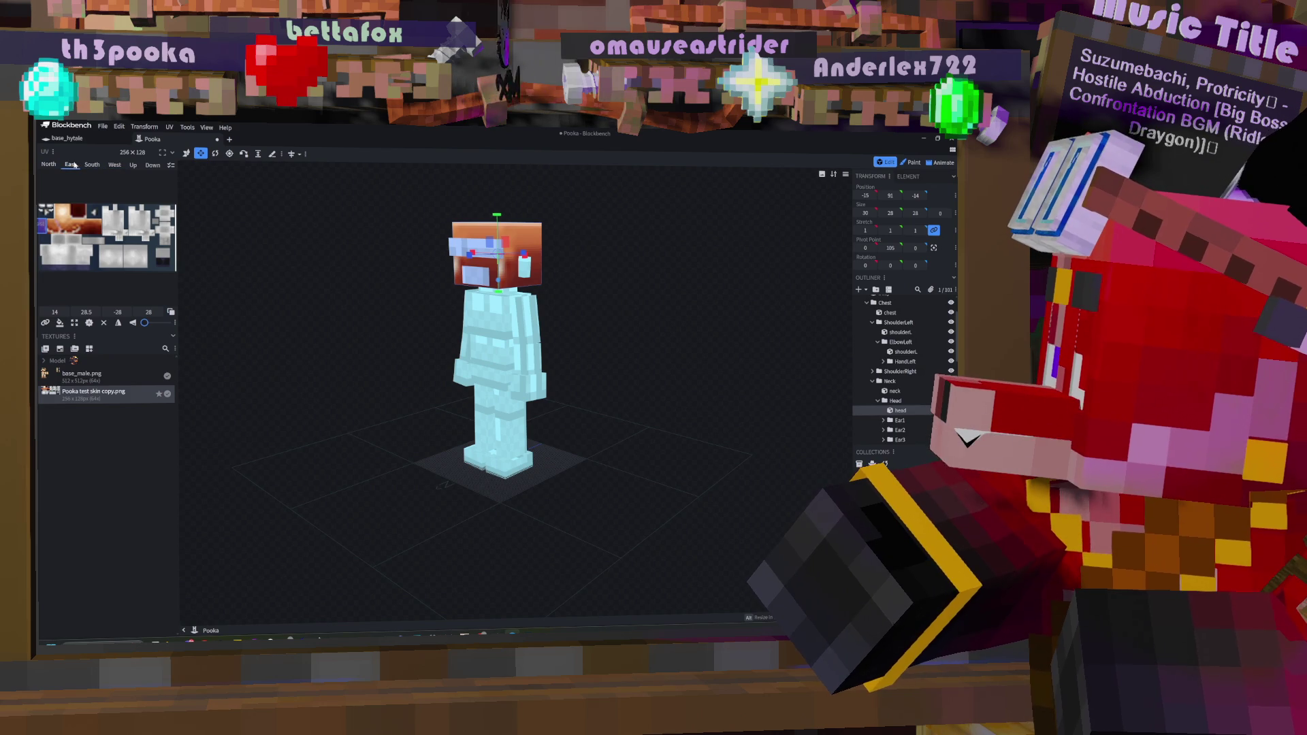
Move the north, south, east and top face UVs onto their matching skin regions
{"action": "left_click", "coordinate": [47, 167]}
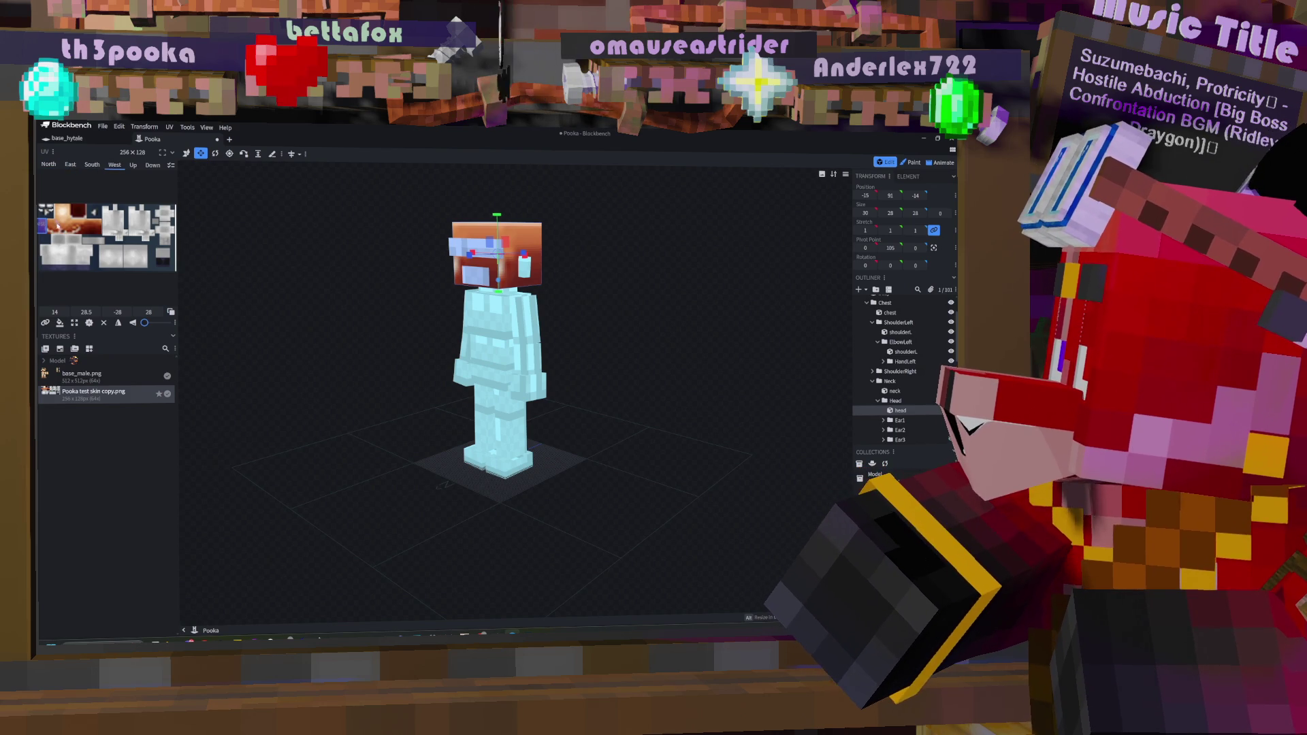
{"action": "mouse_move", "coordinate": [43, 227]}
{"action": "left_mouse_down"}
{"action": "mouse_move", "coordinate": [85, 228]}
{"action": "mouse_move", "coordinate": [50, 226]}
{"action": "left_mouse_up"}
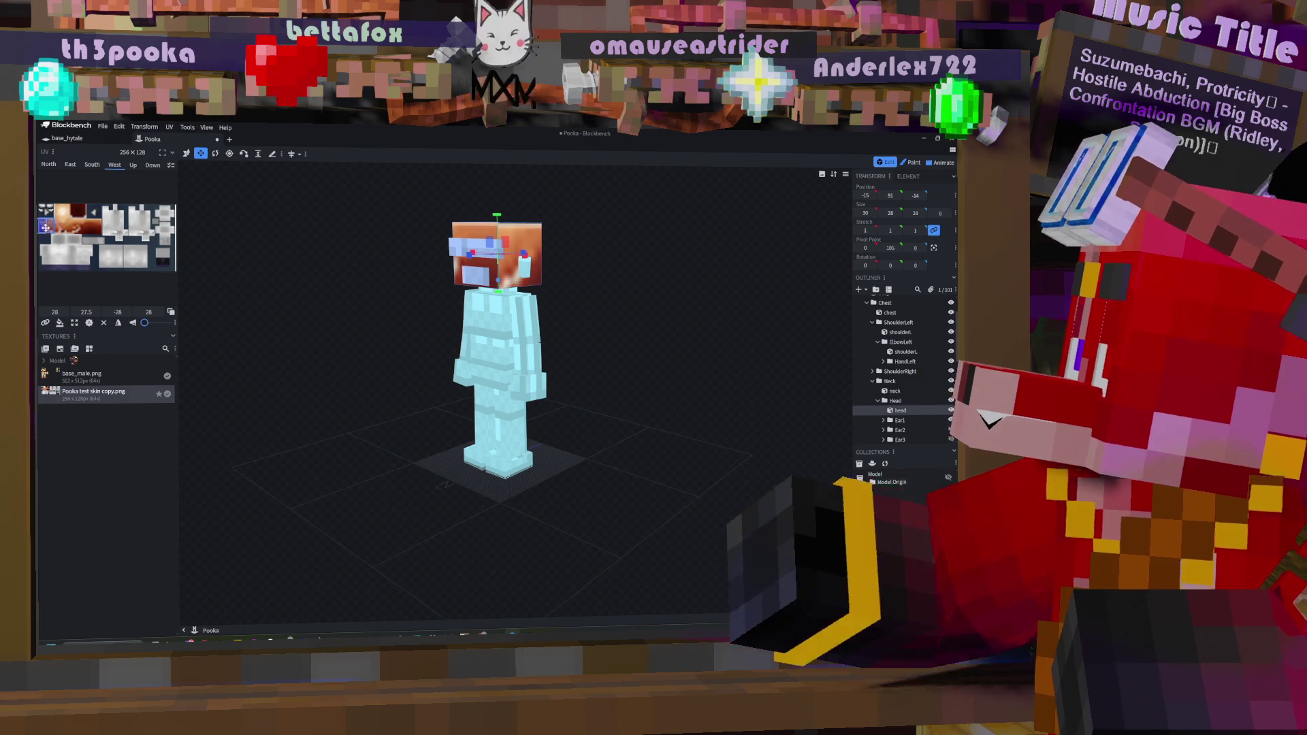
{"action": "left_click", "coordinate": [94, 168]}
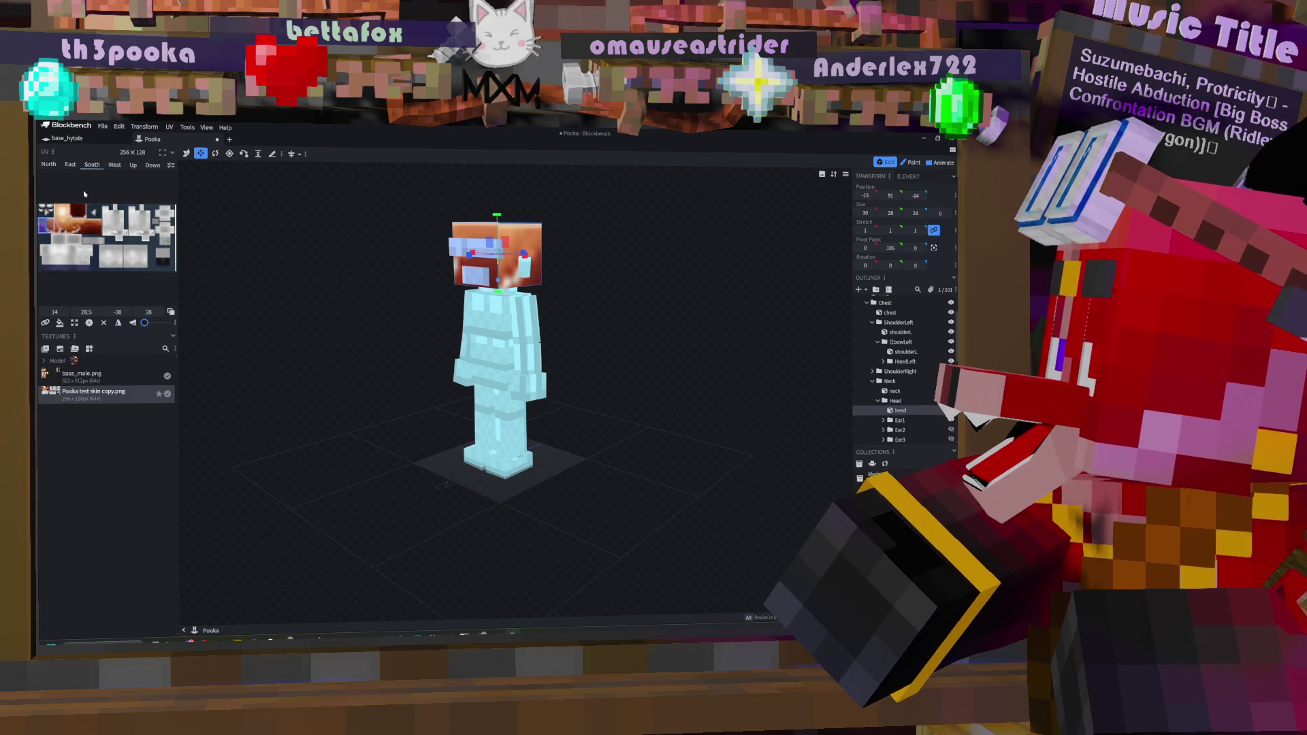
{"action": "left_click_drag", "start_coordinate": [80, 230], "coordinate": [100, 229]}
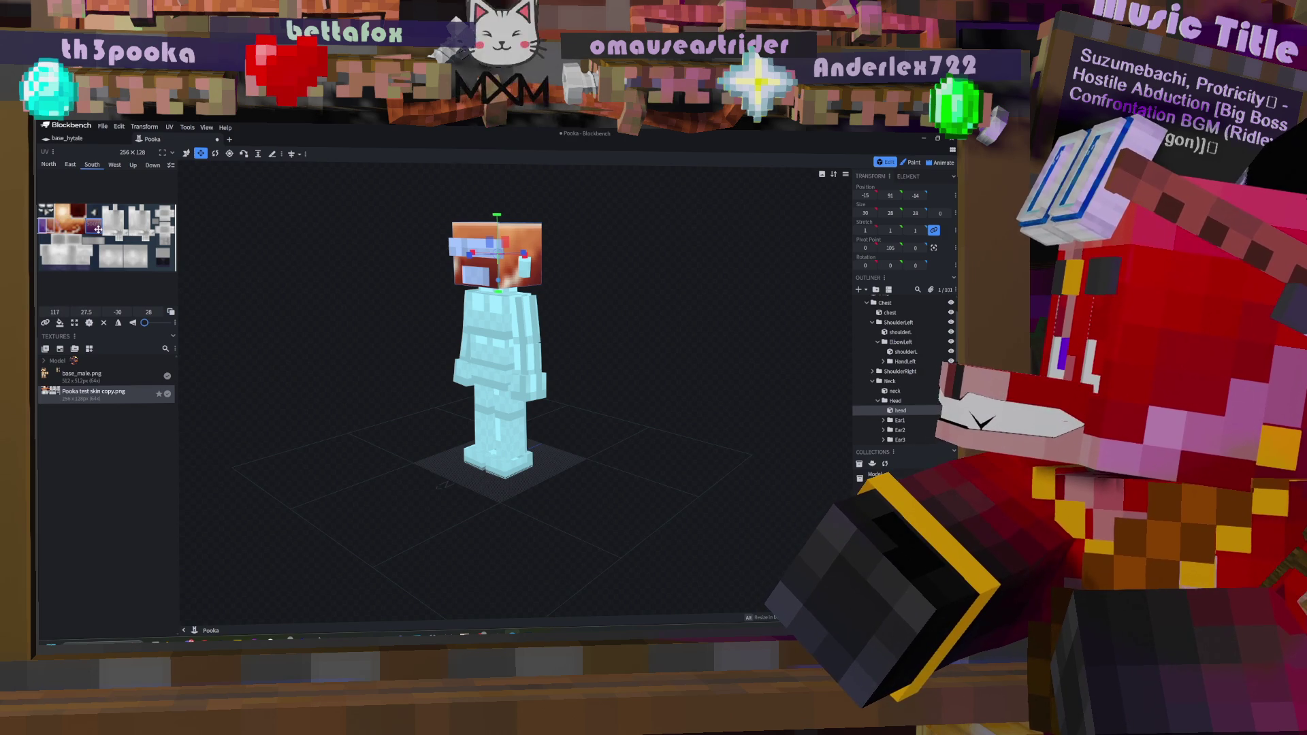
{"action": "left_click", "coordinate": [73, 166]}
{"action": "left_click_drag", "start_coordinate": [46, 225], "coordinate": [81, 226]}
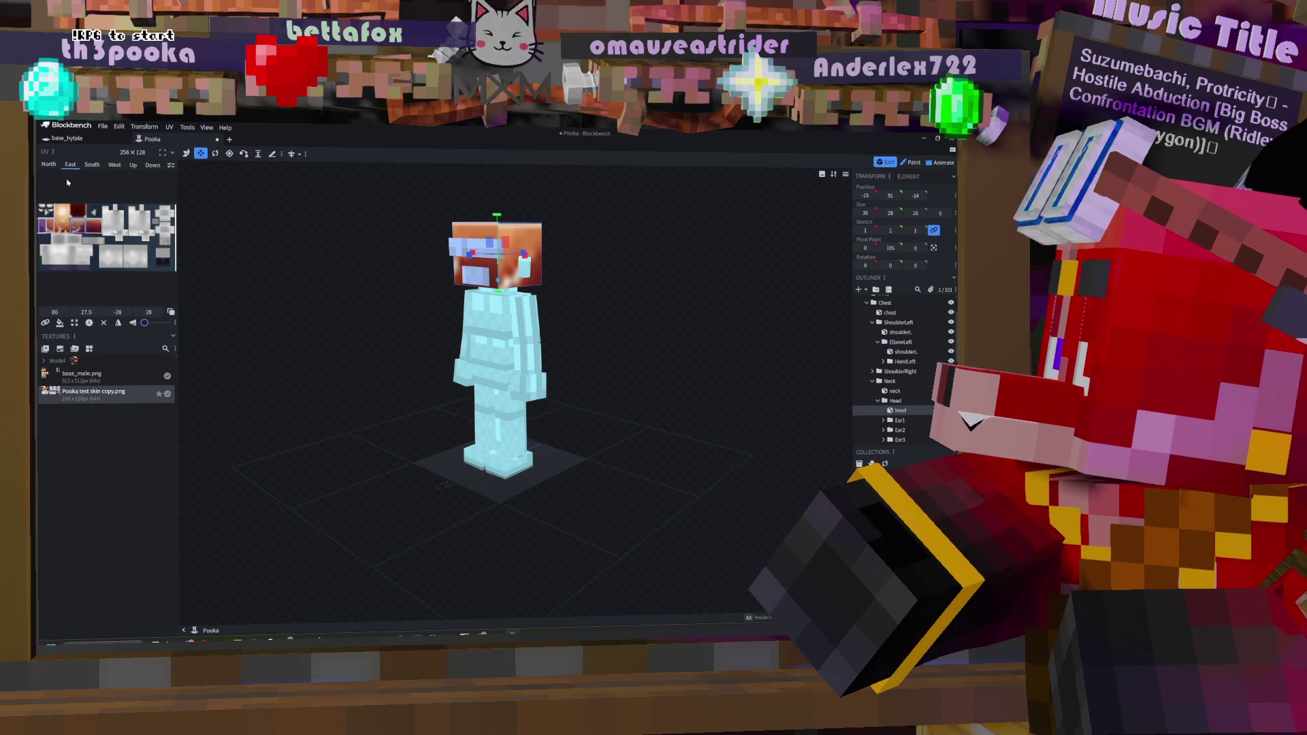
{"action": "left_click", "coordinate": [48, 164]}
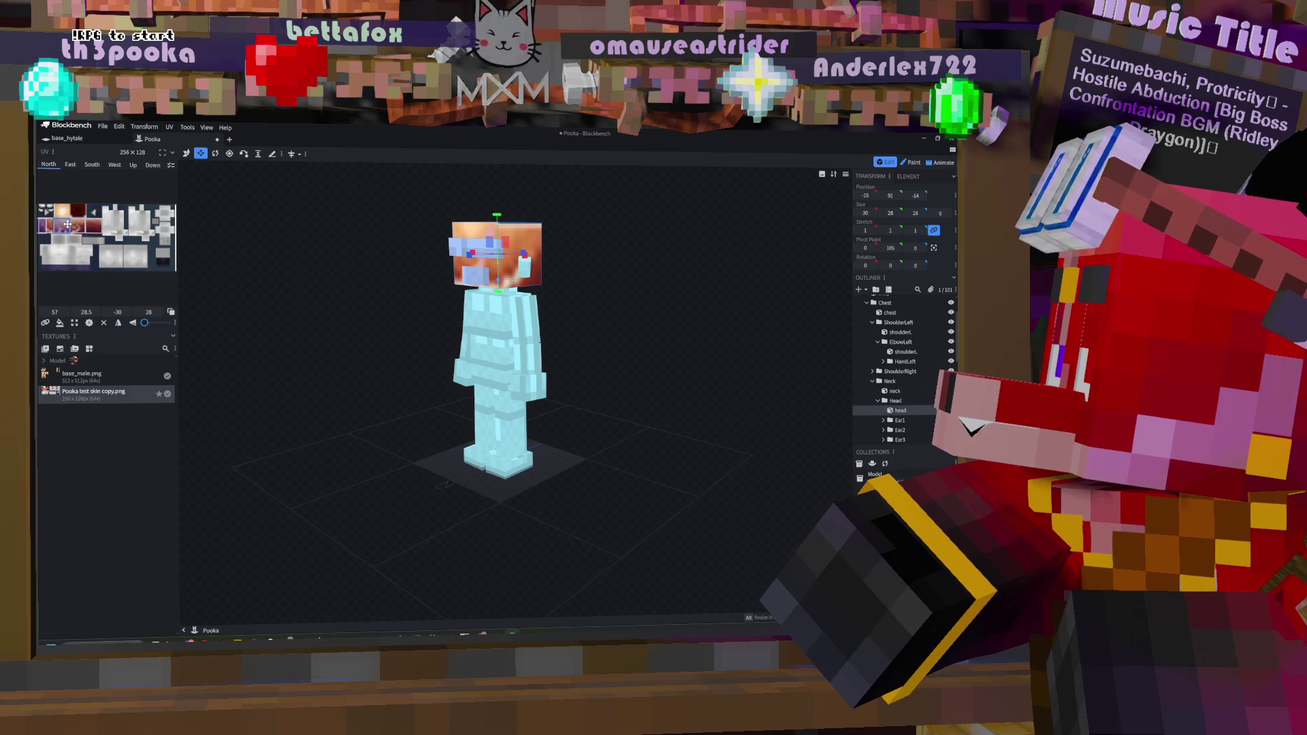
{"action": "left_click", "coordinate": [43, 231]}
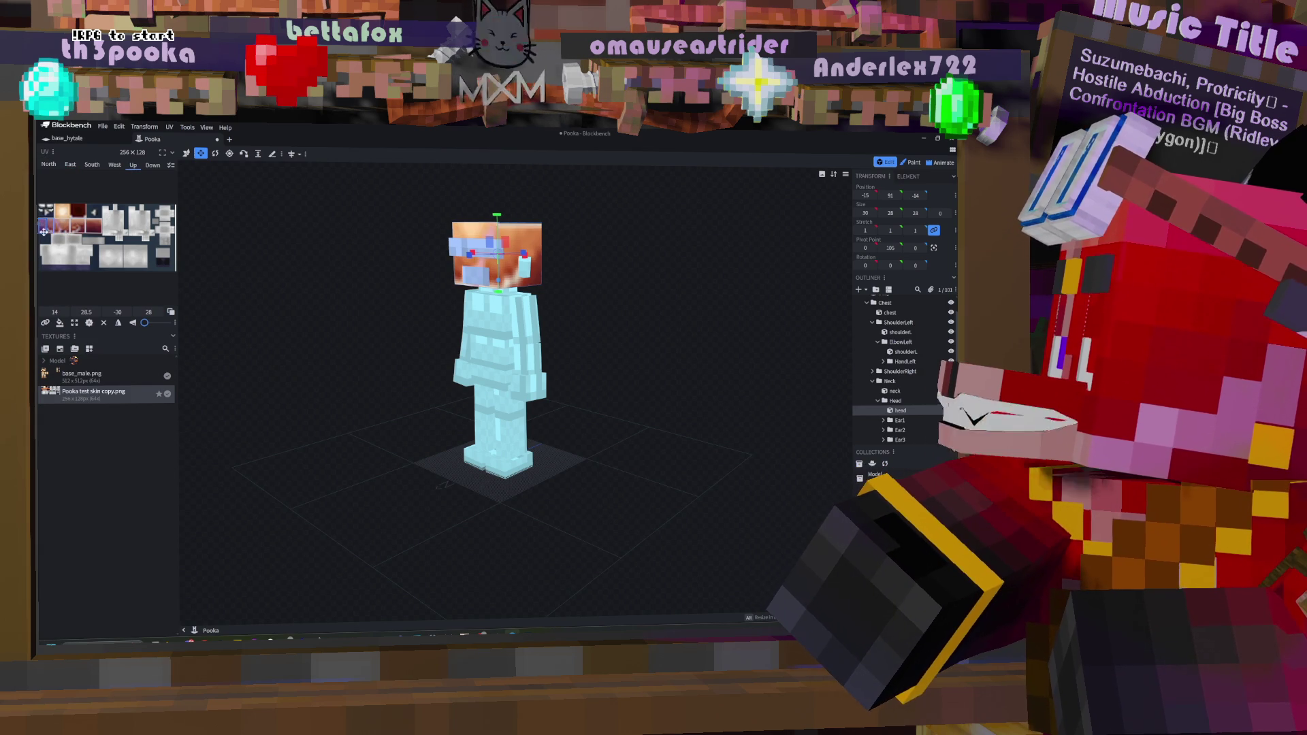
{"action": "left_click_drag", "start_coordinate": [43, 227], "coordinate": [66, 212]}
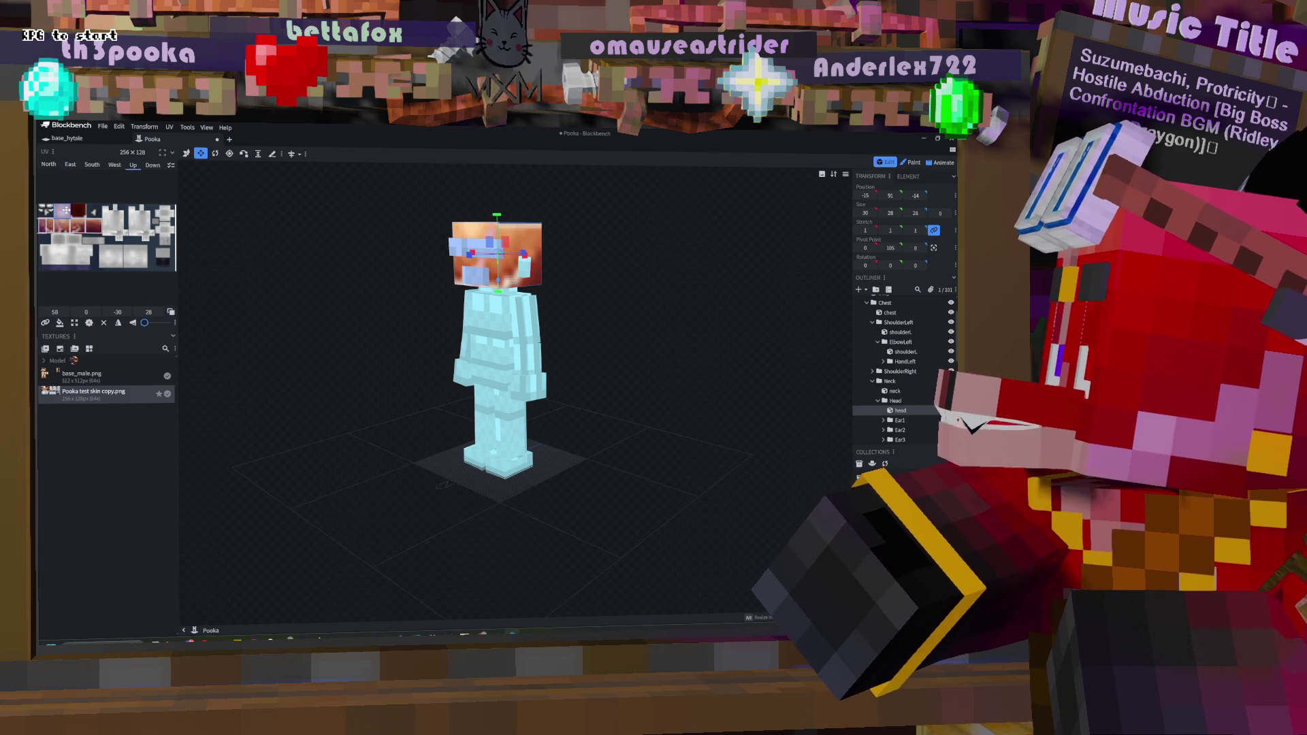
Map and rotate the bottom face UV, widen the UV panel, and align the west face
{"action": "left_click", "coordinate": [151, 165]}
{"action": "left_click_drag", "start_coordinate": [45, 225], "coordinate": [83, 210]}
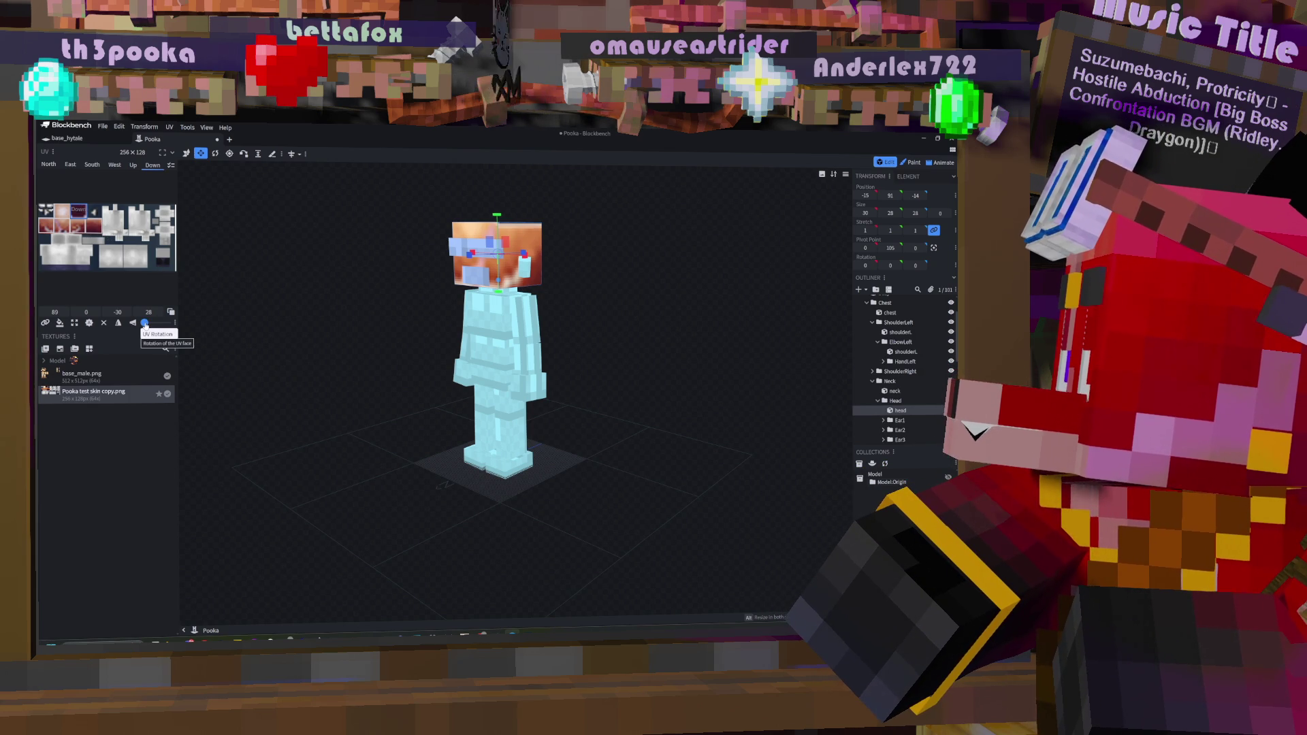
{"action": "left_click_drag", "start_coordinate": [144, 324], "coordinate": [151, 324]}
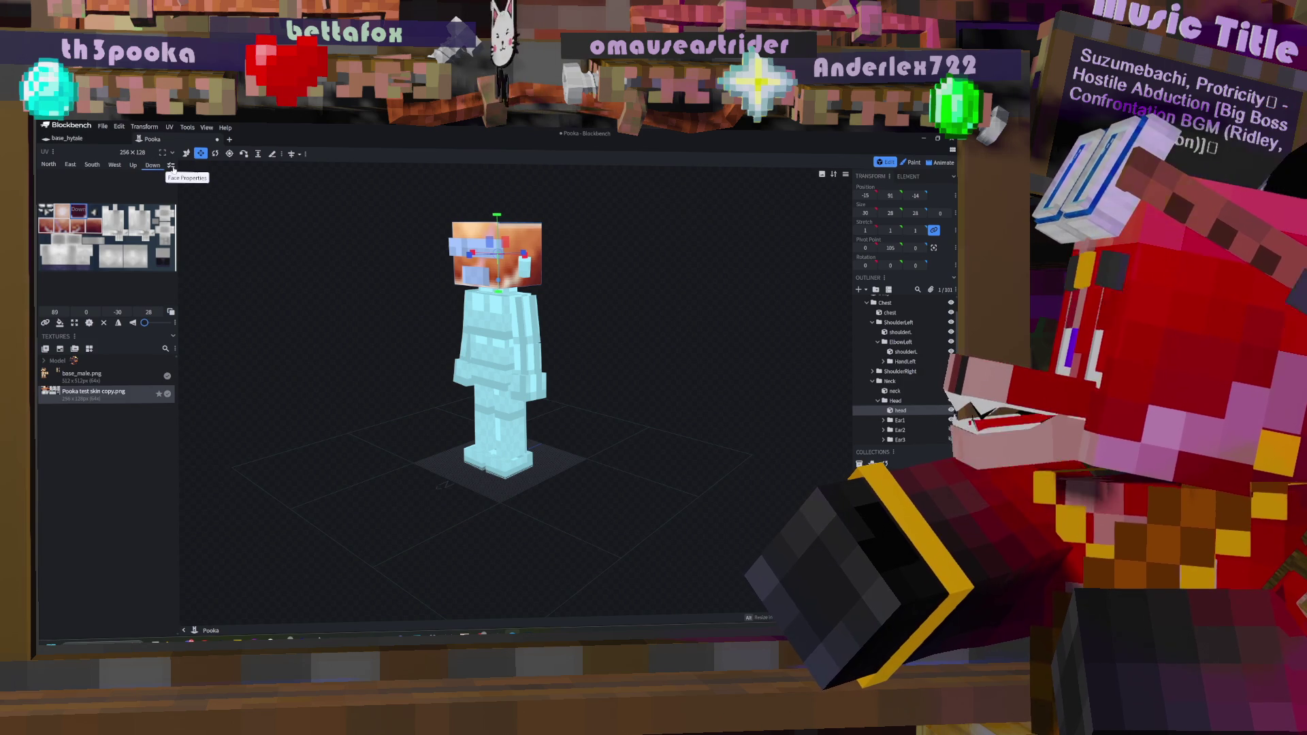
{"action": "mouse_move", "coordinate": [177, 195]}
{"action": "left_mouse_down"}
{"action": "mouse_move", "coordinate": [550, 232]}
{"action": "mouse_move", "coordinate": [539, 240]}
{"action": "left_mouse_up"}
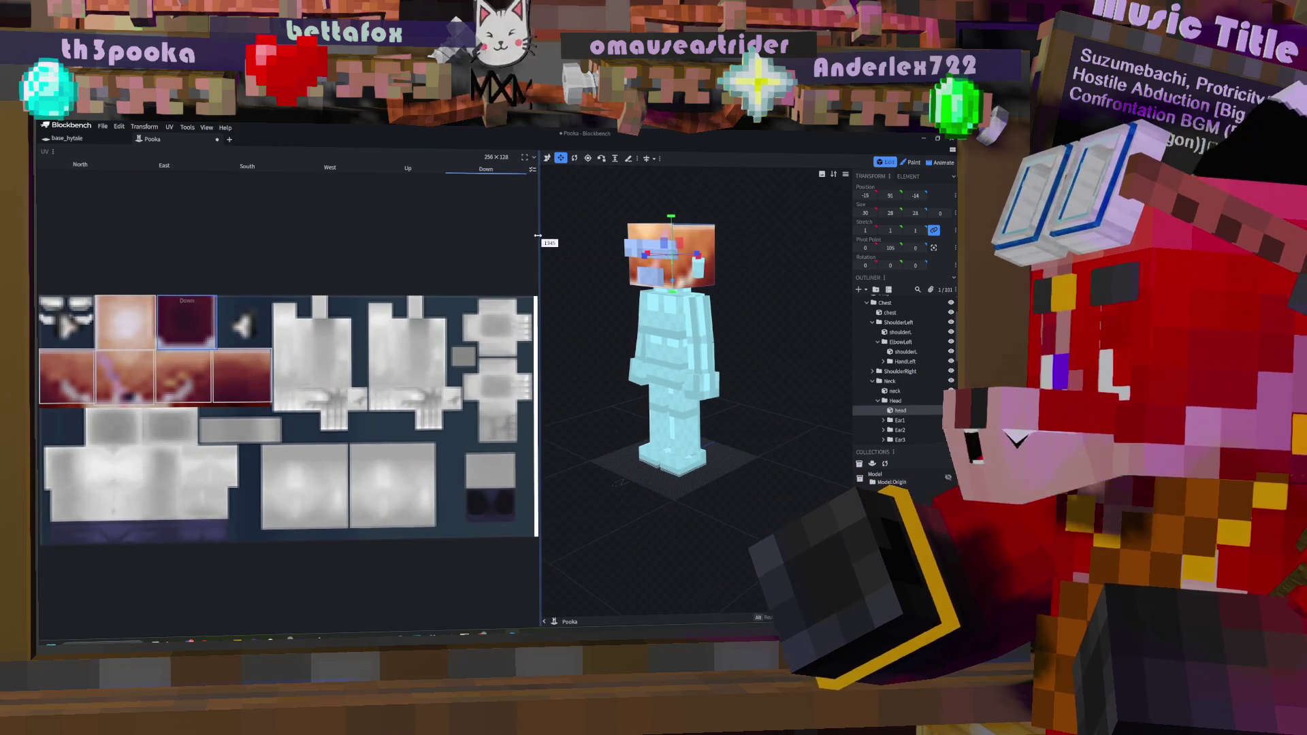
{"action": "left_click_drag", "start_coordinate": [206, 320], "coordinate": [202, 319]}
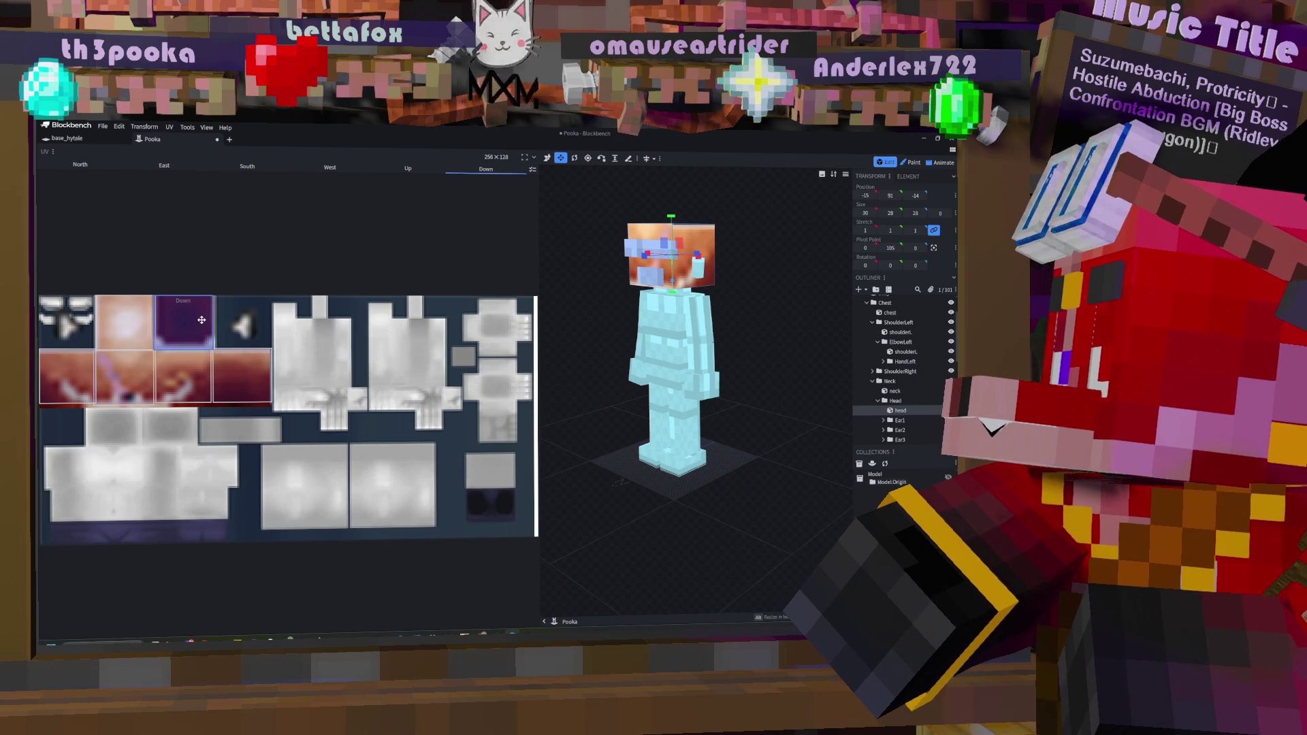
{"action": "left_click", "coordinate": [192, 372]}
{"action": "left_click", "coordinate": [226, 367]}
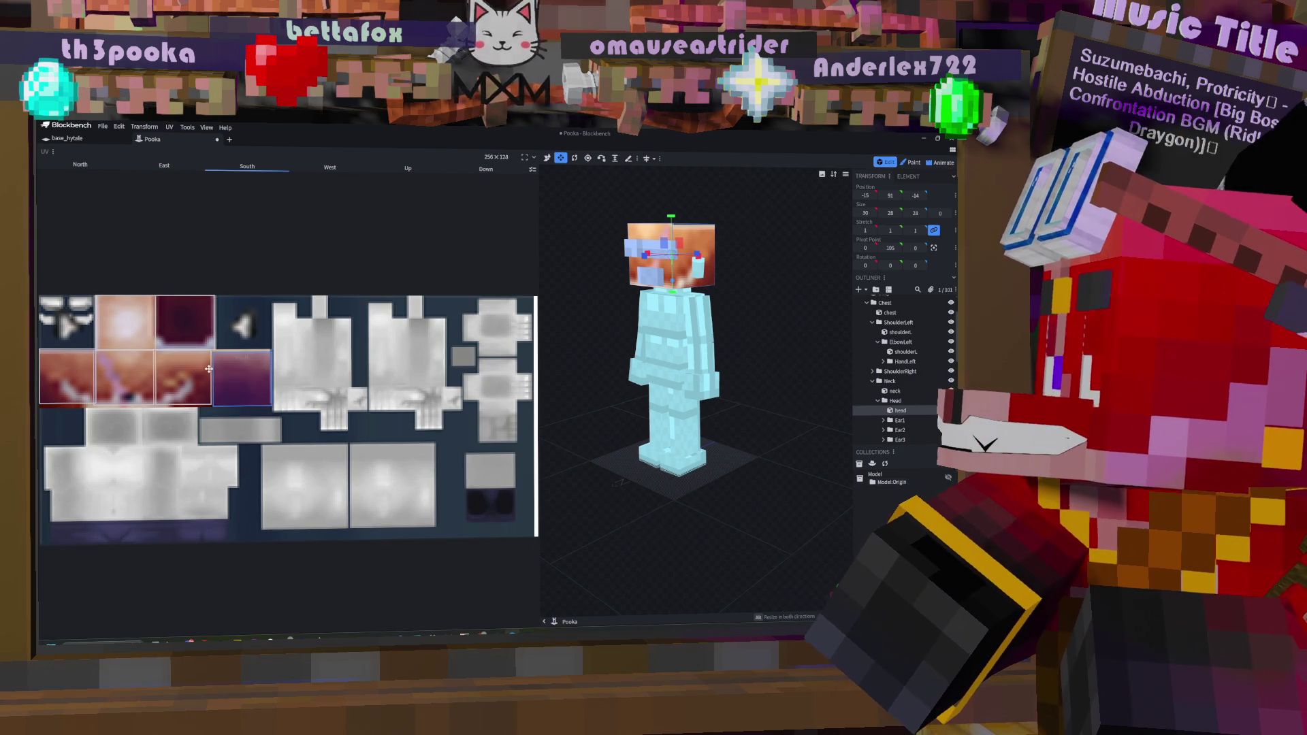
{"action": "left_click_drag", "start_coordinate": [75, 364], "coordinate": [75, 368]}
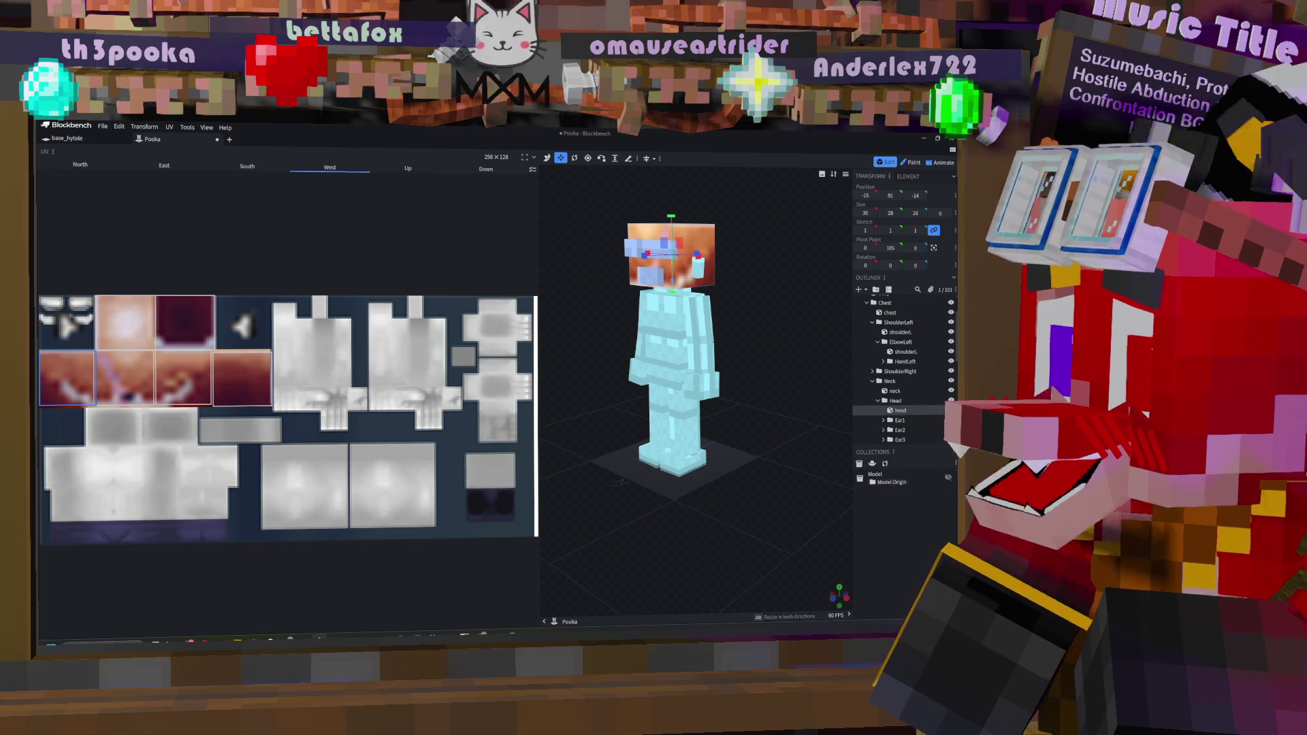
{"action": "scroll", "coordinate": [575, 329], "scroll_direction": "up", "scroll_amount": 5}
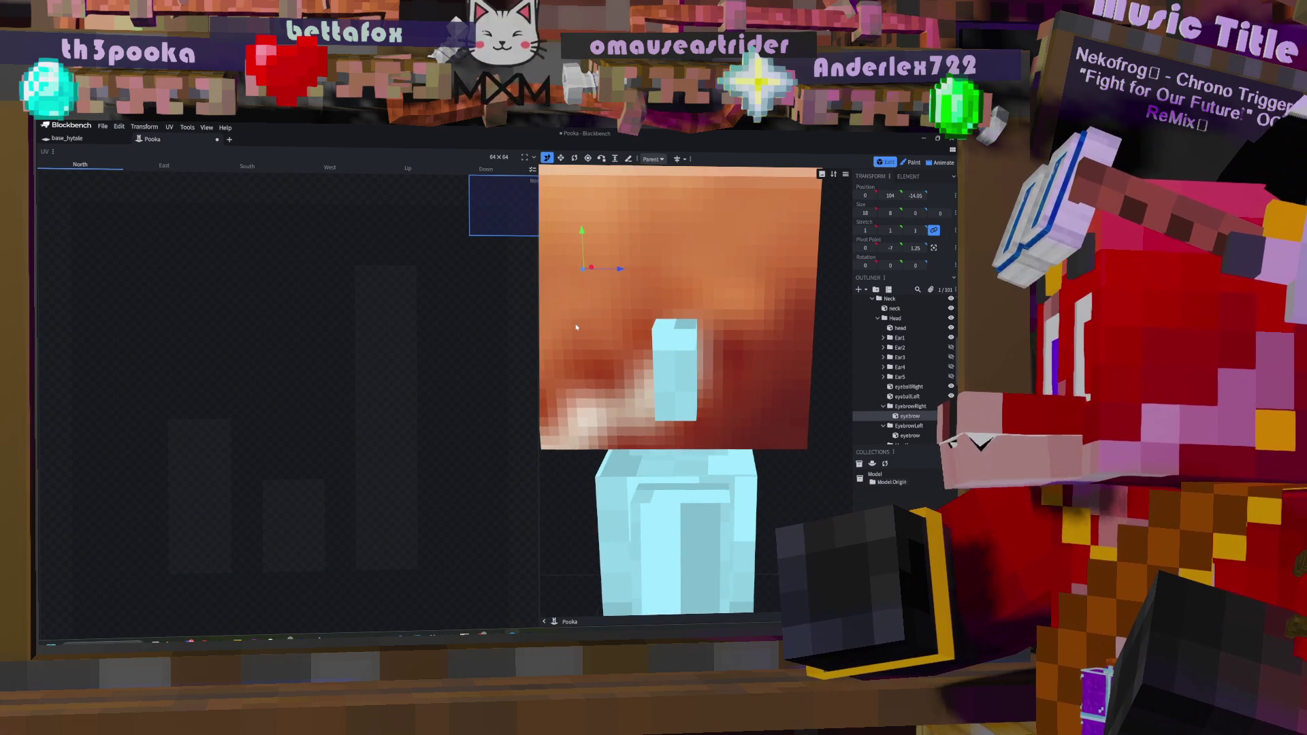
Orbit and zoom the viewport to inspect the skin-textured head from several angles
{"action": "key", "text": "s"}
{"action": "mouse_move", "coordinate": [829, 587]}
{"action": "left_mouse_down"}
{"action": "mouse_move", "coordinate": [789, 584]}
{"action": "mouse_move", "coordinate": [796, 613]}
{"action": "mouse_move", "coordinate": [814, 589]}
{"action": "mouse_move", "coordinate": [800, 582]}
{"action": "mouse_move", "coordinate": [817, 592]}
{"action": "mouse_move", "coordinate": [703, 410]}
{"action": "left_mouse_up"}
{"action": "scroll", "coordinate": [703, 411], "scroll_direction": "up", "scroll_amount": 10}
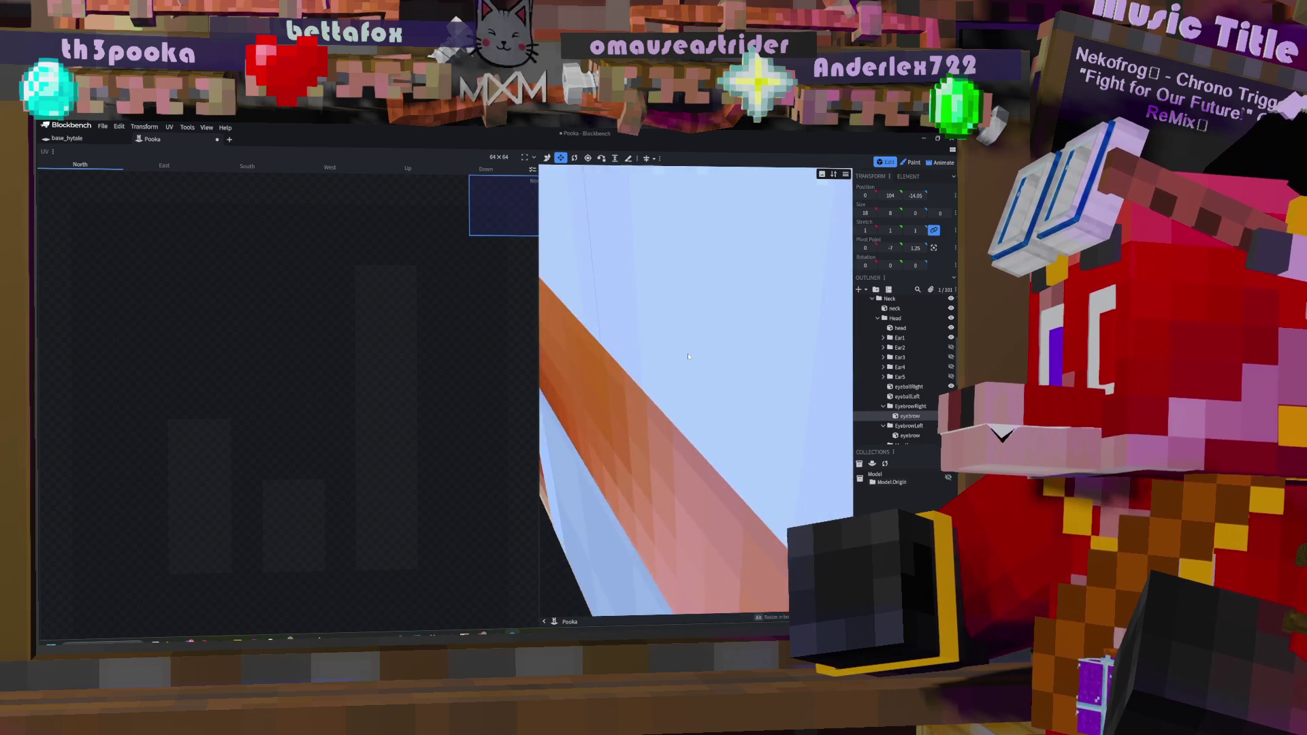
{"action": "scroll", "coordinate": [732, 407], "scroll_direction": "down", "scroll_amount": 10}
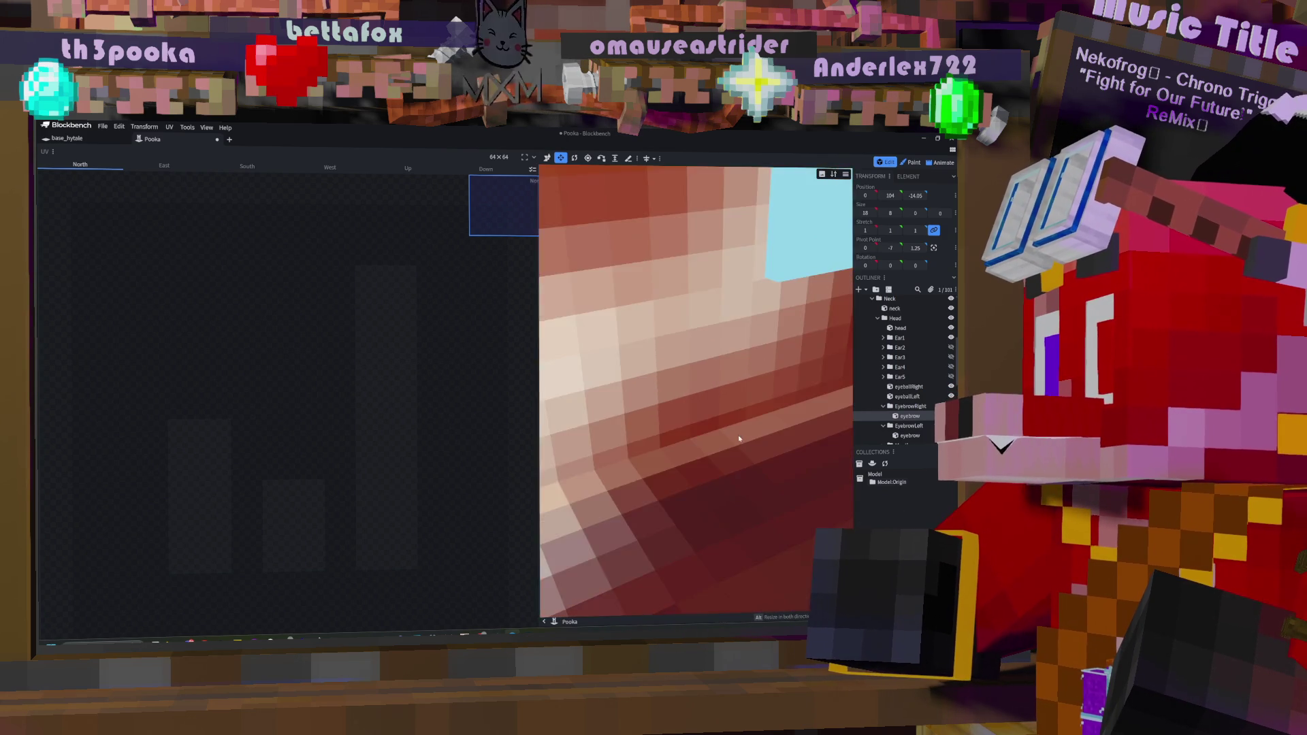
{"action": "scroll", "coordinate": [735, 423], "scroll_direction": "up", "scroll_amount": 10}
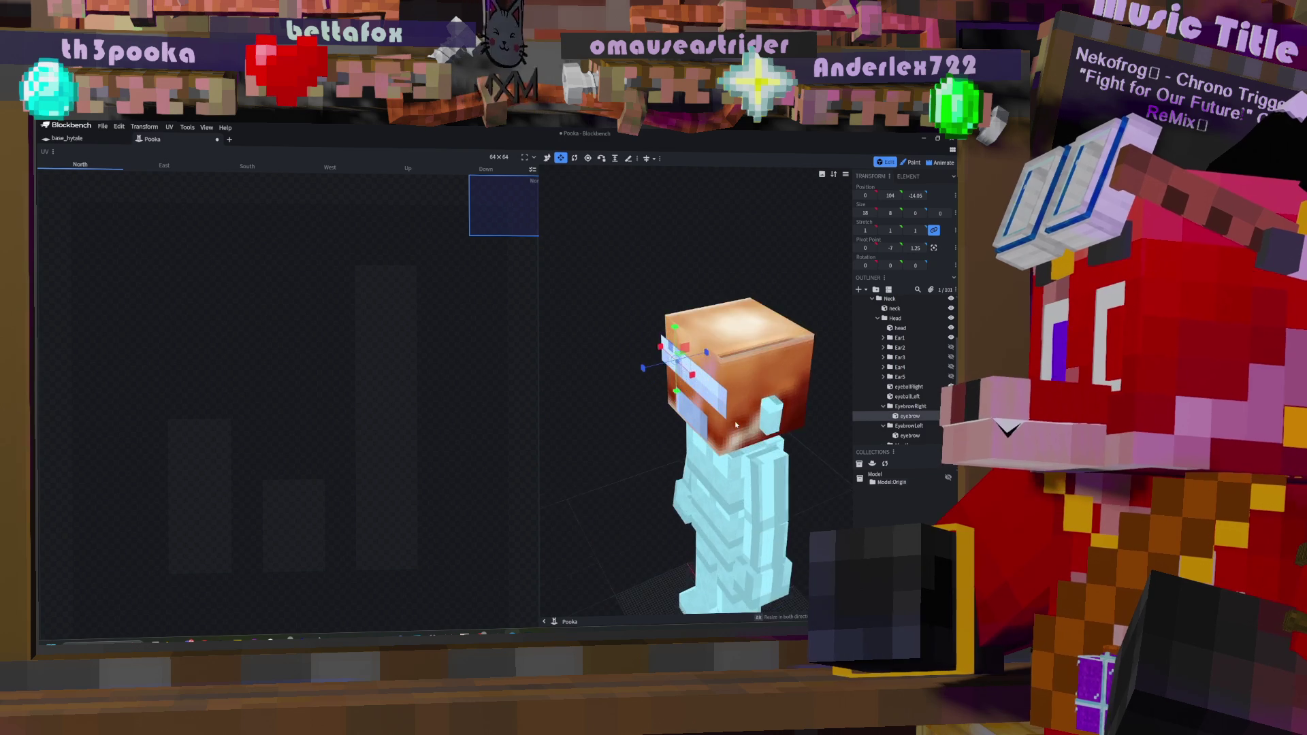
{"action": "scroll", "coordinate": [736, 424], "scroll_direction": "up", "scroll_amount": 5}
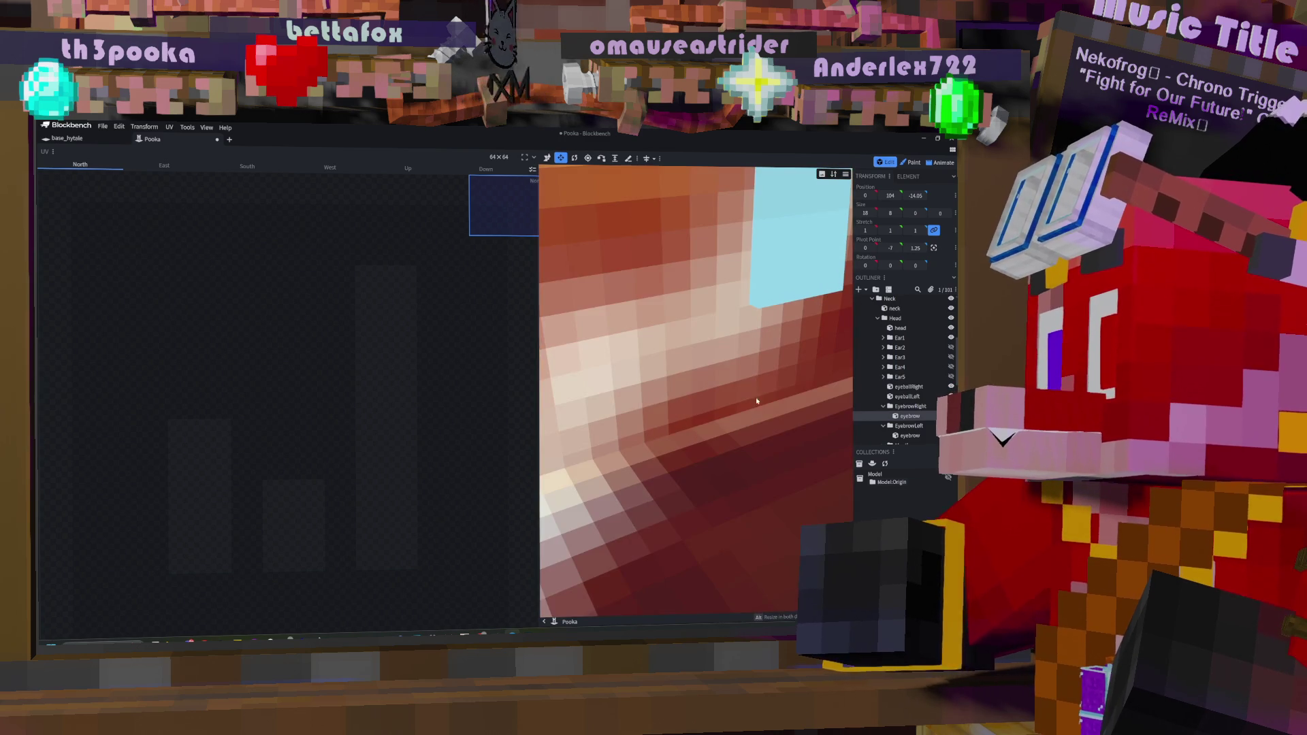
{"action": "scroll", "coordinate": [744, 417], "scroll_direction": "down", "scroll_amount": 5}
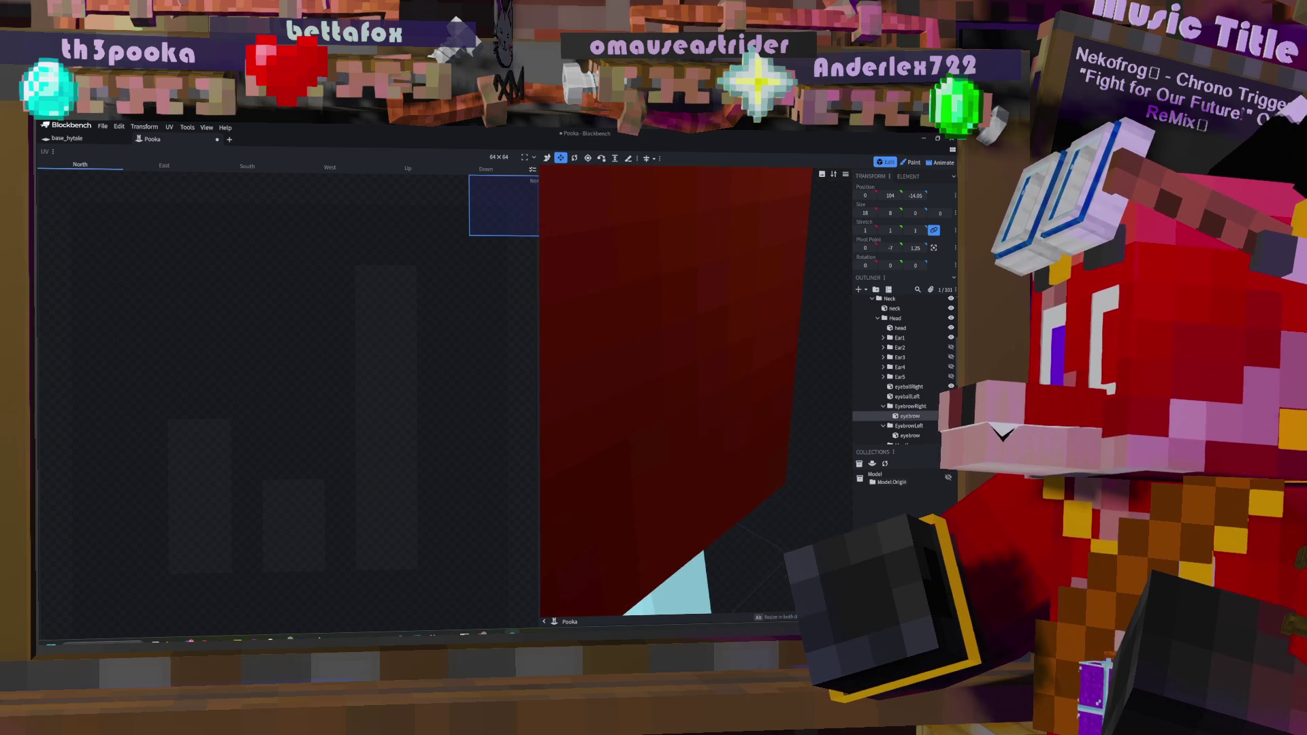
{"action": "scroll", "coordinate": [743, 417], "scroll_direction": "down", "scroll_amount": 3}
{"action": "scroll", "coordinate": [743, 417], "scroll_direction": "down", "scroll_amount": 5}
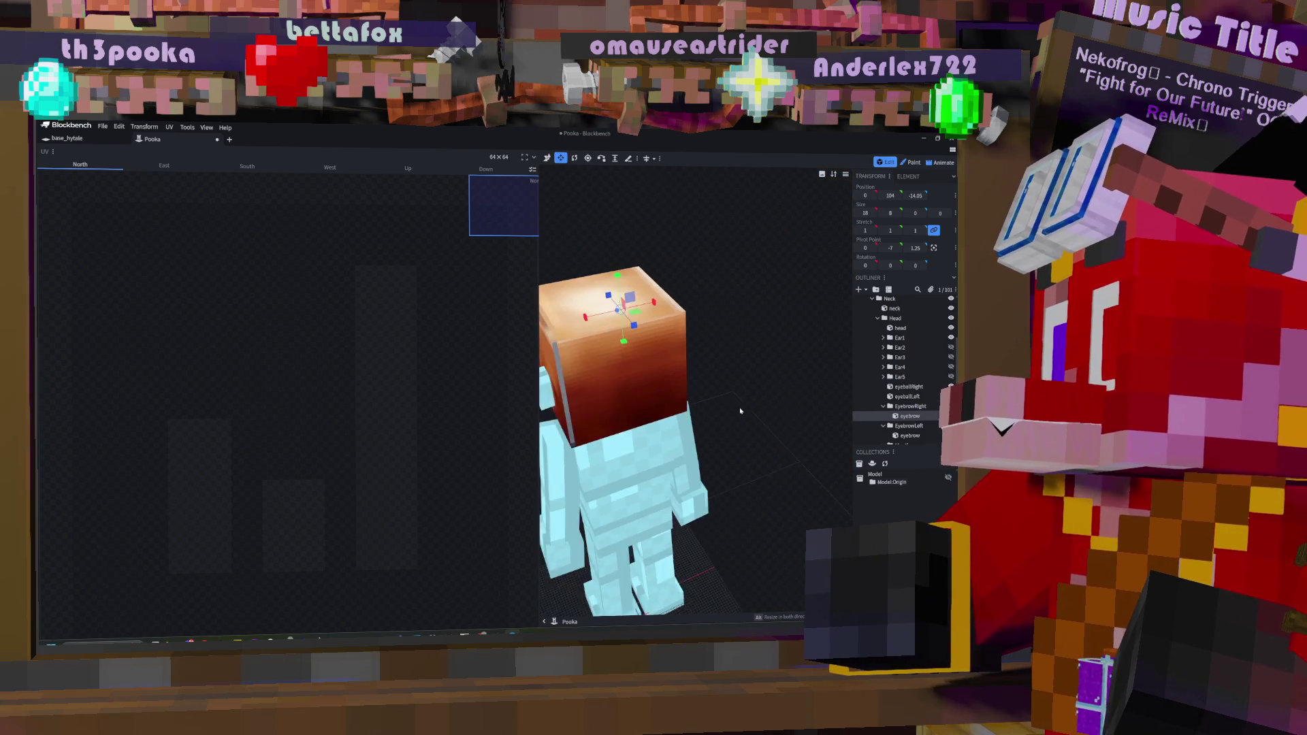
{"action": "mouse_move", "coordinate": [737, 406]}
{"action": "left_mouse_down"}
{"action": "mouse_move", "coordinate": [798, 431]}
{"action": "mouse_move", "coordinate": [601, 300]}
{"action": "mouse_move", "coordinate": [679, 365]}
{"action": "mouse_move", "coordinate": [649, 309]}
{"action": "left_mouse_up"}
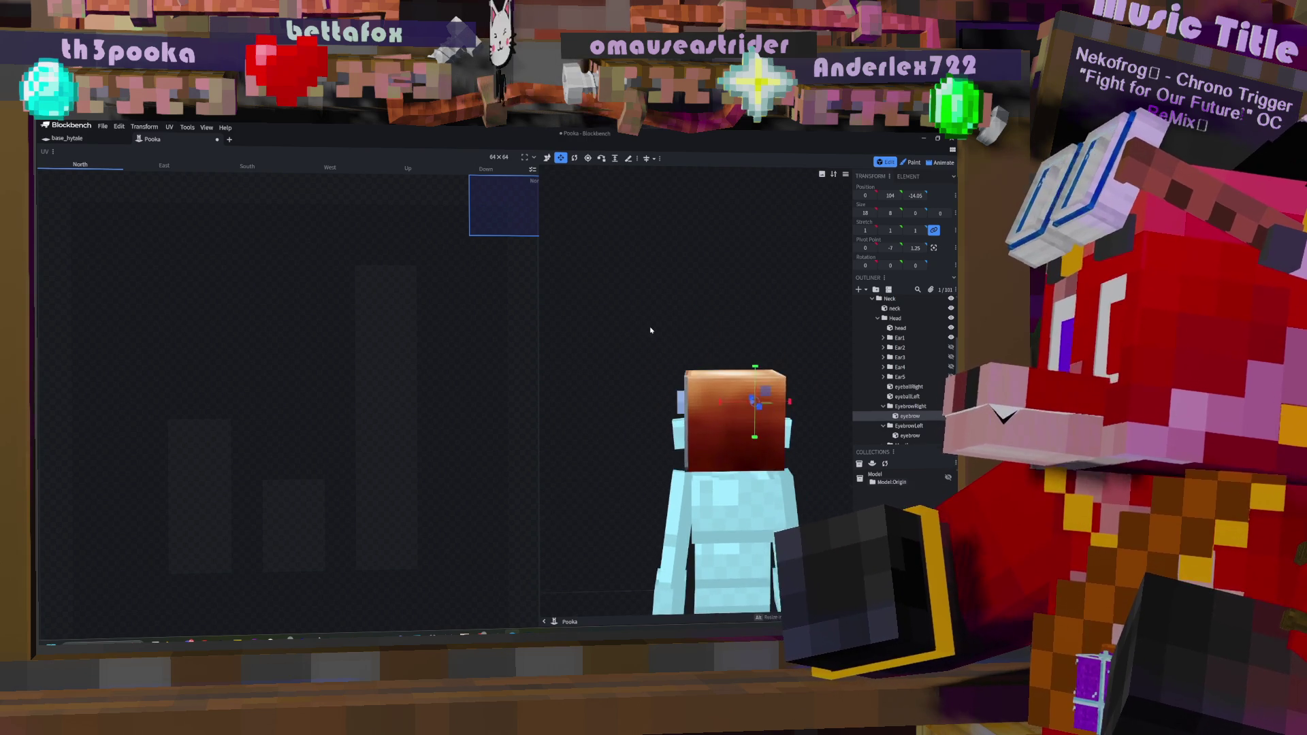
{"action": "scroll", "coordinate": [746, 463], "scroll_direction": "up", "scroll_amount": 8}
{"action": "scroll", "coordinate": [747, 466], "scroll_direction": "up", "scroll_amount": 2}
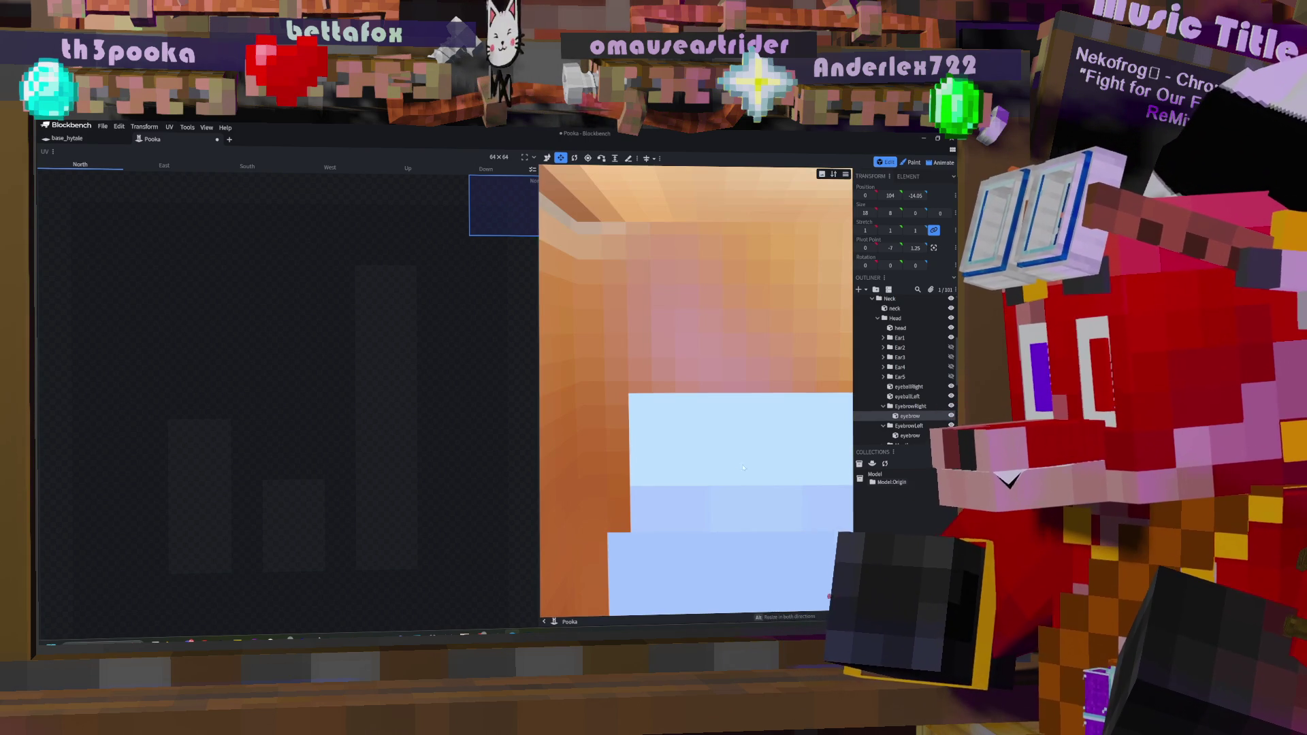
{"action": "scroll", "coordinate": [946, 368], "scroll_direction": "down", "scroll_amount": 2}
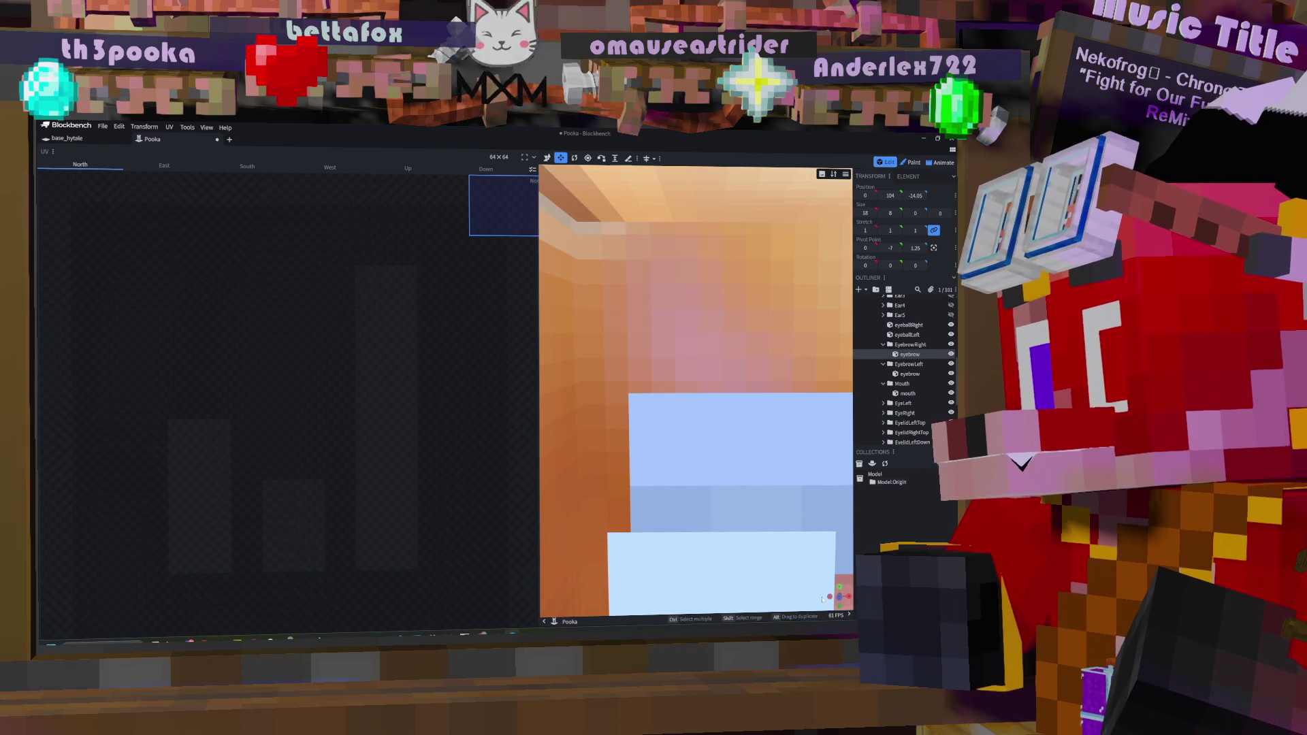
{"action": "left_click_drag", "start_coordinate": [771, 441], "coordinate": [667, 345]}
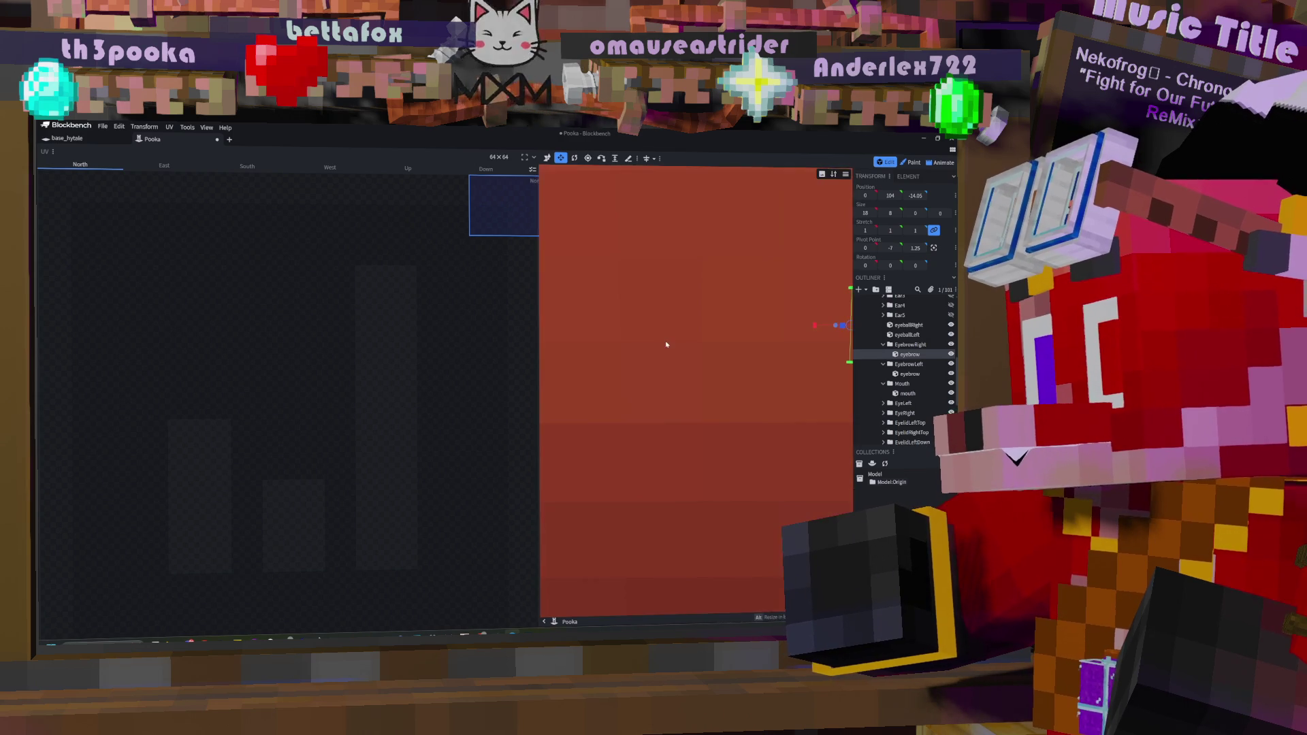
{"action": "scroll", "coordinate": [673, 346], "scroll_direction": "down", "scroll_amount": 2}
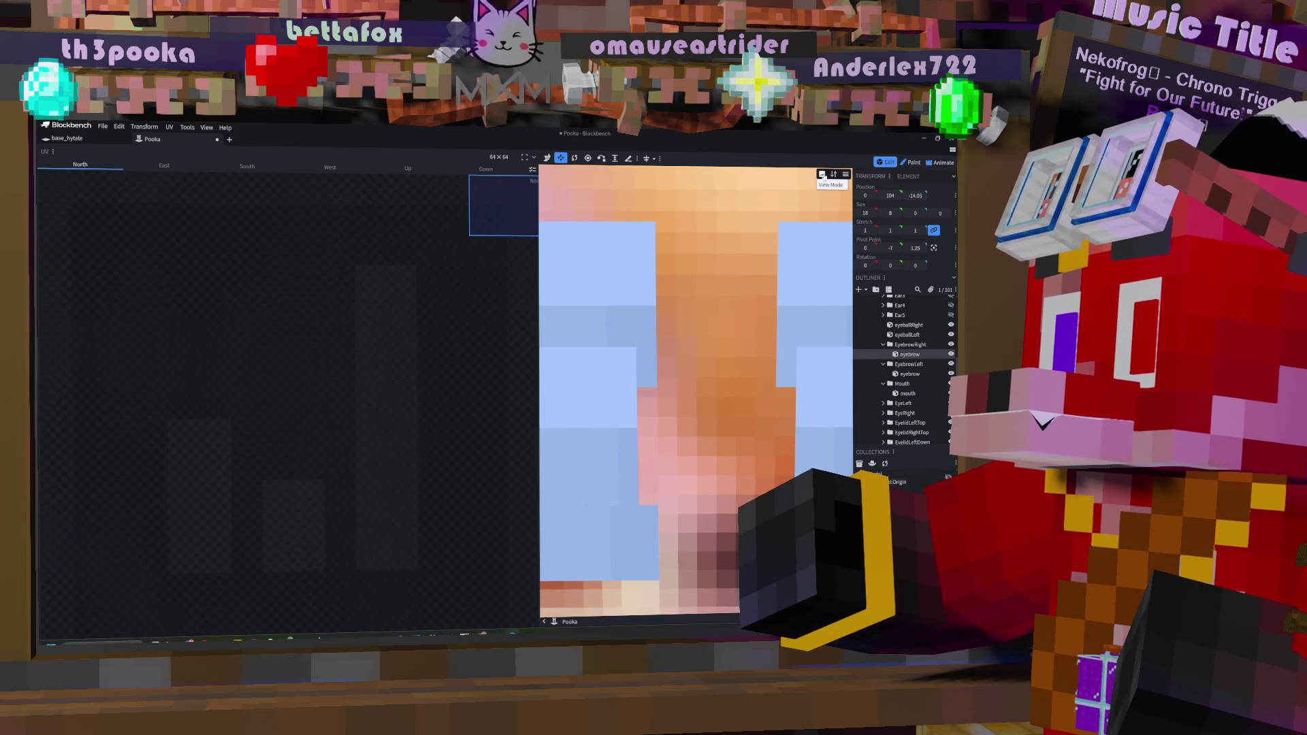
Look through the viewport's View Mode, Preview Options and extra actions menus
{"action": "left_click", "coordinate": [822, 174]}
{"action": "left_click", "coordinate": [834, 175]}
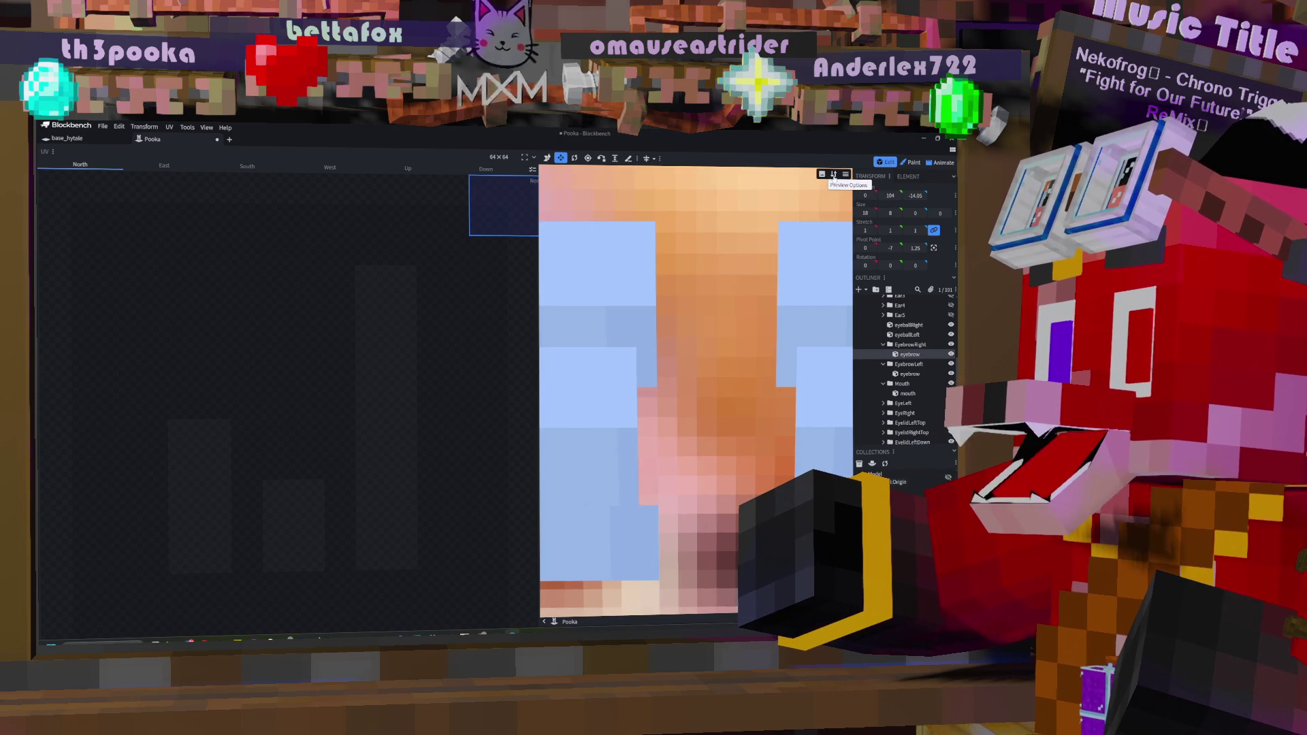
{"action": "left_click", "coordinate": [834, 176]}
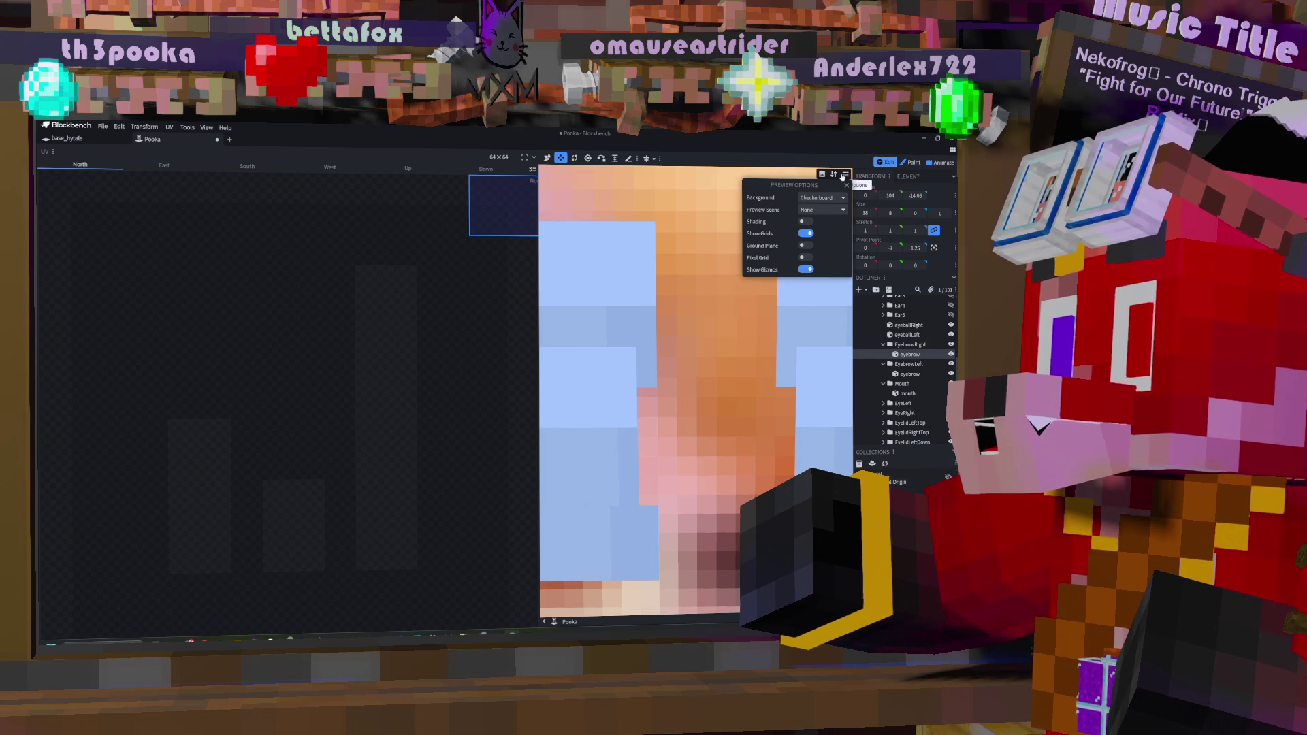
{"action": "left_click", "coordinate": [846, 175]}
{"action": "left_click", "coordinate": [845, 175]}
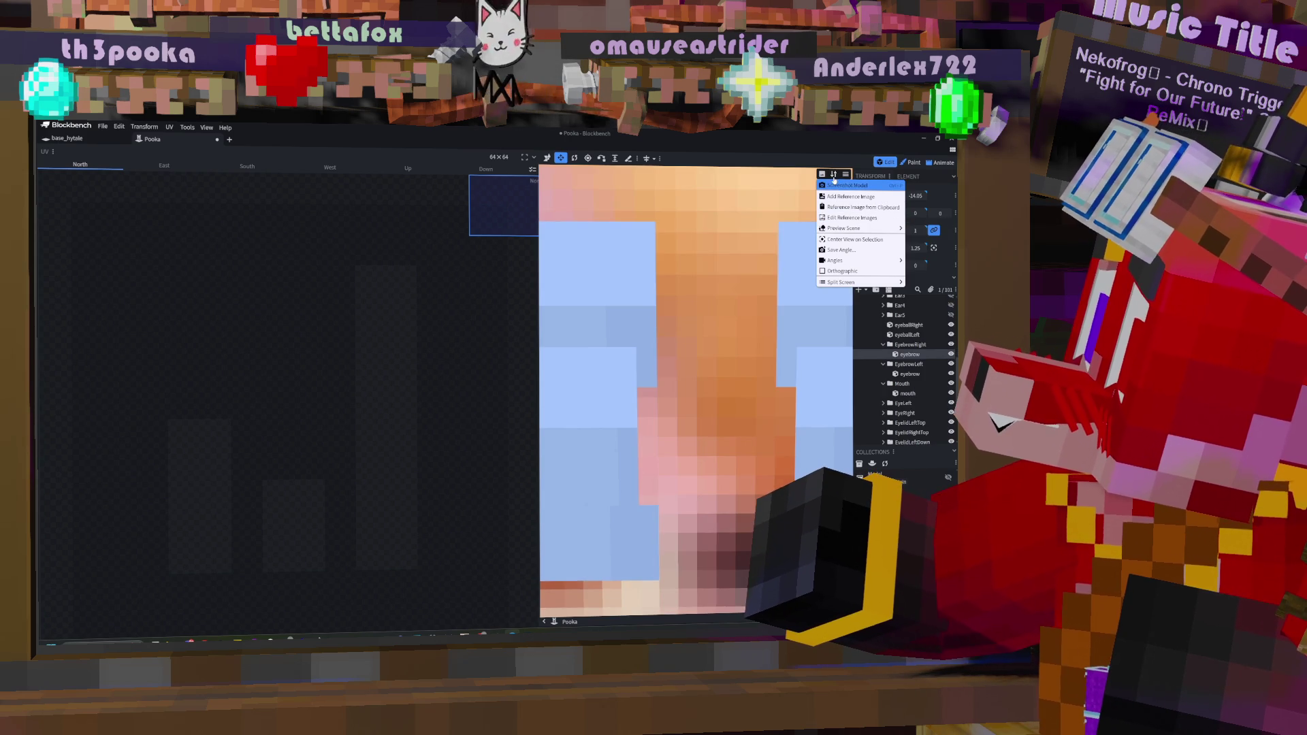
{"action": "left_click", "coordinate": [835, 175]}
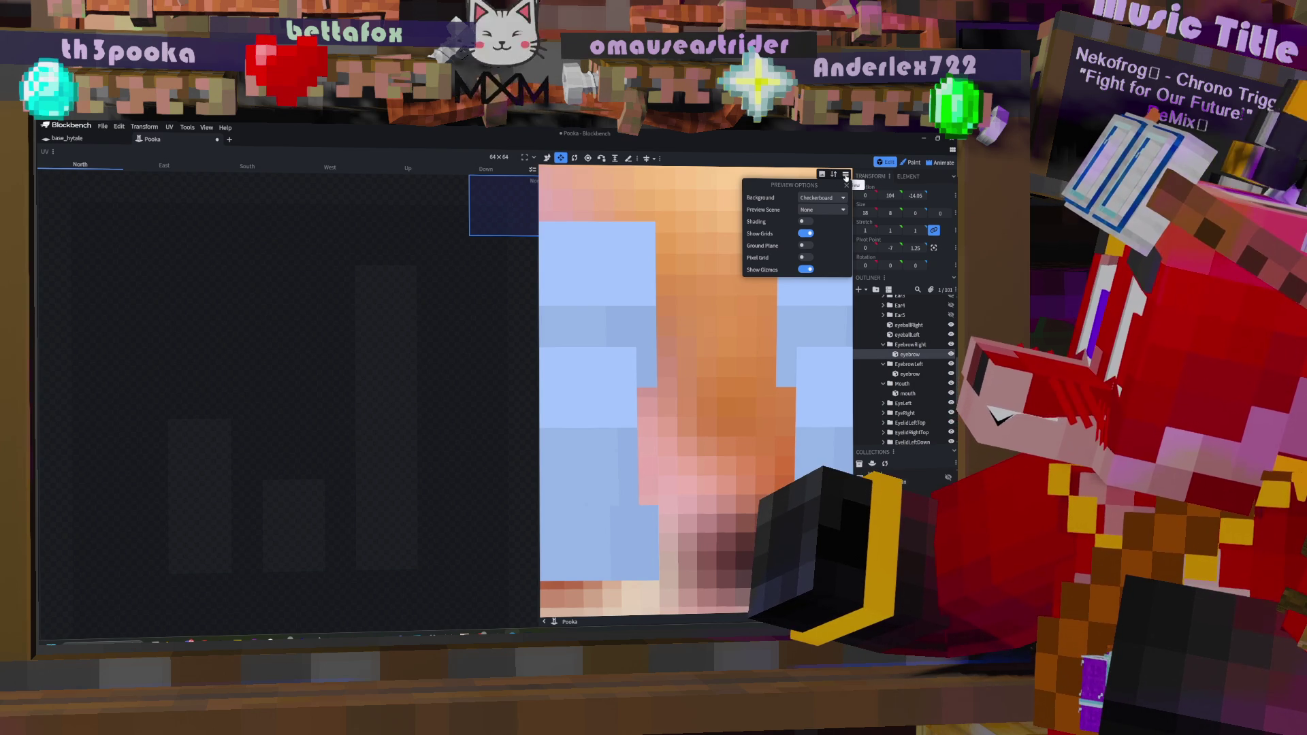
{"action": "left_click", "coordinate": [845, 176]}
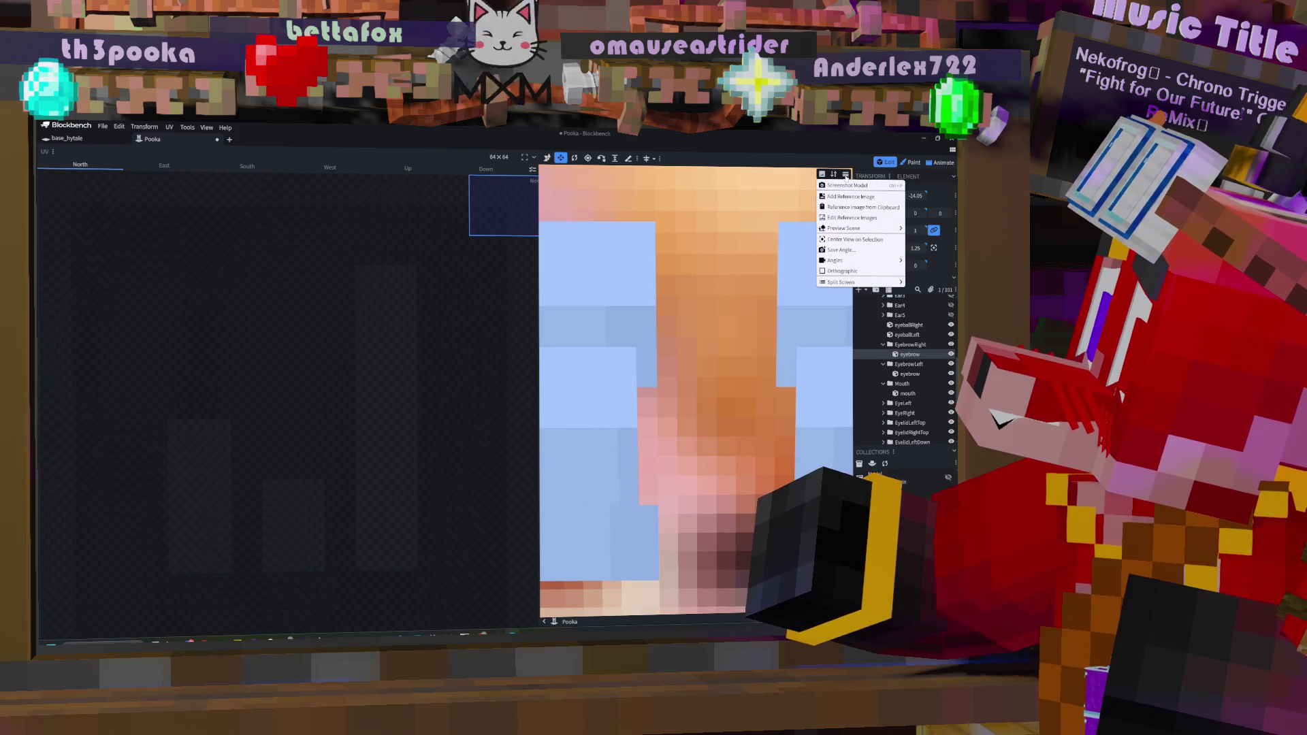
Zoom out to show the full Pooka model with its textured head
{"action": "scroll", "coordinate": [652, 329], "scroll_direction": "down", "scroll_amount": 5}
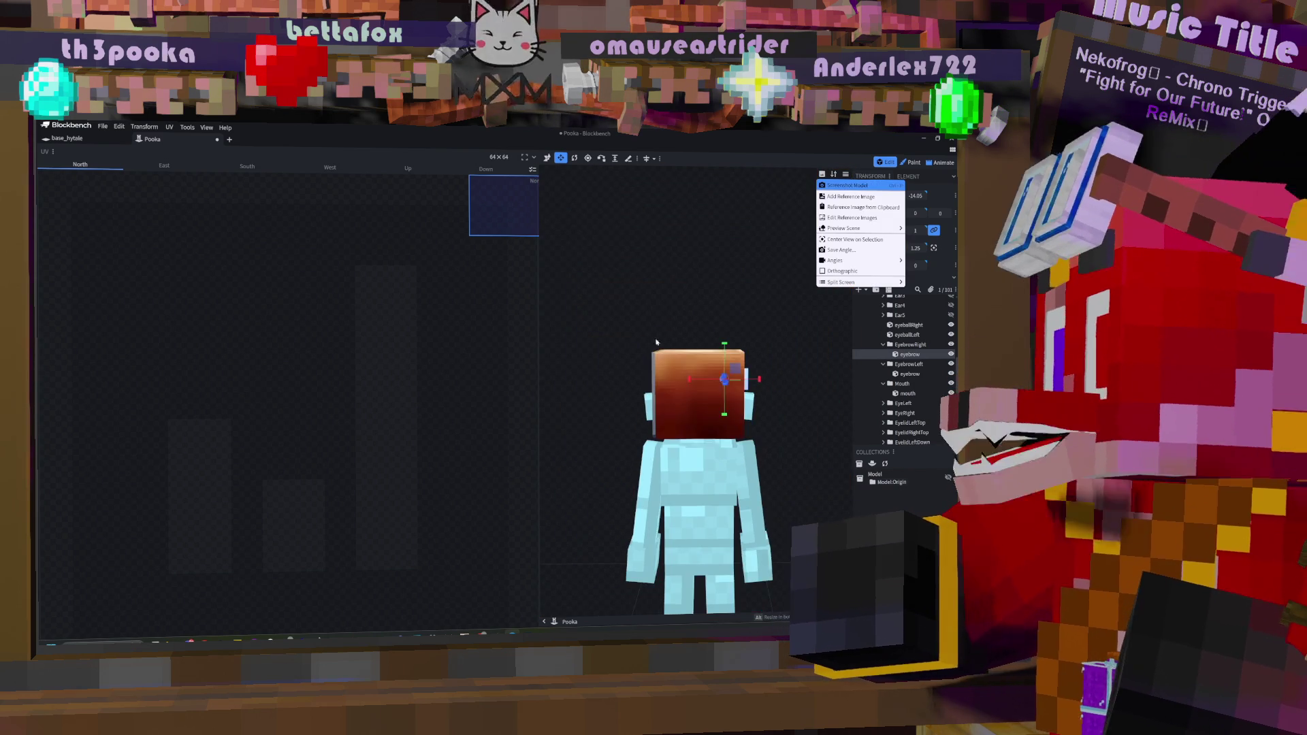
{"action": "scroll", "coordinate": [662, 397], "scroll_direction": "down", "scroll_amount": 3}
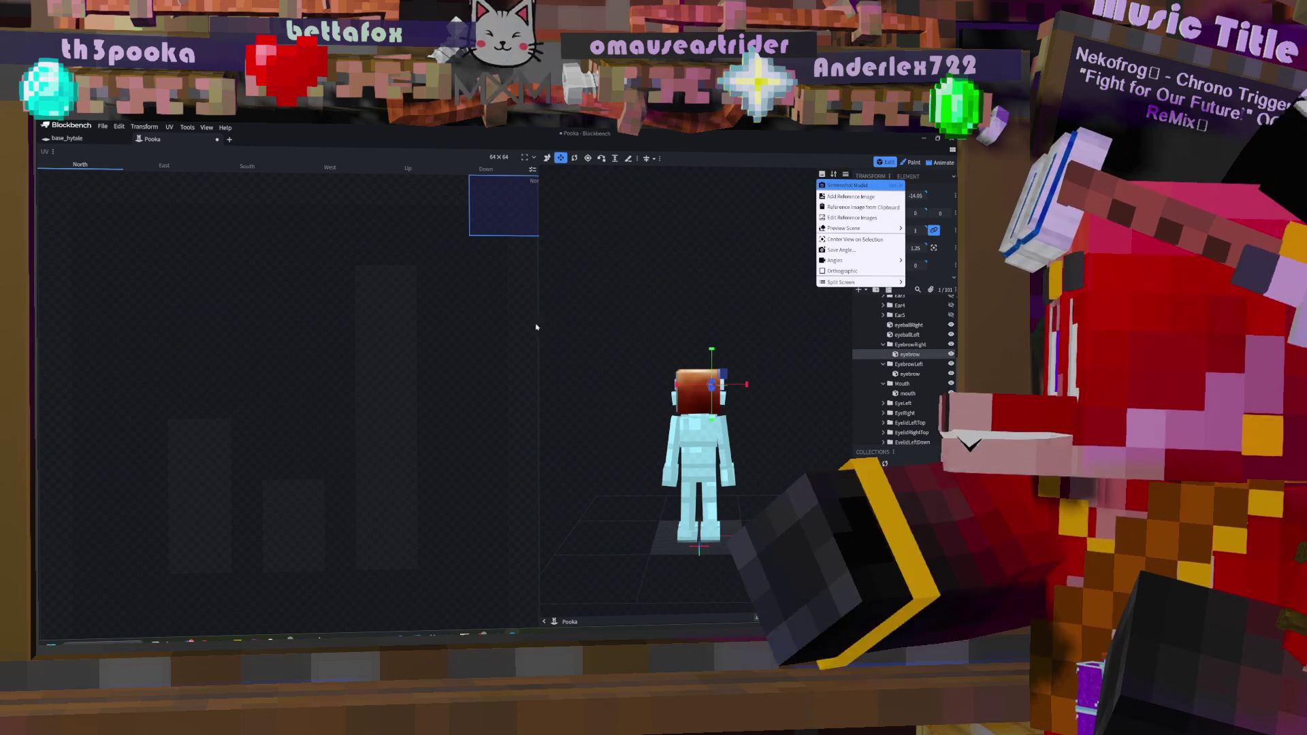
{"action": "left_click", "coordinate": [102, 126]}
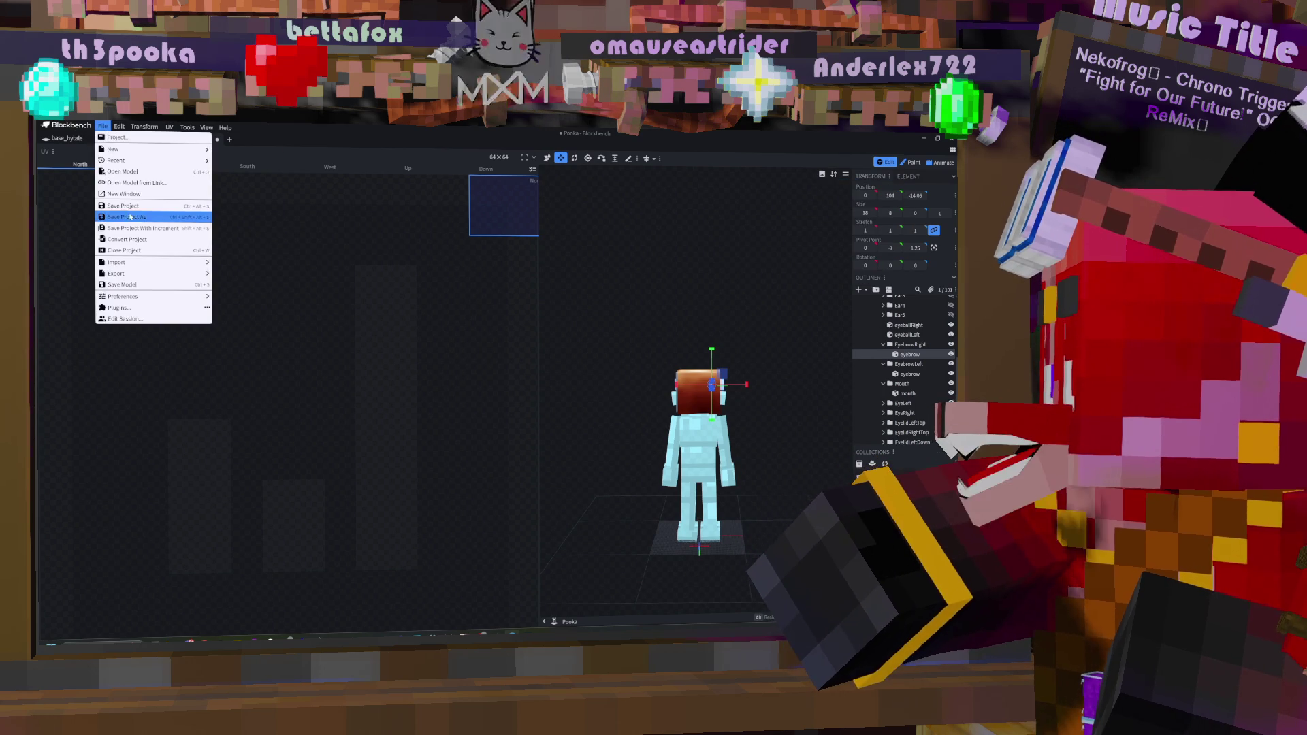
Save as Pooka.bbmodel and create a new Hytale Character project with a 64×64 texture
{"action": "left_click", "coordinate": [124, 211]}
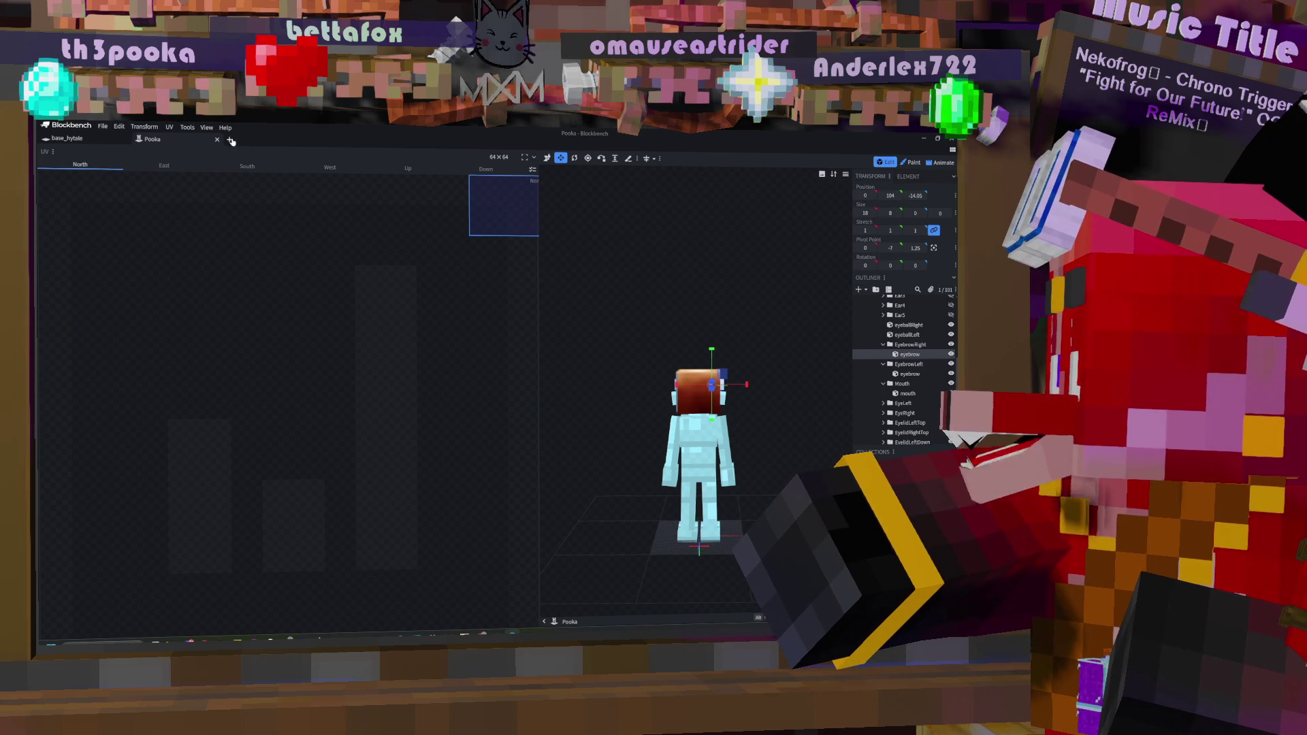
{"action": "left_click", "coordinate": [229, 139]}
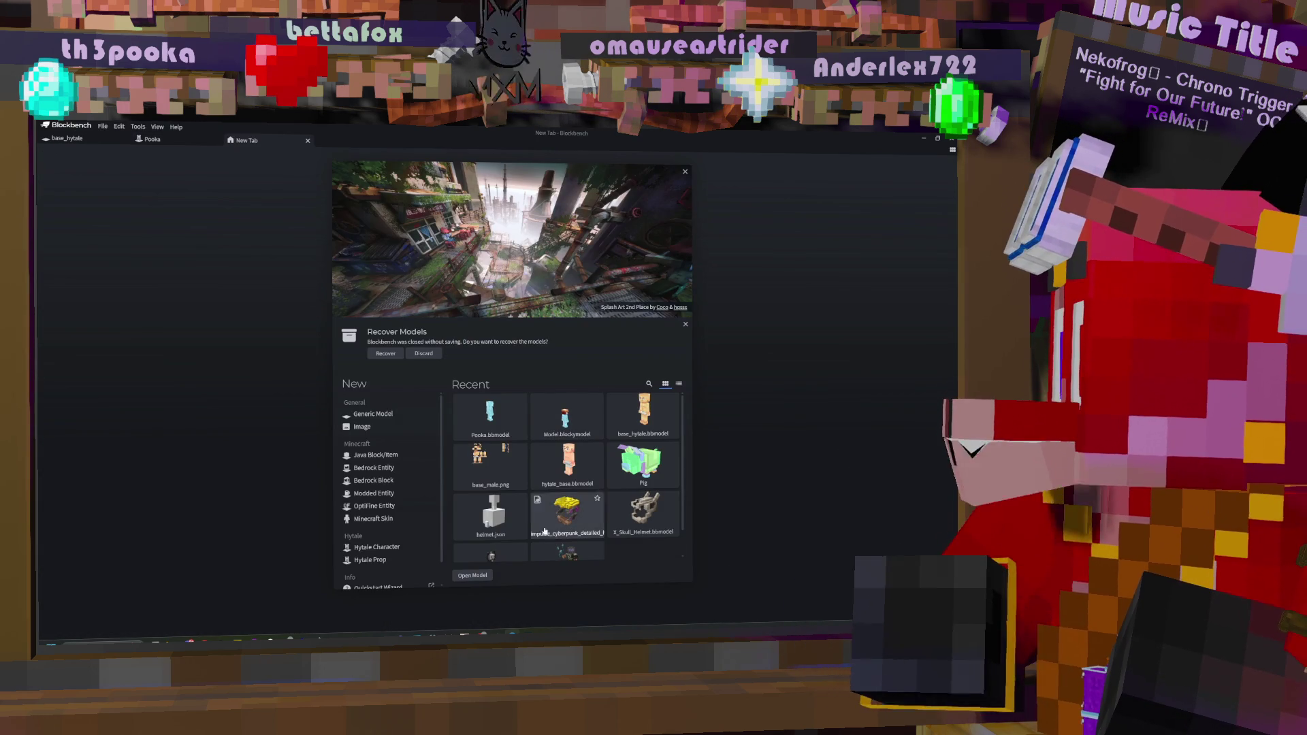
{"action": "scroll", "coordinate": [383, 562], "scroll_direction": "down", "scroll_amount": 1}
{"action": "left_click", "coordinate": [376, 523]}
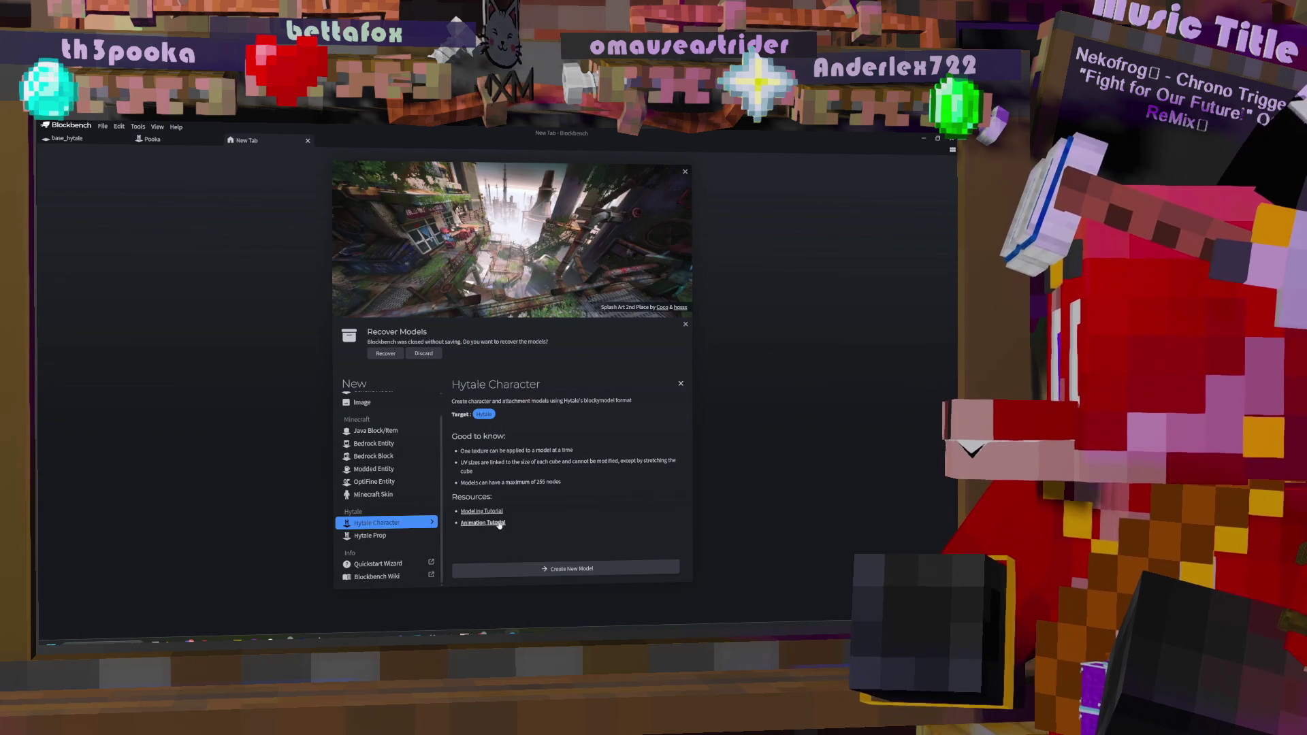
{"action": "left_click", "coordinate": [575, 567]}
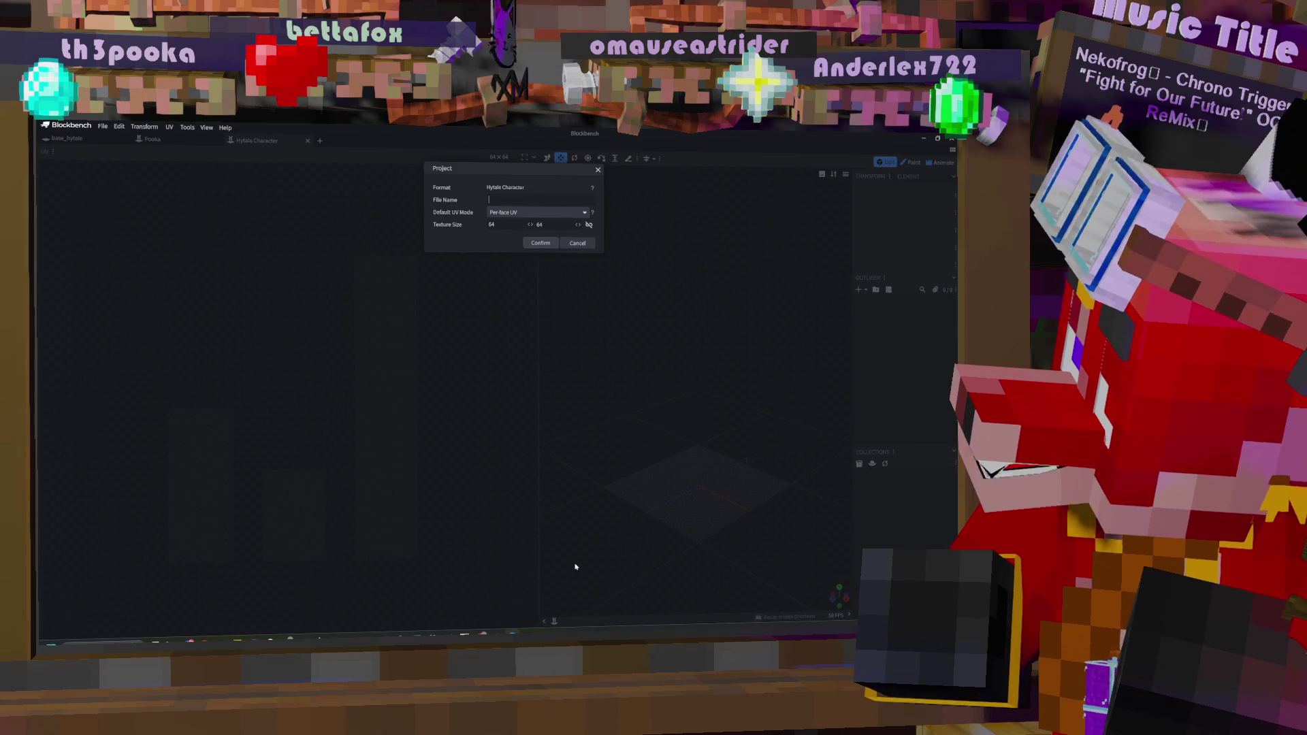
{"action": "left_click", "coordinate": [538, 244]}
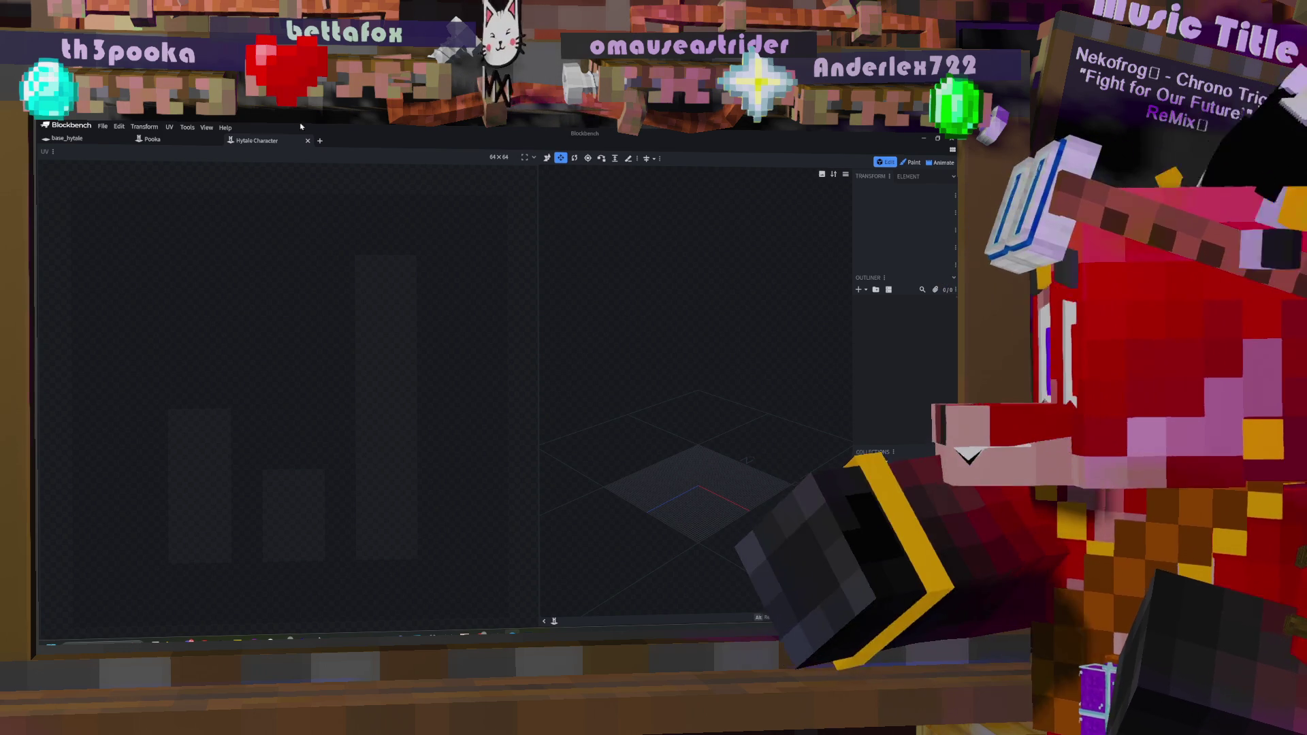
Browse the File menu's project commands
{"action": "left_click", "coordinate": [103, 127]}
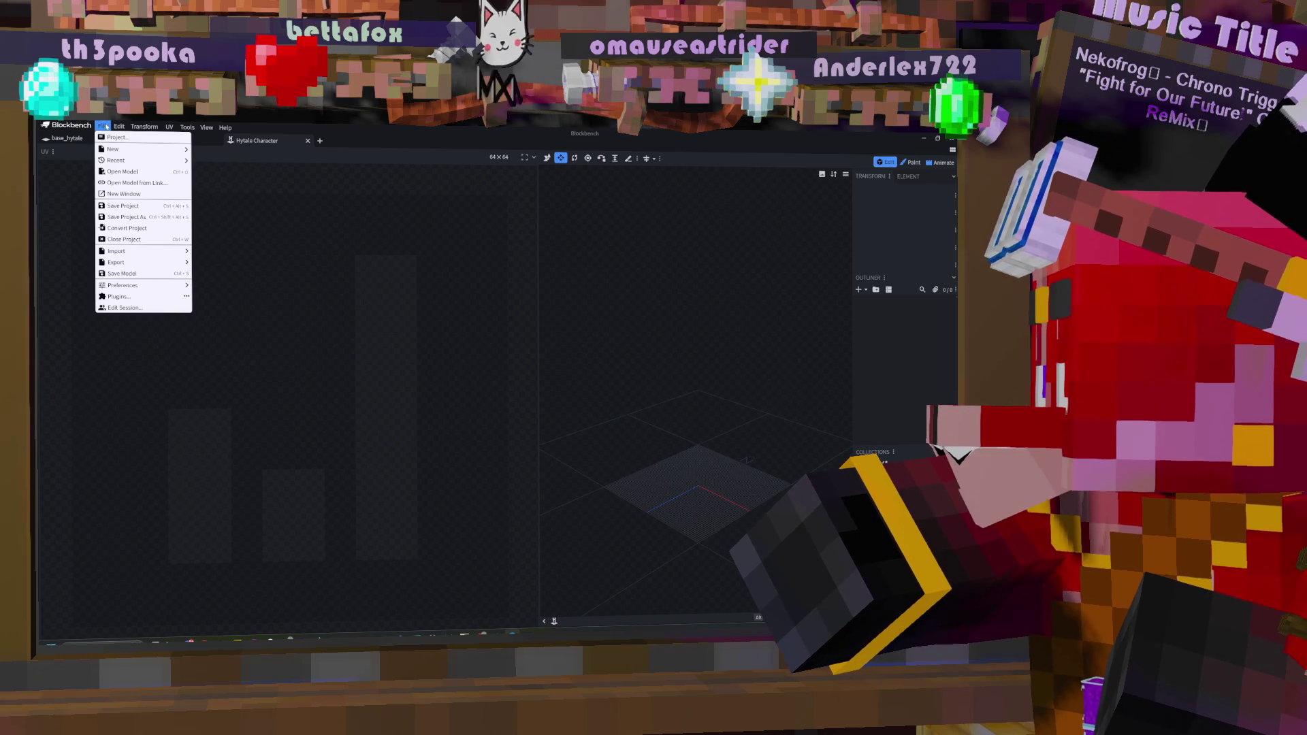
{"action": "mouse_move", "coordinate": [171, 251]}
{"action": "mouse_move", "coordinate": [213, 253]}
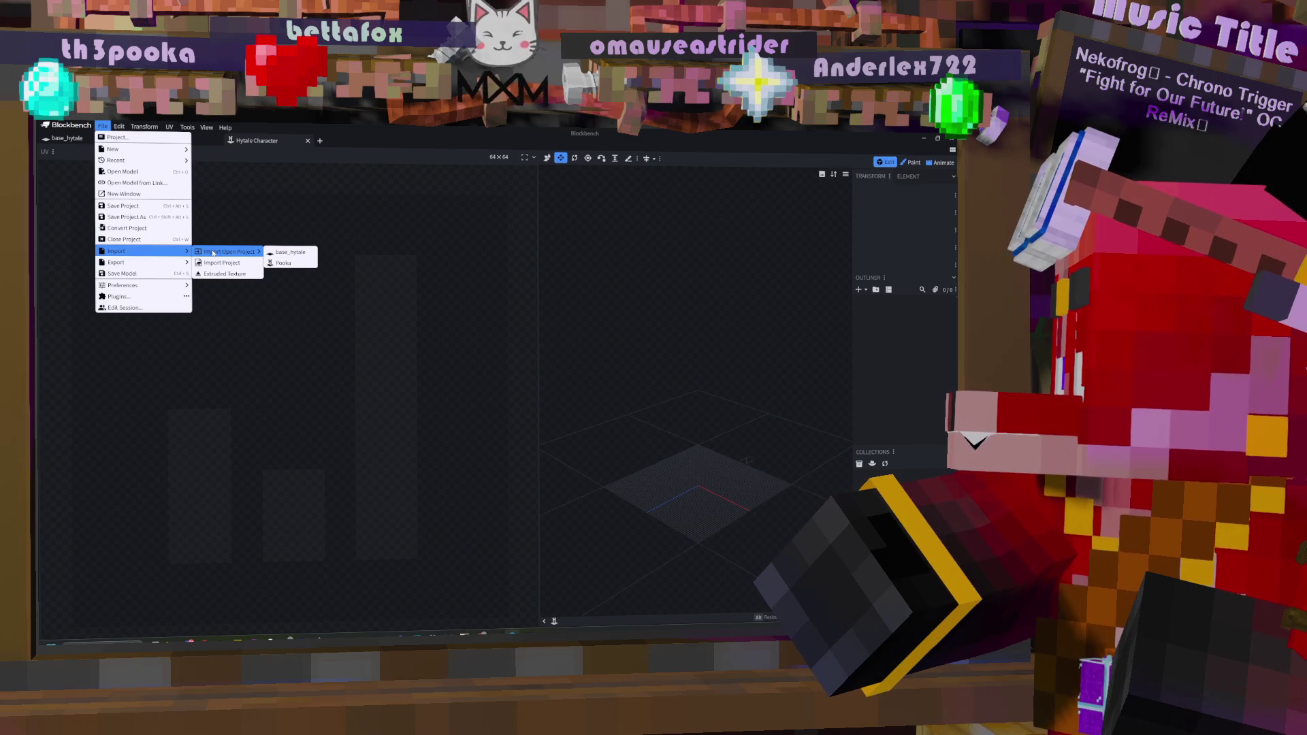
{"action": "mouse_move", "coordinate": [143, 289]}
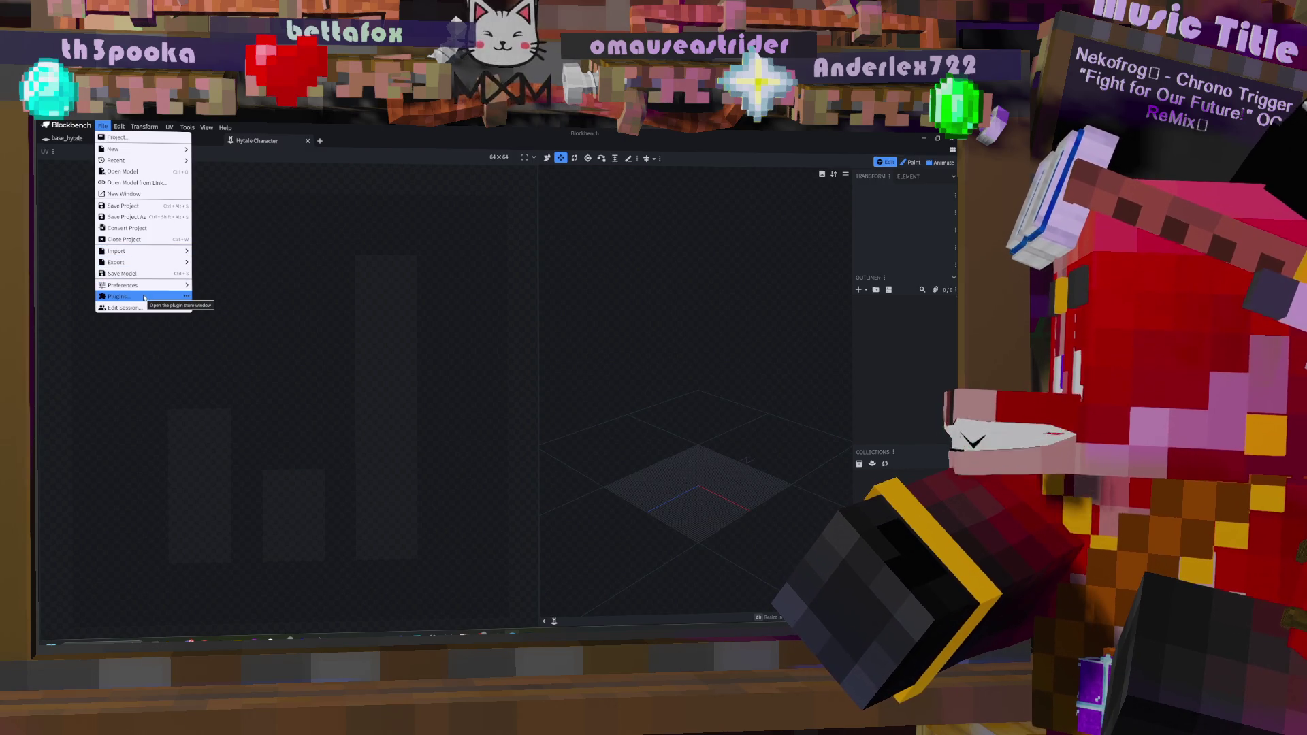
{"action": "mouse_move", "coordinate": [121, 126]}
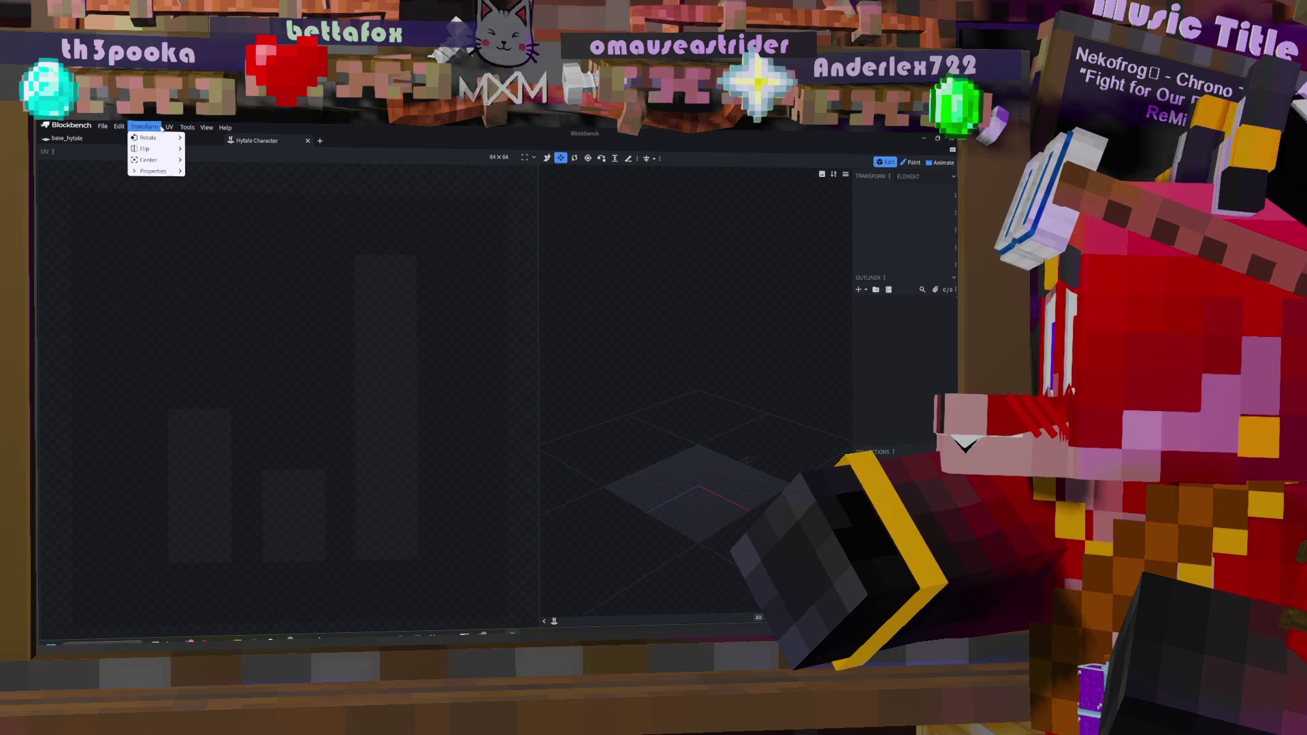
{"action": "mouse_move", "coordinate": [220, 128]}
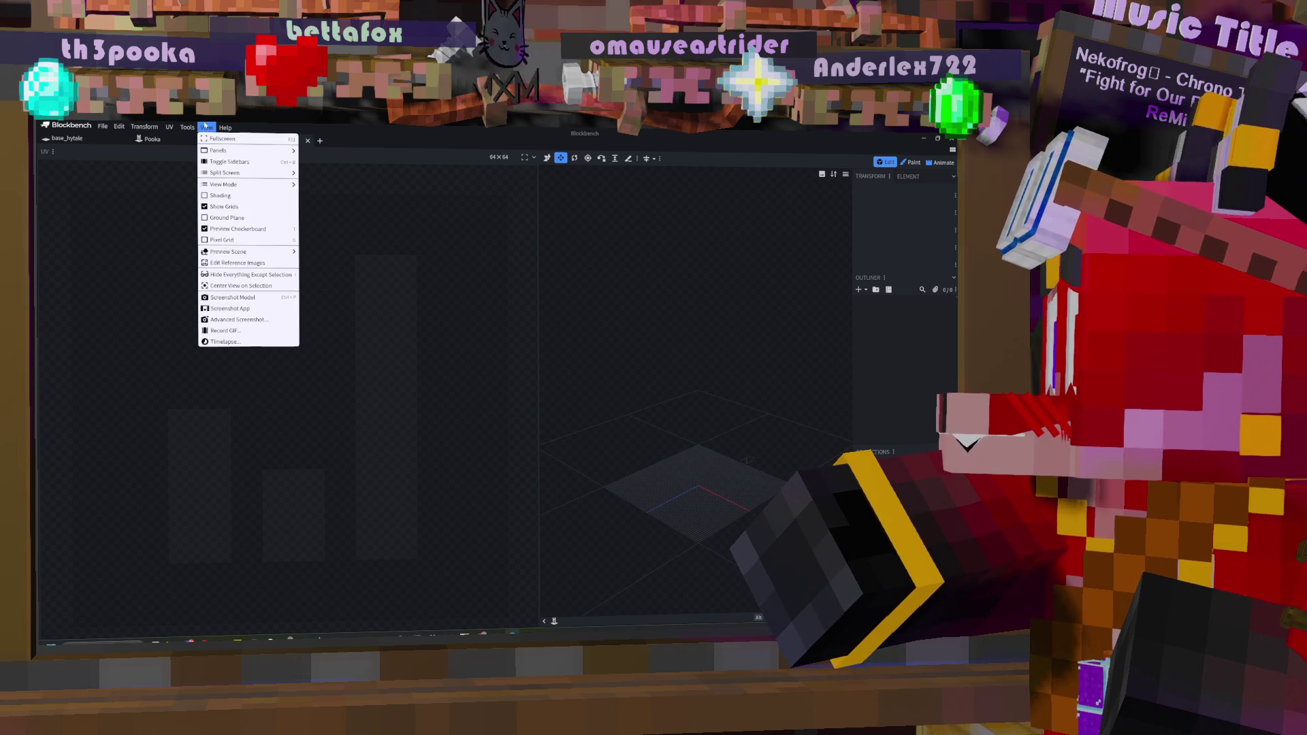
{"action": "left_click", "coordinate": [101, 128]}
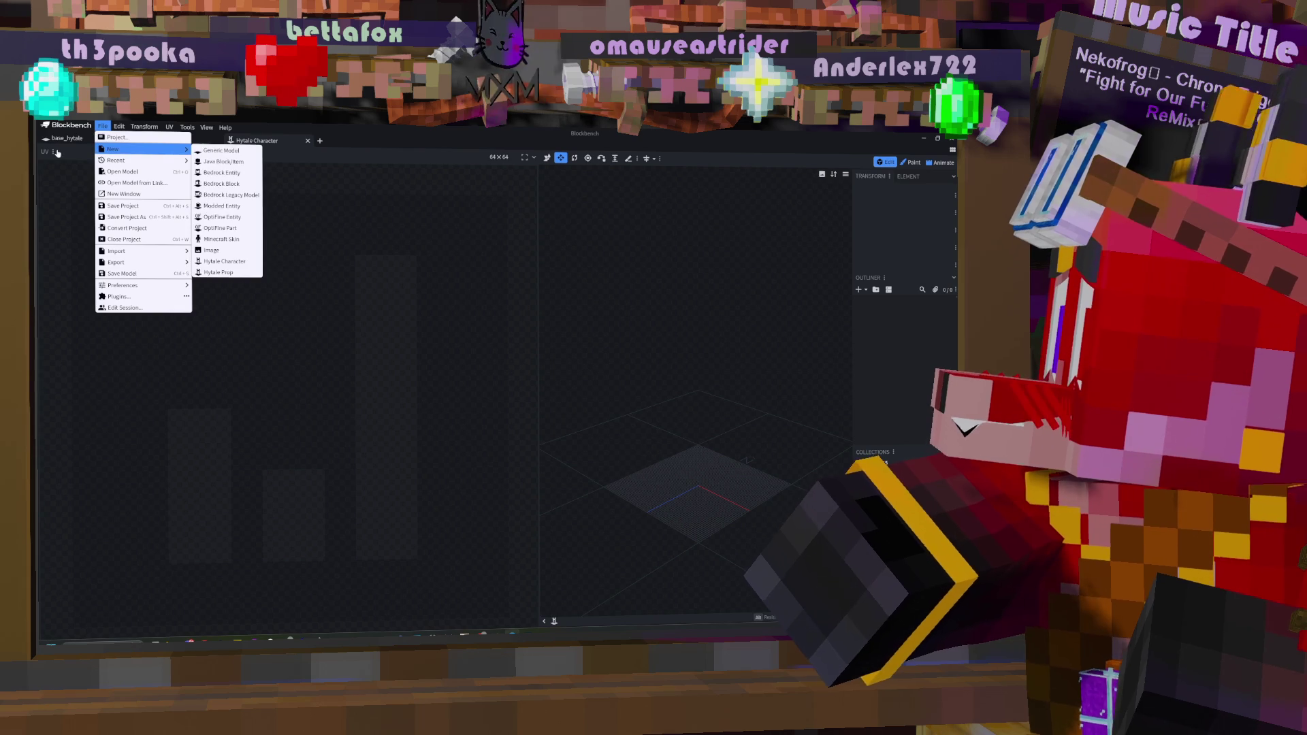
{"action": "mouse_move", "coordinate": [225, 127]}
Close the extra empty project tabs and turn the Pooka model to a front view
{"action": "left_click", "coordinate": [320, 141]}
{"action": "left_click", "coordinate": [309, 141]}
{"action": "left_click", "coordinate": [308, 141]}
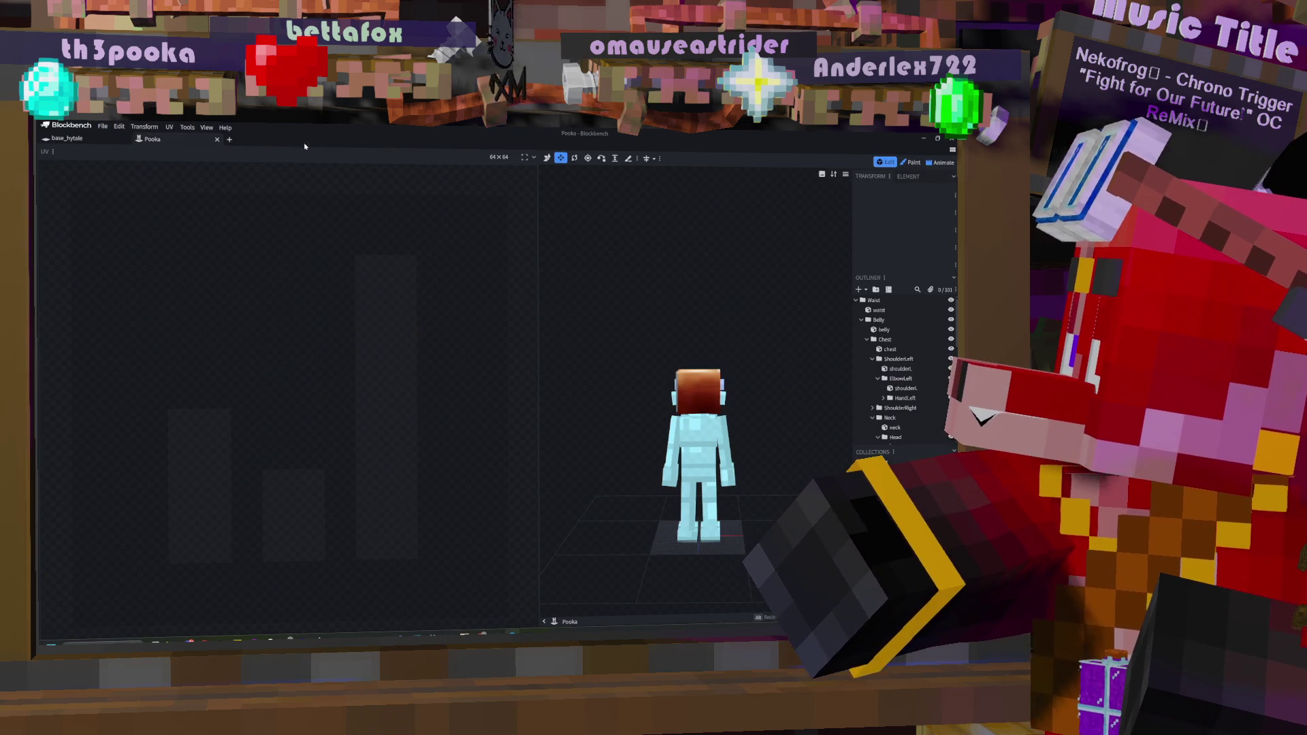
{"action": "mouse_move", "coordinate": [659, 424]}
{"action": "right_mouse_down"}
{"action": "mouse_move", "coordinate": [580, 450]}
{"action": "mouse_move", "coordinate": [601, 390]}
{"action": "right_mouse_up"}
{"action": "left_click_drag", "start_coordinate": [601, 389], "coordinate": [807, 422]}
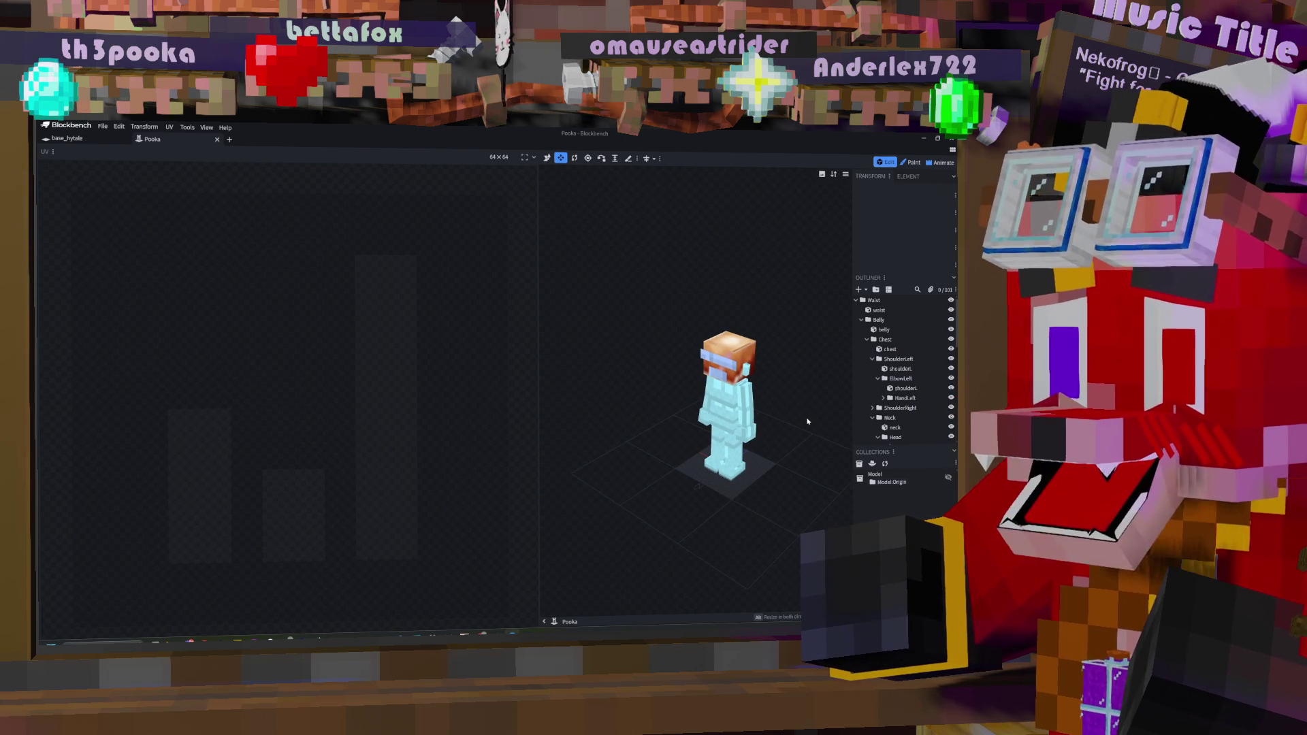
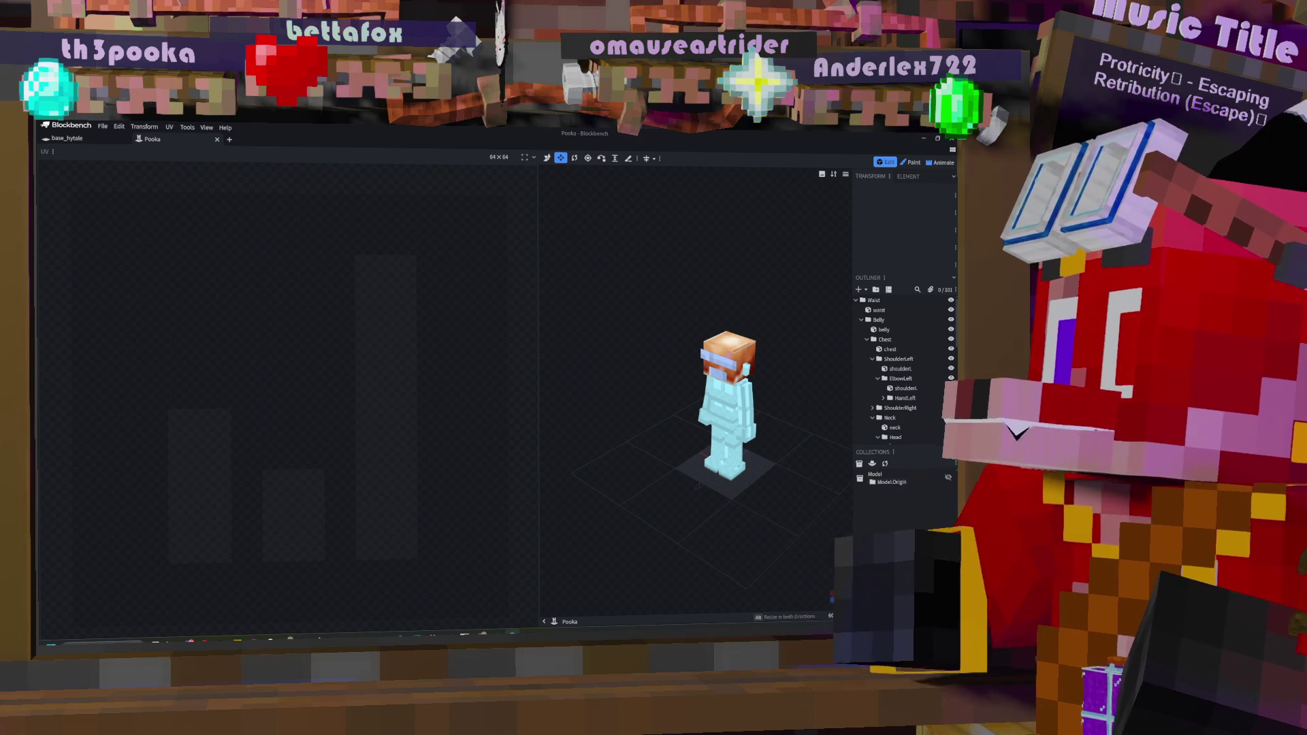
Select the left shoulder piece and drag the divider left so the Textures list appears
{"action": "scroll", "coordinate": [726, 428], "scroll_direction": "up", "scroll_amount": 2}
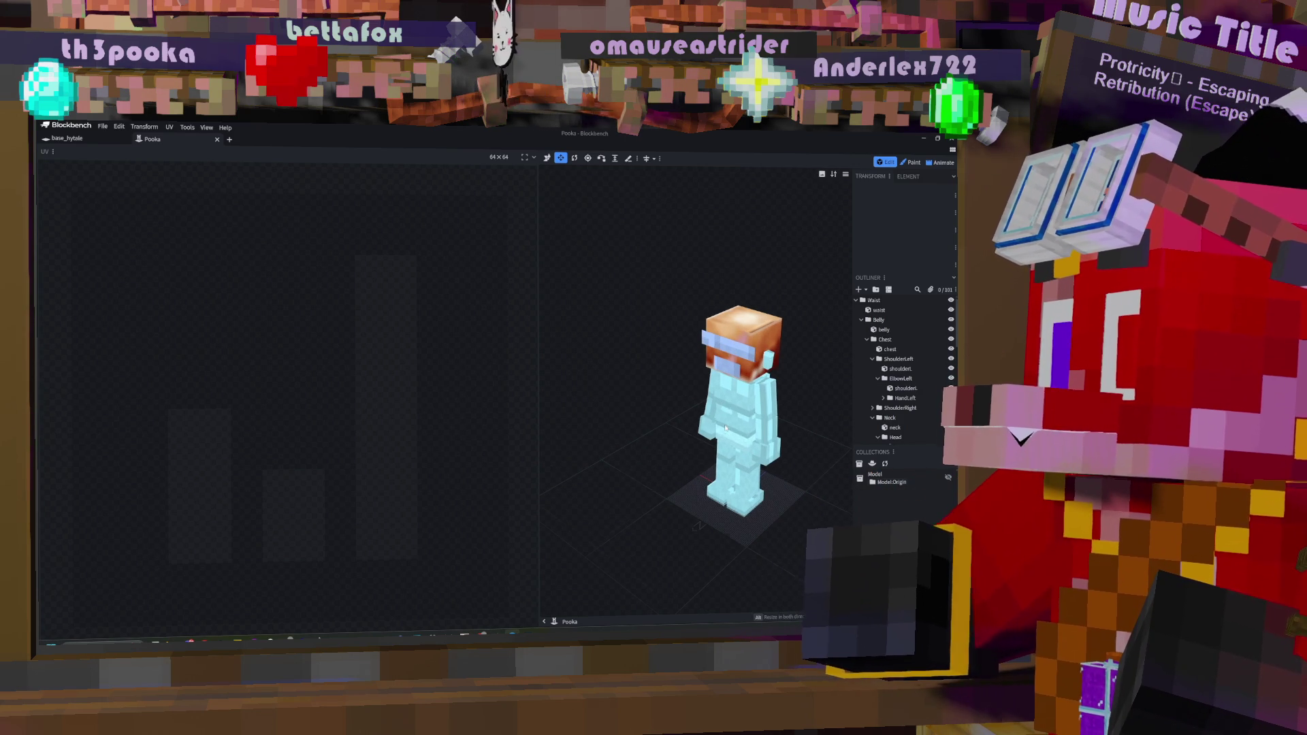
{"action": "scroll", "coordinate": [725, 427], "scroll_direction": "up", "scroll_amount": 1}
{"action": "left_click", "coordinate": [764, 395]}
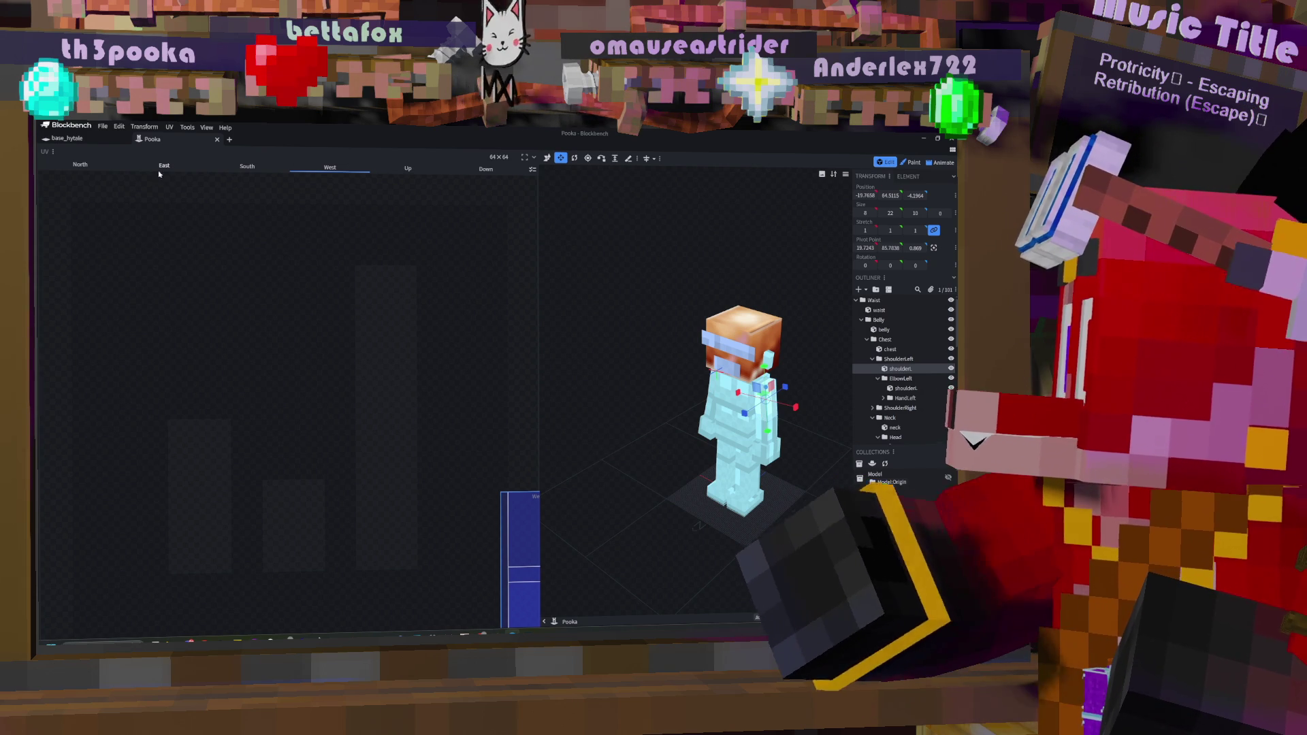
{"action": "left_click_drag", "start_coordinate": [539, 270], "coordinate": [219, 284]}
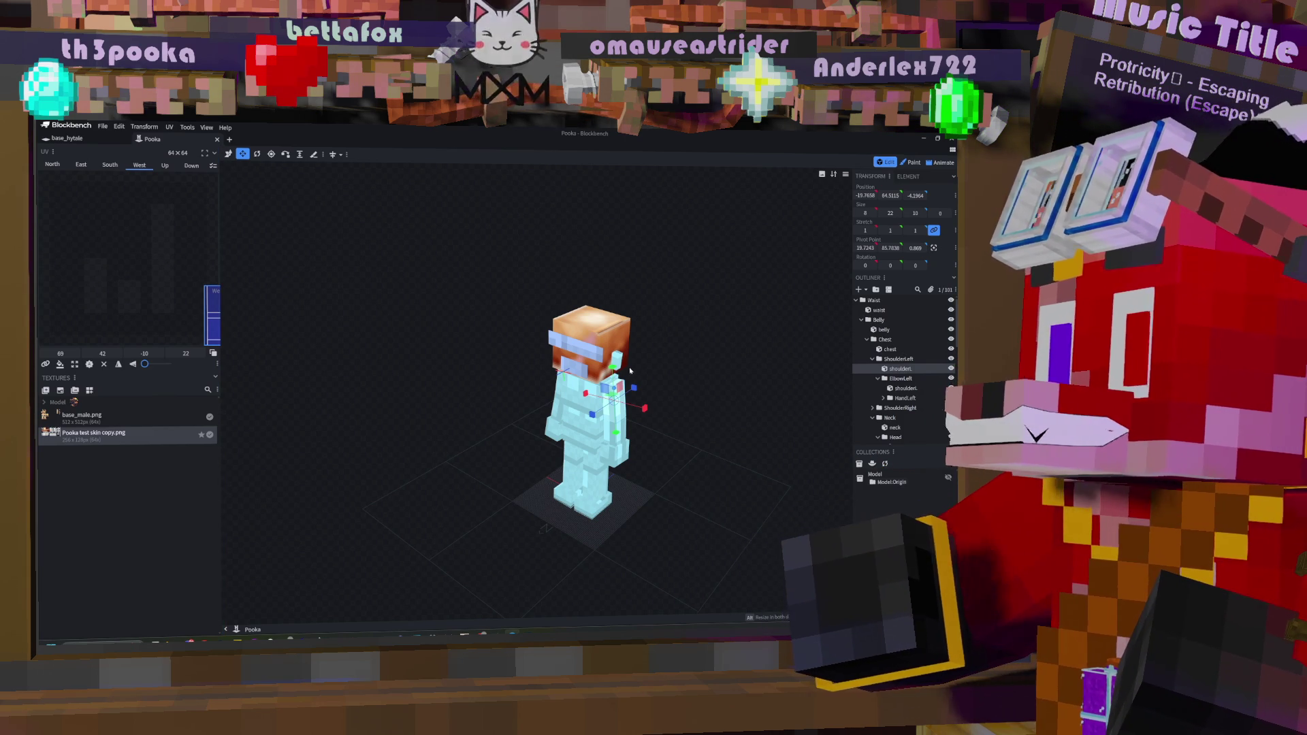
{"action": "scroll", "coordinate": [690, 365], "scroll_direction": "up", "scroll_amount": 3}
{"action": "scroll", "coordinate": [654, 388], "scroll_direction": "up", "scroll_amount": 3}
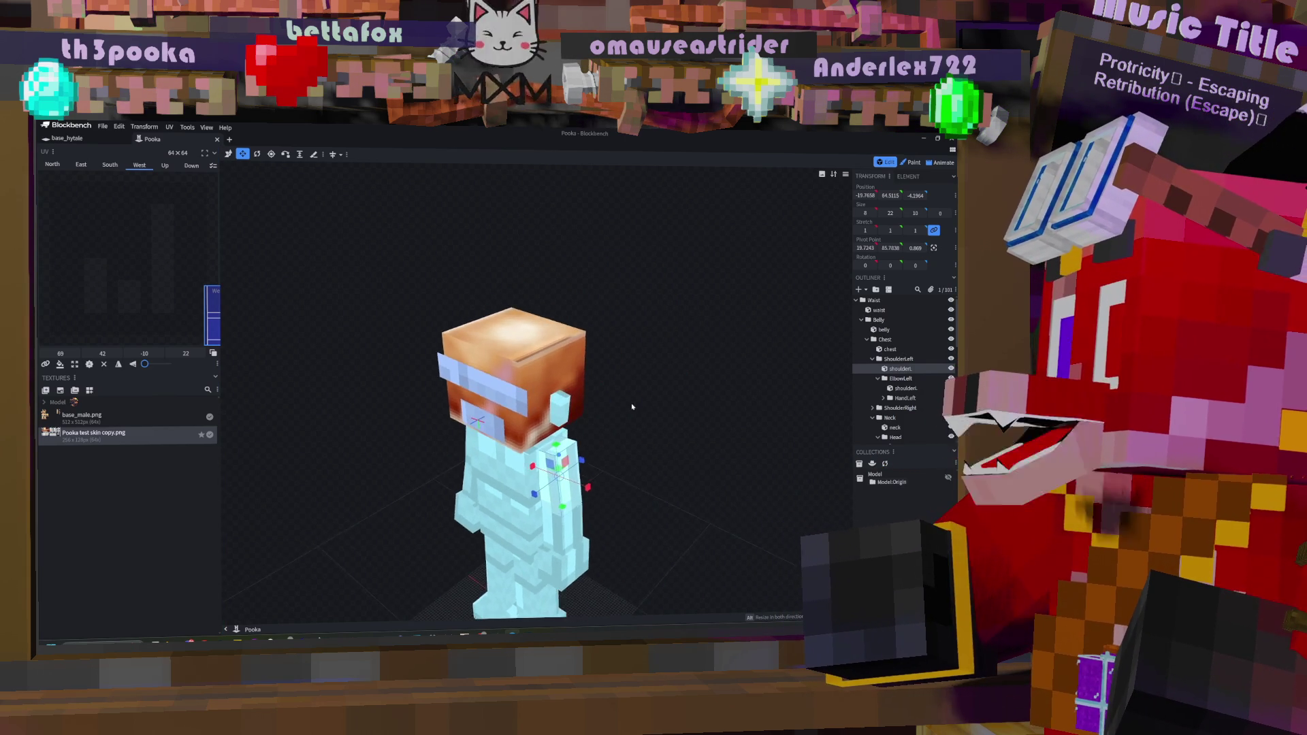
{"action": "scroll", "coordinate": [680, 375], "scroll_direction": "up", "scroll_amount": 3}
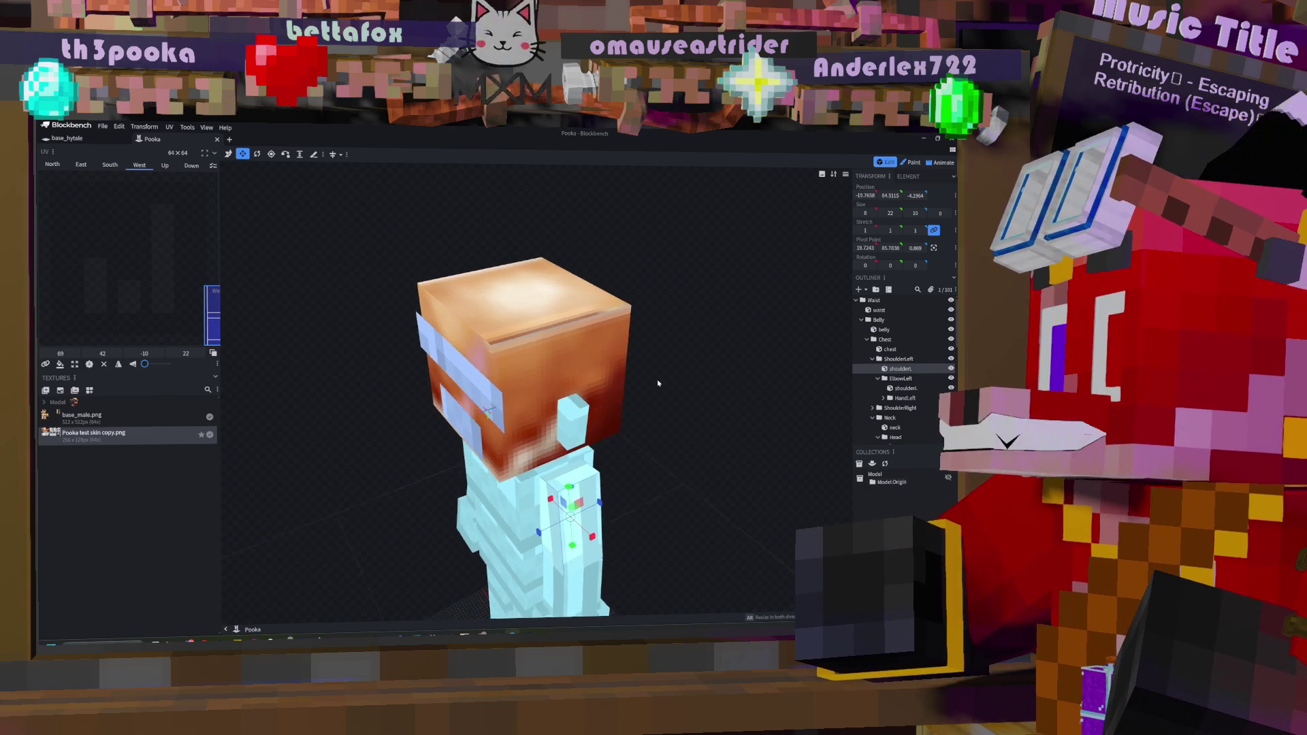
Switch the viewport's view mode to Wireframe
{"action": "left_click", "coordinate": [347, 154]}
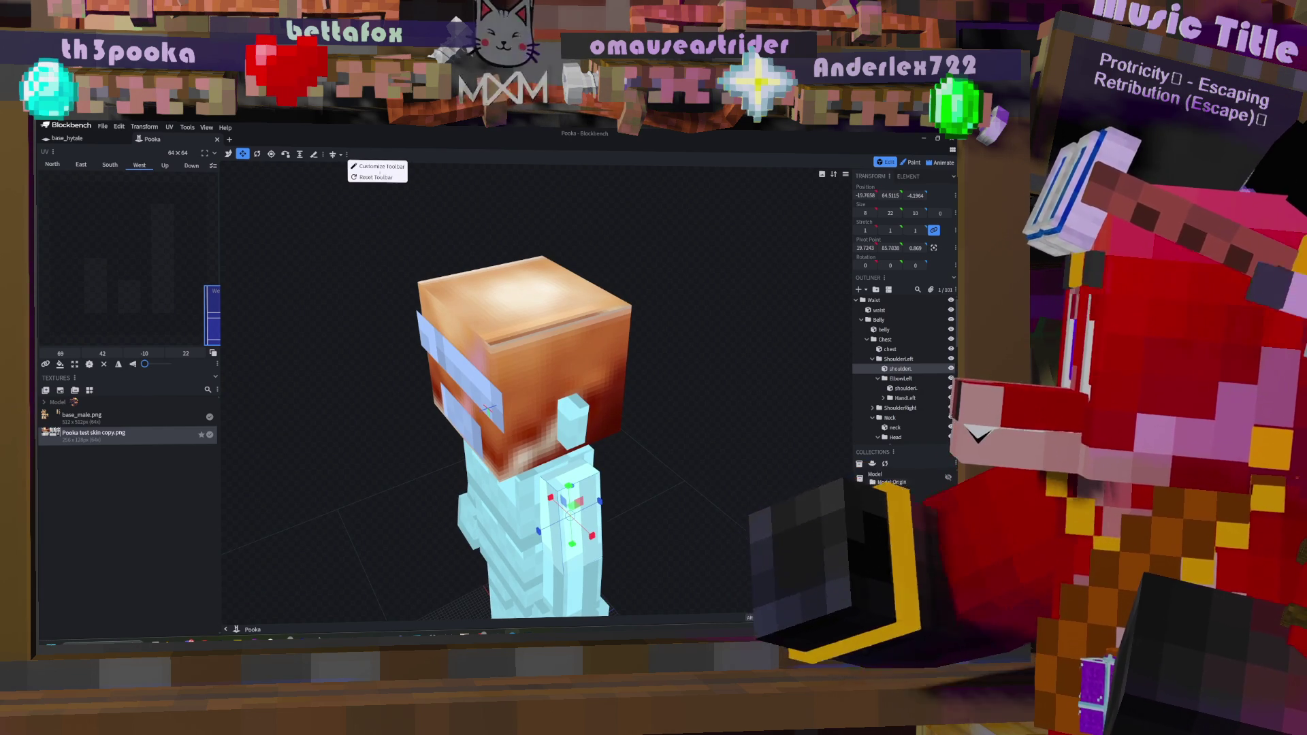
{"action": "left_click", "coordinate": [846, 175]}
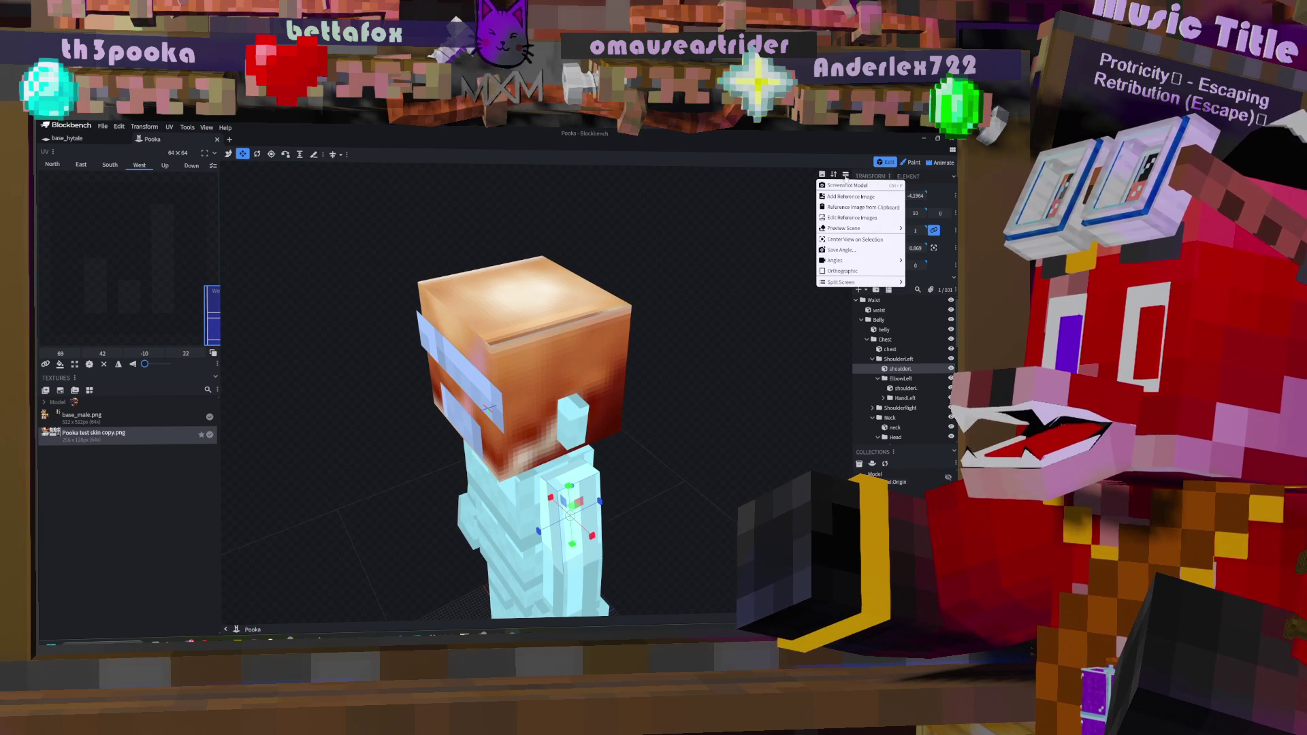
{"action": "left_click", "coordinate": [834, 174]}
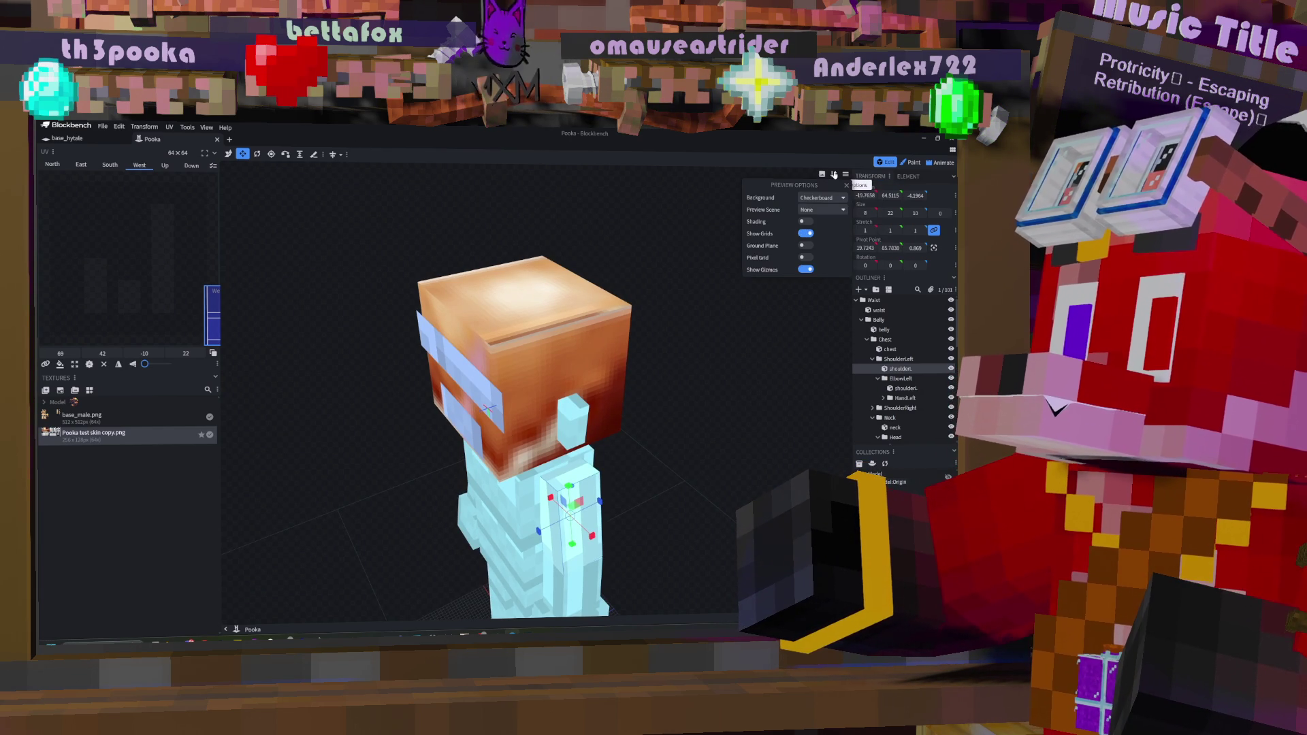
{"action": "left_click", "coordinate": [823, 175]}
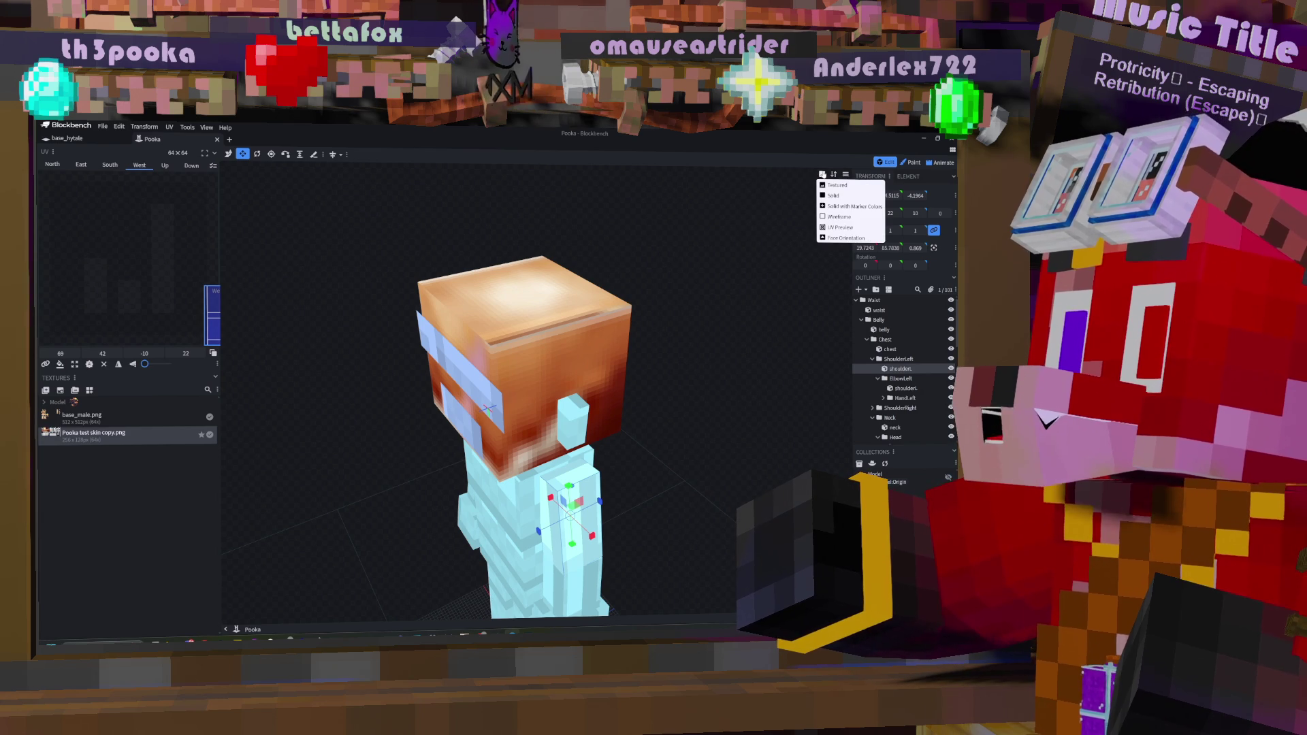
{"action": "left_click", "coordinate": [822, 175]}
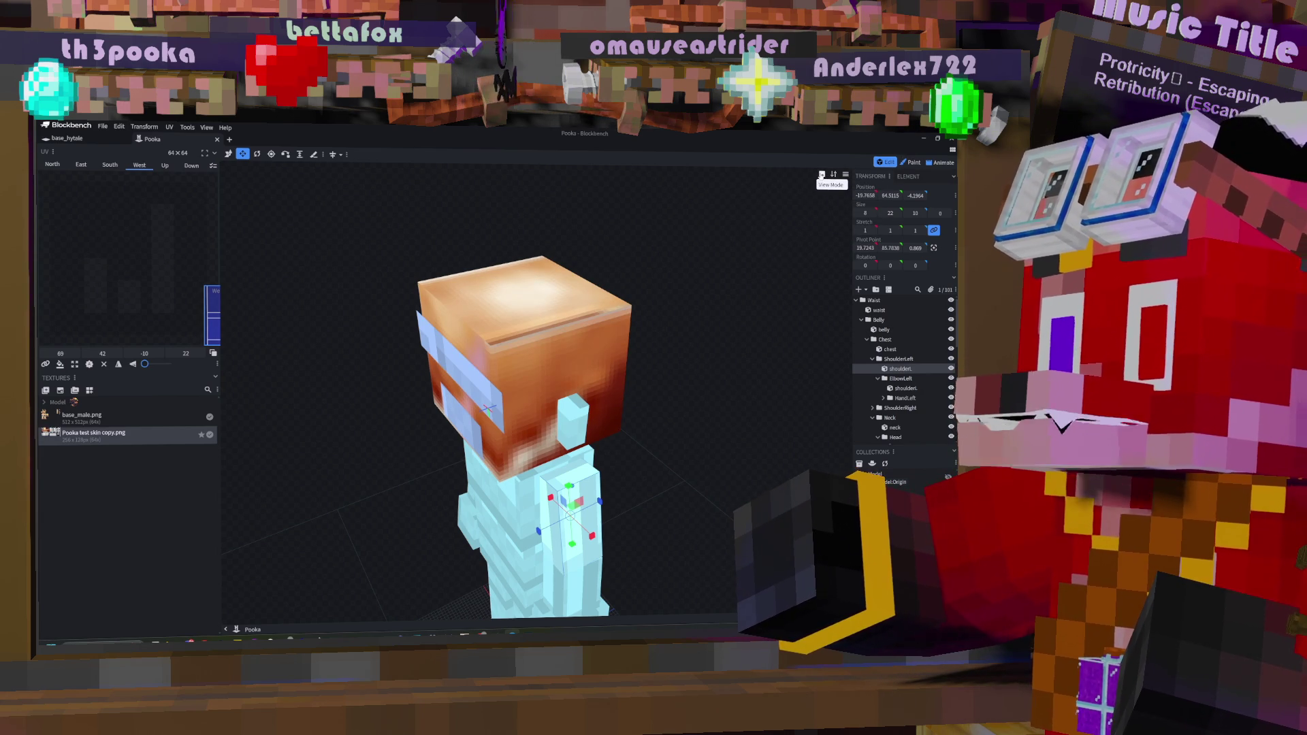
{"action": "left_click", "coordinate": [822, 175]}
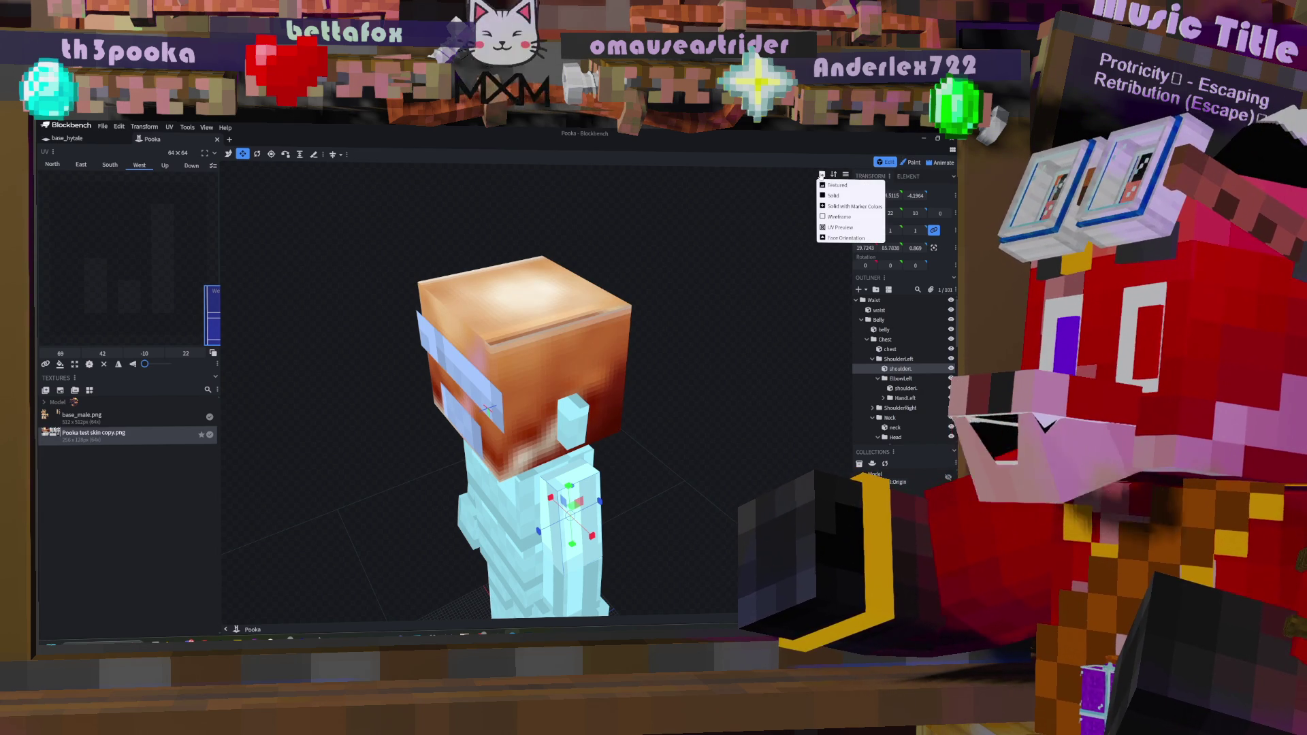
{"action": "left_click", "coordinate": [839, 217]}
Orbit around the wireframe model and switch the active transform tool
{"action": "mouse_move", "coordinate": [695, 295]}
{"action": "left_mouse_down"}
{"action": "mouse_move", "coordinate": [704, 272]}
{"action": "mouse_move", "coordinate": [729, 295]}
{"action": "mouse_move", "coordinate": [691, 272]}
{"action": "mouse_move", "coordinate": [697, 260]}
{"action": "mouse_move", "coordinate": [560, 344]}
{"action": "mouse_move", "coordinate": [388, 280]}
{"action": "mouse_move", "coordinate": [345, 279]}
{"action": "left_mouse_up"}
{"action": "scroll", "coordinate": [562, 350], "scroll_direction": "up", "scroll_amount": 3}
{"action": "scroll", "coordinate": [345, 312], "scroll_direction": "up", "scroll_amount": 5}
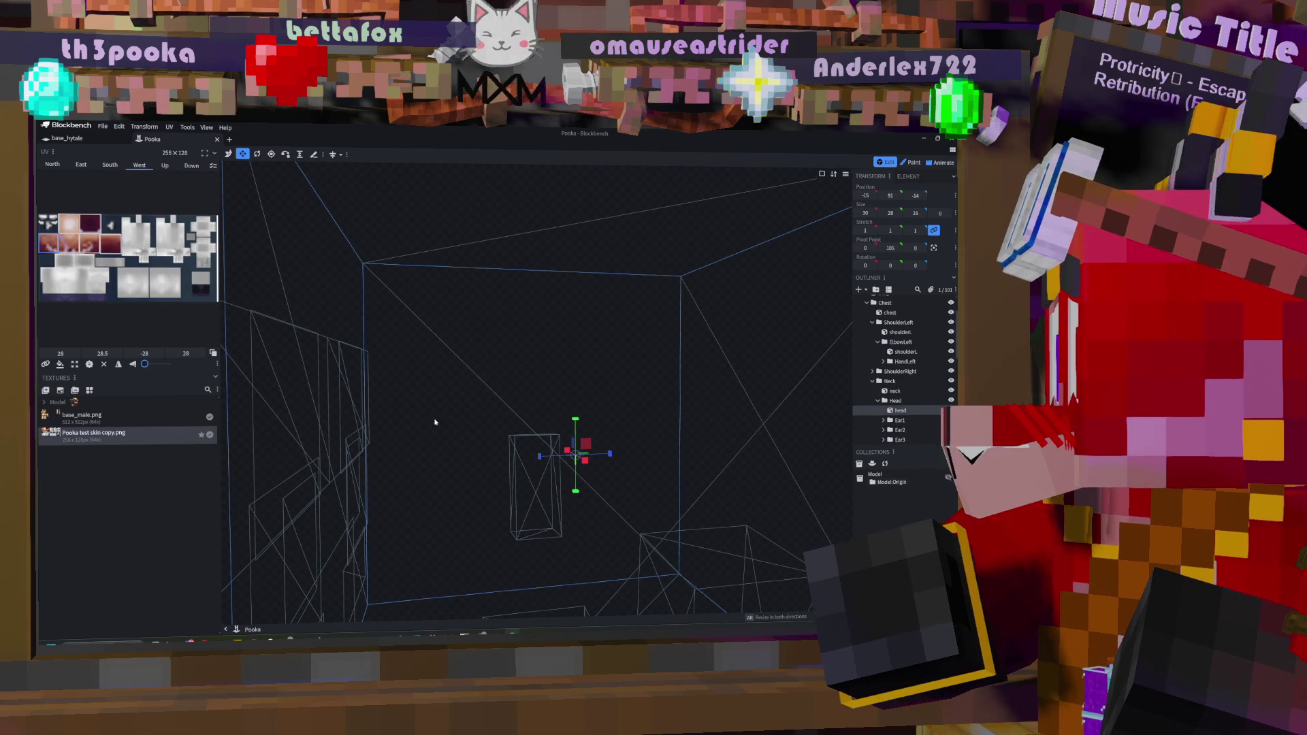
{"action": "mouse_move", "coordinate": [431, 409]}
{"action": "left_mouse_down"}
{"action": "mouse_move", "coordinate": [569, 394]}
{"action": "mouse_move", "coordinate": [591, 489]}
{"action": "mouse_move", "coordinate": [460, 439]}
{"action": "left_mouse_up"}
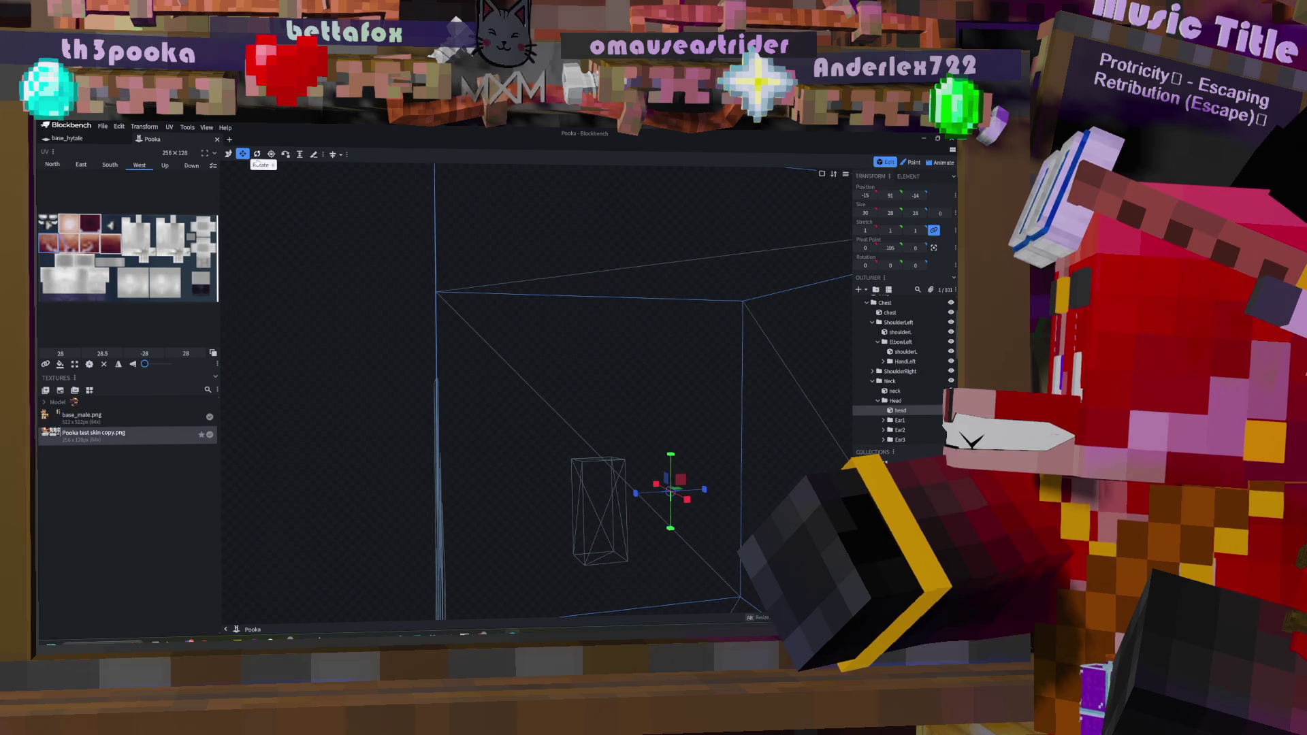
{"action": "left_click", "coordinate": [228, 154]}
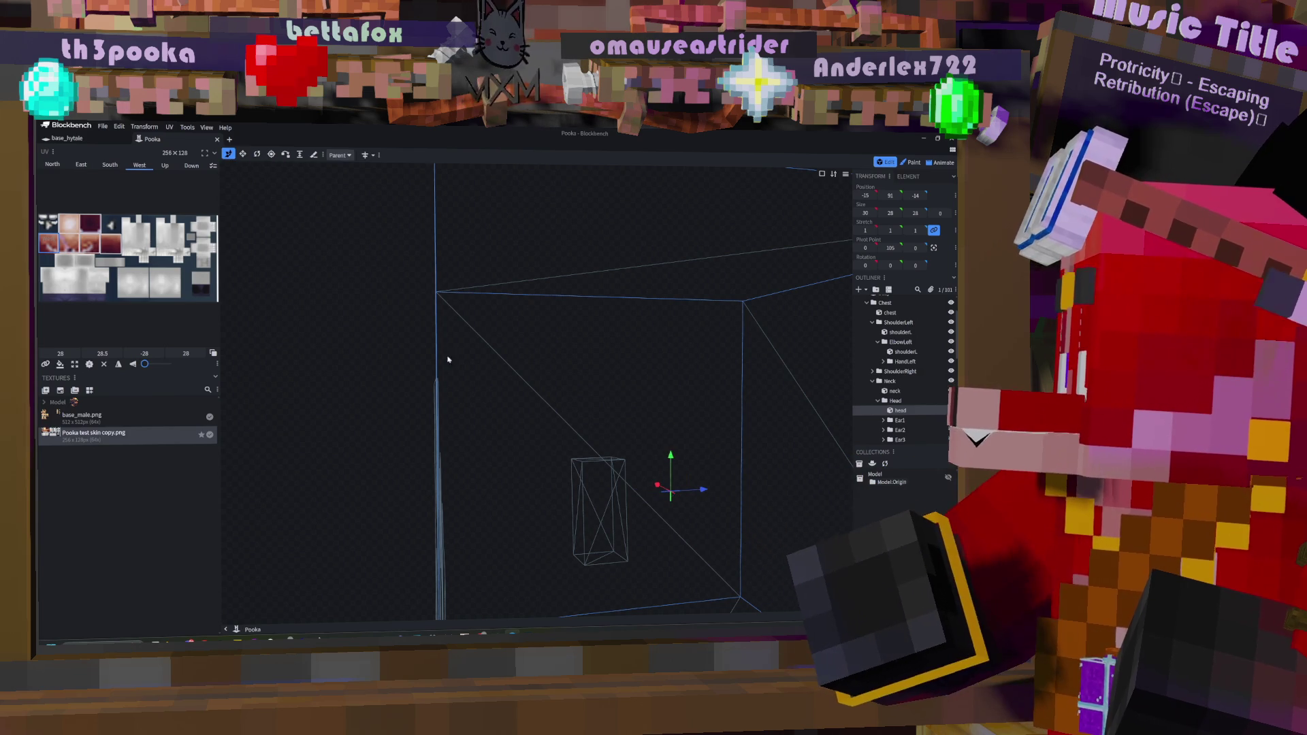
{"action": "right_click", "coordinate": [434, 392]}
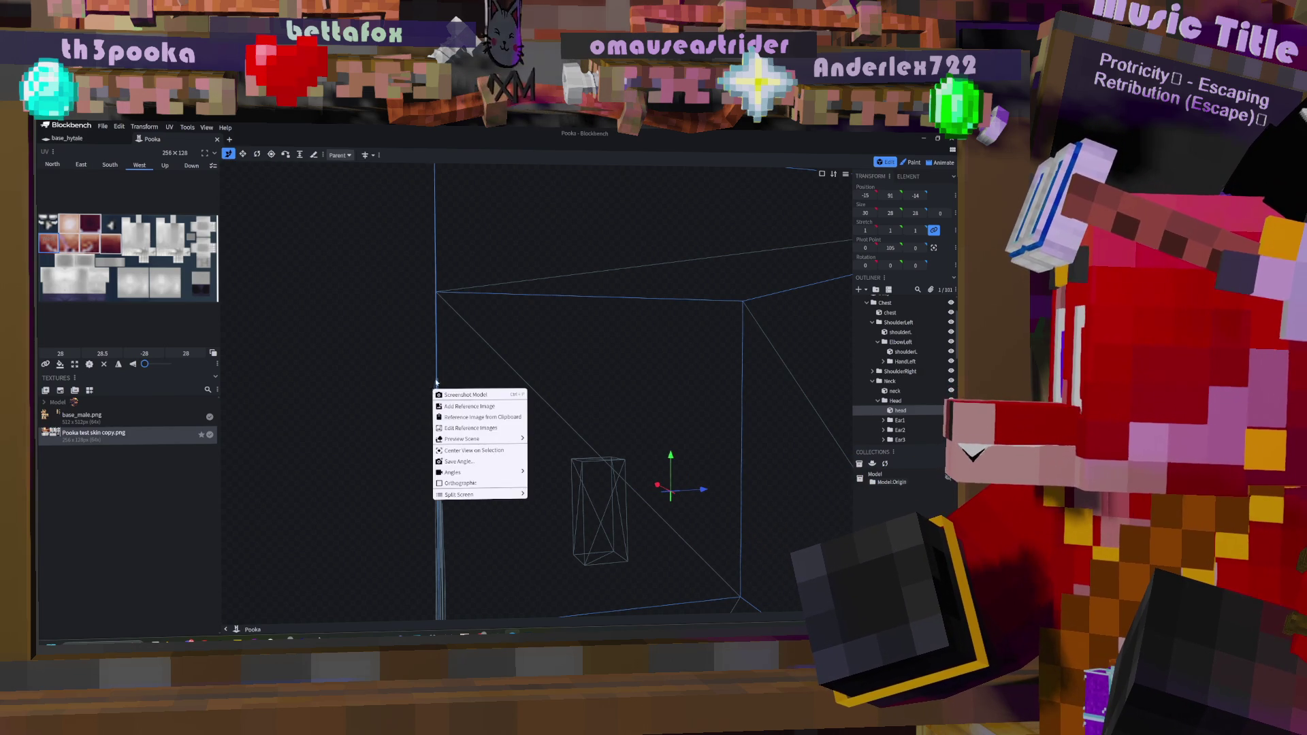
{"action": "key", "text": "Escape"}
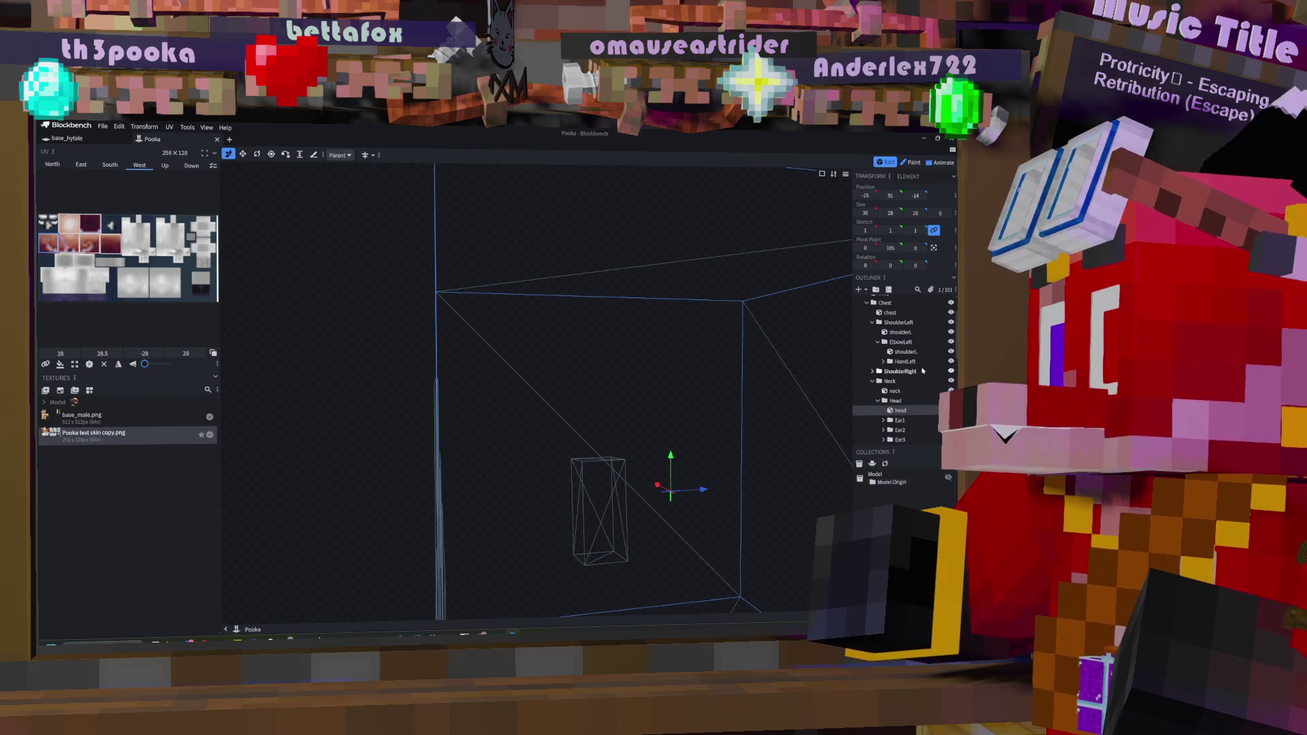
{"action": "scroll", "coordinate": [932, 385], "scroll_direction": "down", "scroll_amount": 5}
{"action": "scroll", "coordinate": [932, 385], "scroll_direction": "up", "scroll_amount": 1}
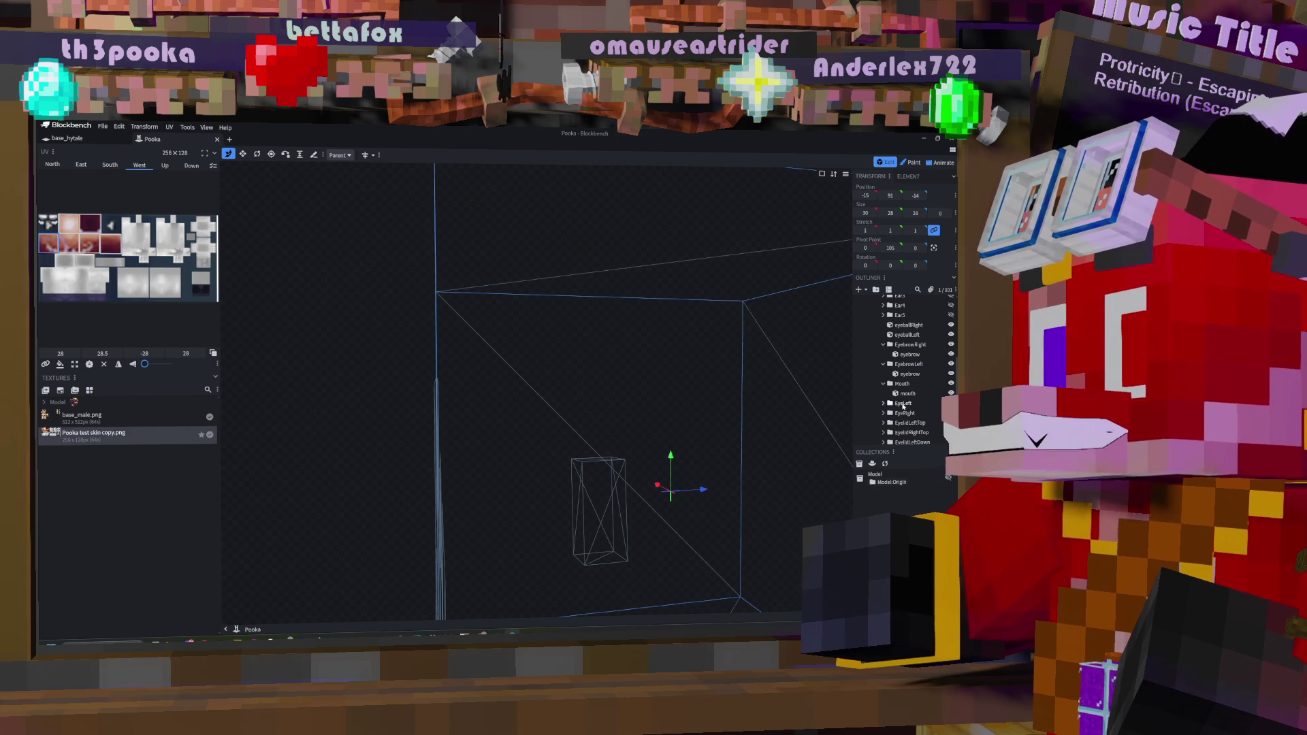
Undo a trial EyeLeft move, then set the right eyebrow cube's Z position to -15.05
{"action": "left_click", "coordinate": [910, 404]}
{"action": "left_click_drag", "start_coordinate": [481, 597], "coordinate": [658, 582]}
{"action": "key", "text": "ctrl+z"}
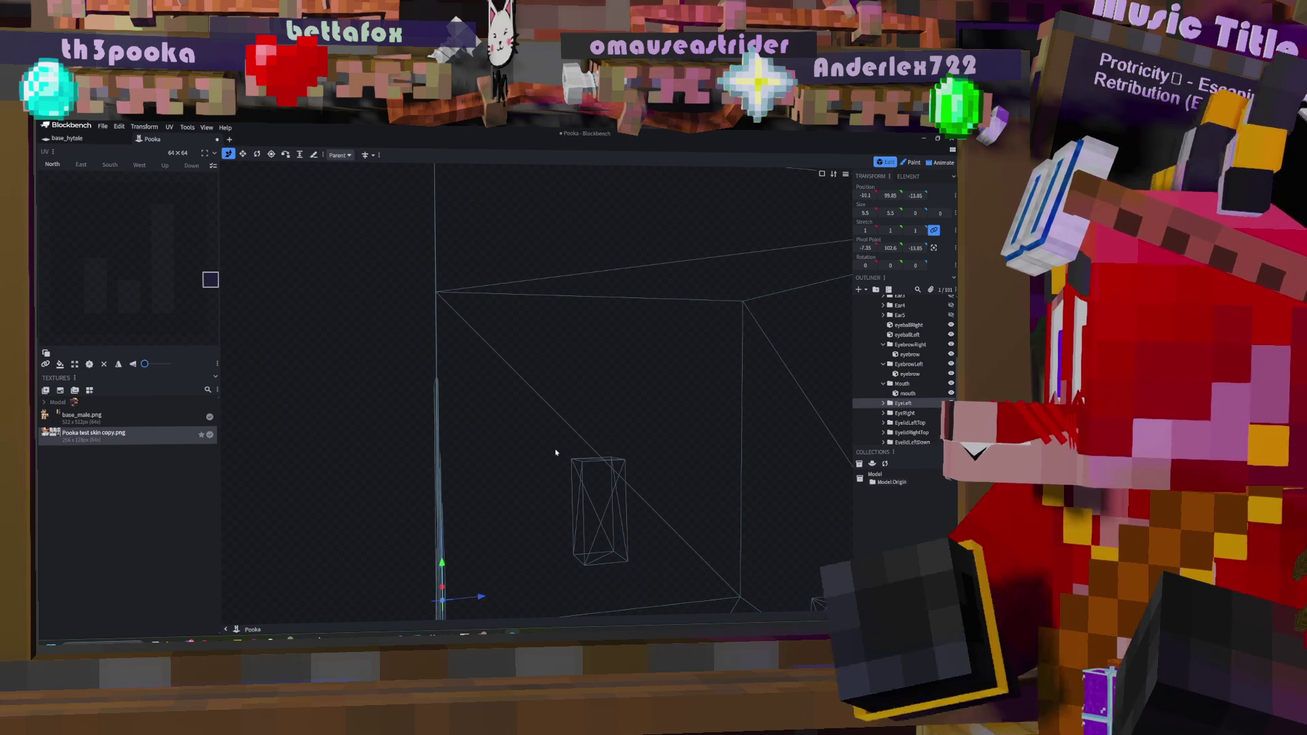
{"action": "scroll", "coordinate": [945, 378], "scroll_direction": "up", "scroll_amount": 1}
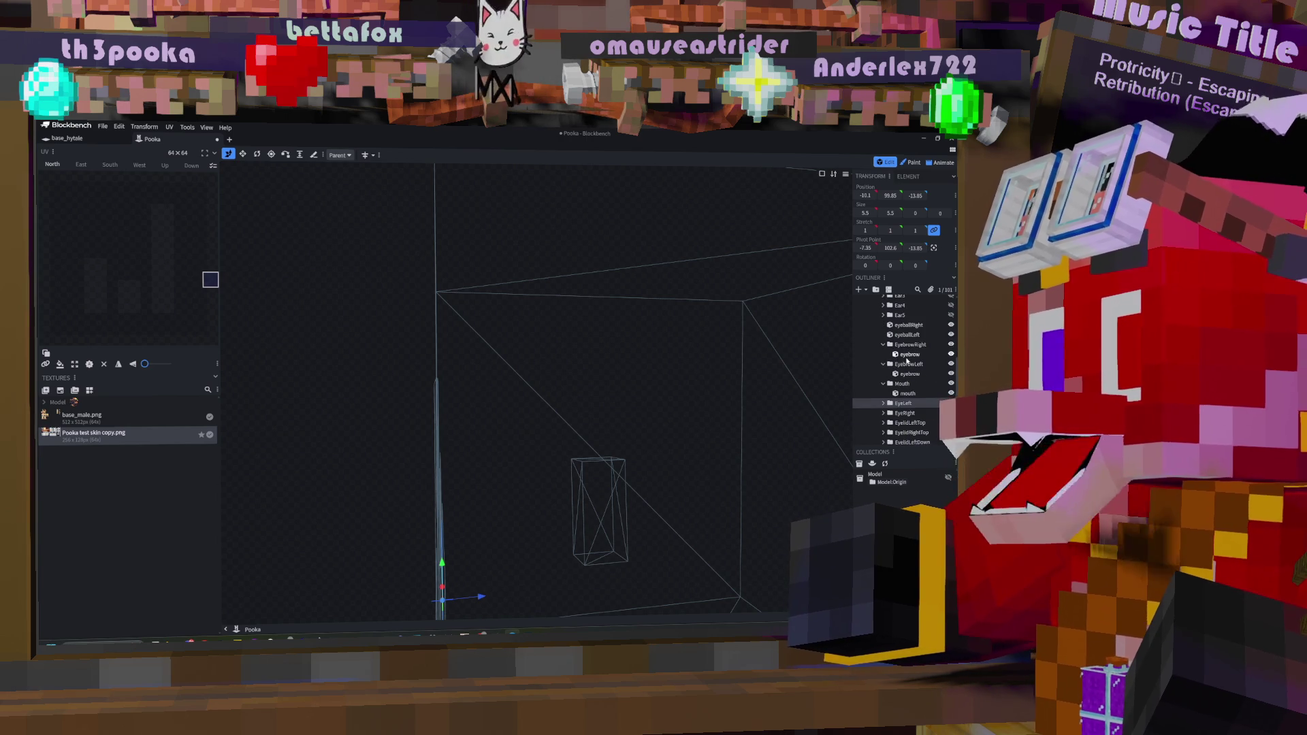
{"action": "left_click", "coordinate": [910, 370]}
{"action": "mouse_move", "coordinate": [471, 433]}
{"action": "left_mouse_down"}
{"action": "mouse_move", "coordinate": [461, 440]}
{"action": "mouse_move", "coordinate": [490, 440]}
{"action": "mouse_move", "coordinate": [475, 437]}
{"action": "left_mouse_up"}
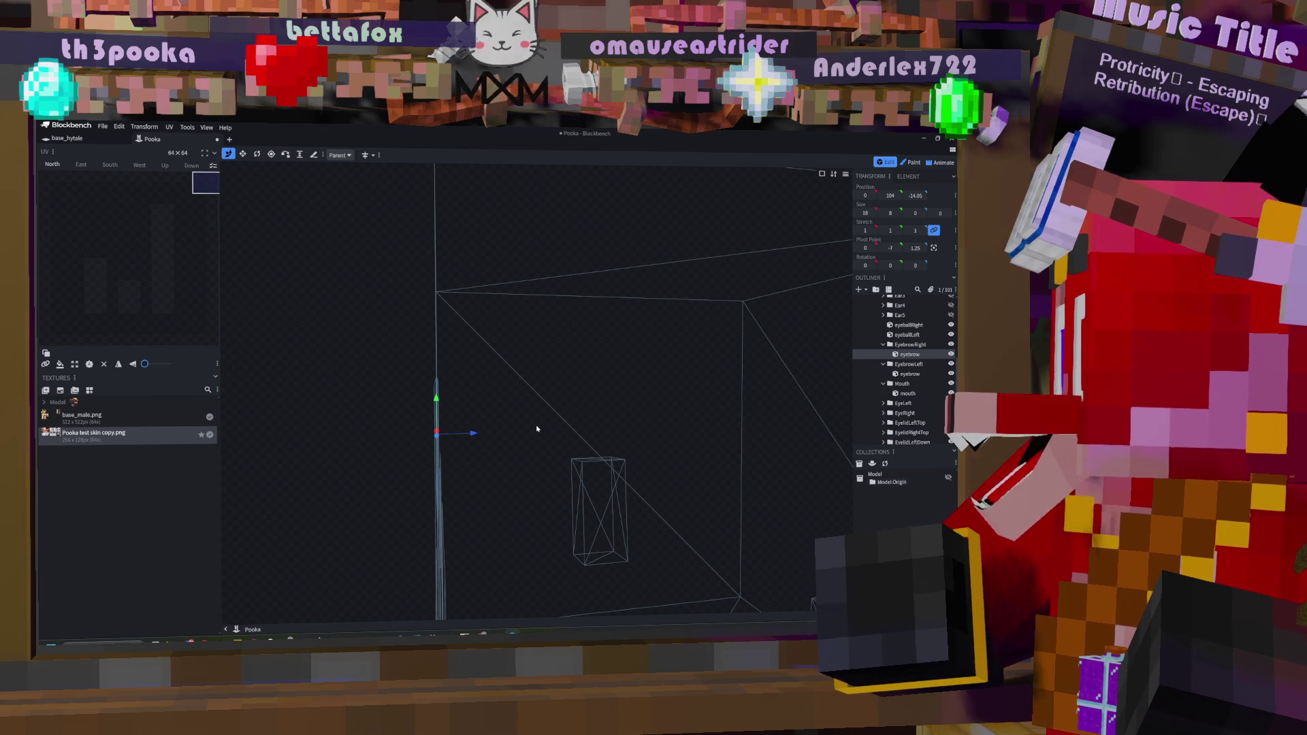
{"action": "key", "text": "s"}
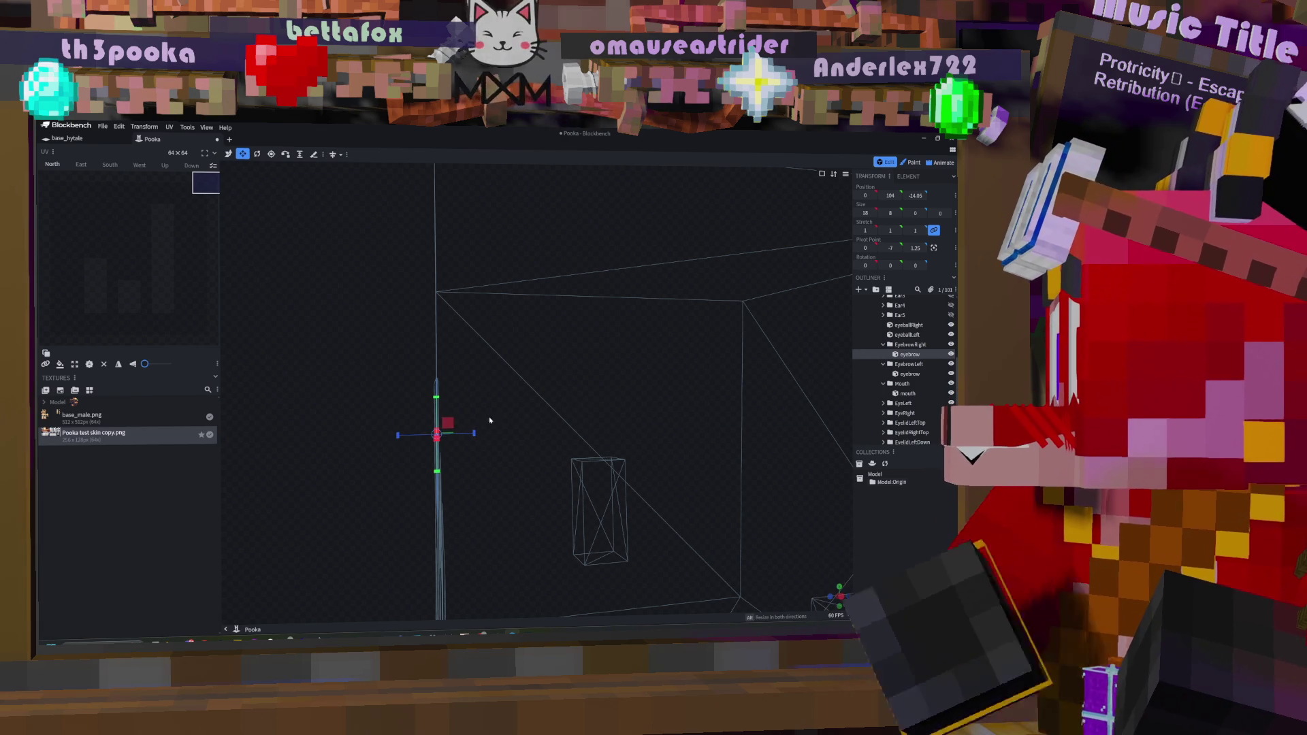
{"action": "left_click", "coordinate": [506, 402]}
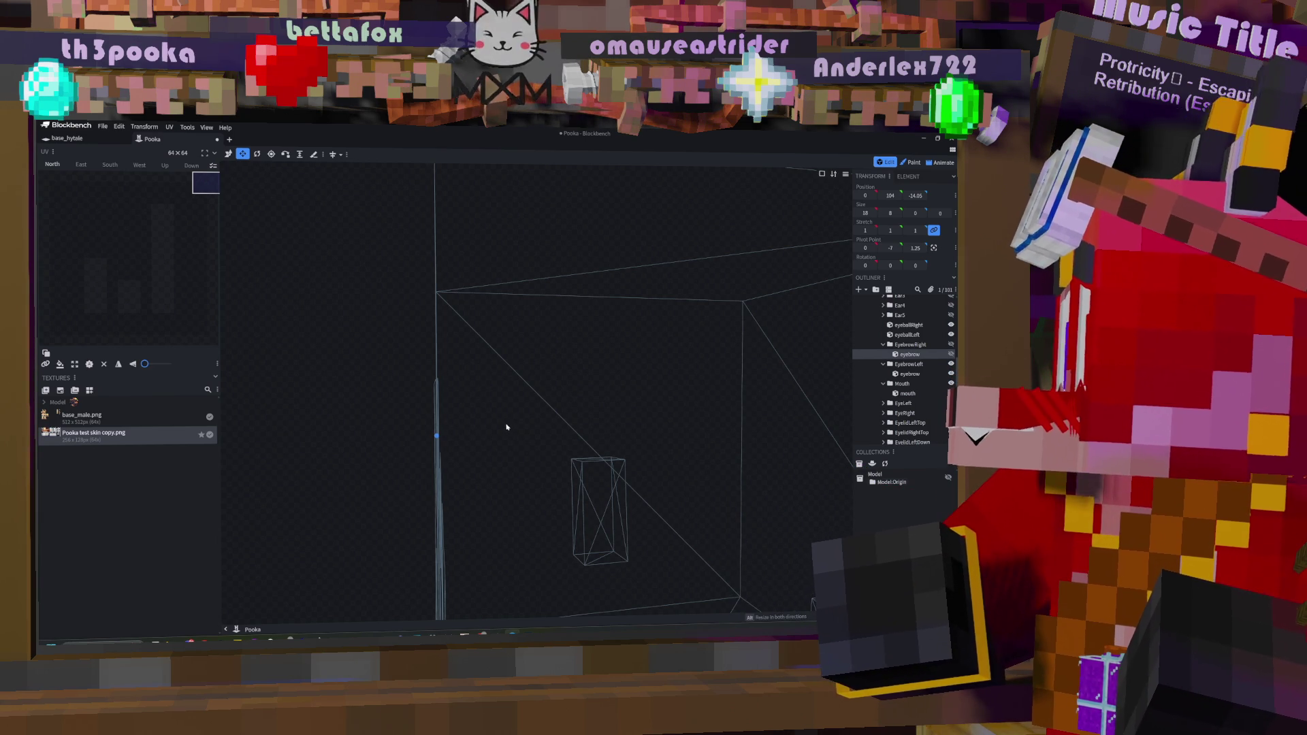
{"action": "mouse_move", "coordinate": [472, 417]}
{"action": "left_mouse_down"}
{"action": "mouse_move", "coordinate": [519, 418]}
{"action": "mouse_move", "coordinate": [525, 399]}
{"action": "mouse_move", "coordinate": [467, 402]}
{"action": "mouse_move", "coordinate": [437, 345]}
{"action": "mouse_move", "coordinate": [462, 197]}
{"action": "mouse_move", "coordinate": [441, 294]}
{"action": "mouse_move", "coordinate": [484, 412]}
{"action": "mouse_move", "coordinate": [504, 382]}
{"action": "mouse_move", "coordinate": [452, 376]}
{"action": "mouse_move", "coordinate": [390, 322]}
{"action": "mouse_move", "coordinate": [700, 304]}
{"action": "mouse_move", "coordinate": [668, 341]}
{"action": "left_mouse_up"}
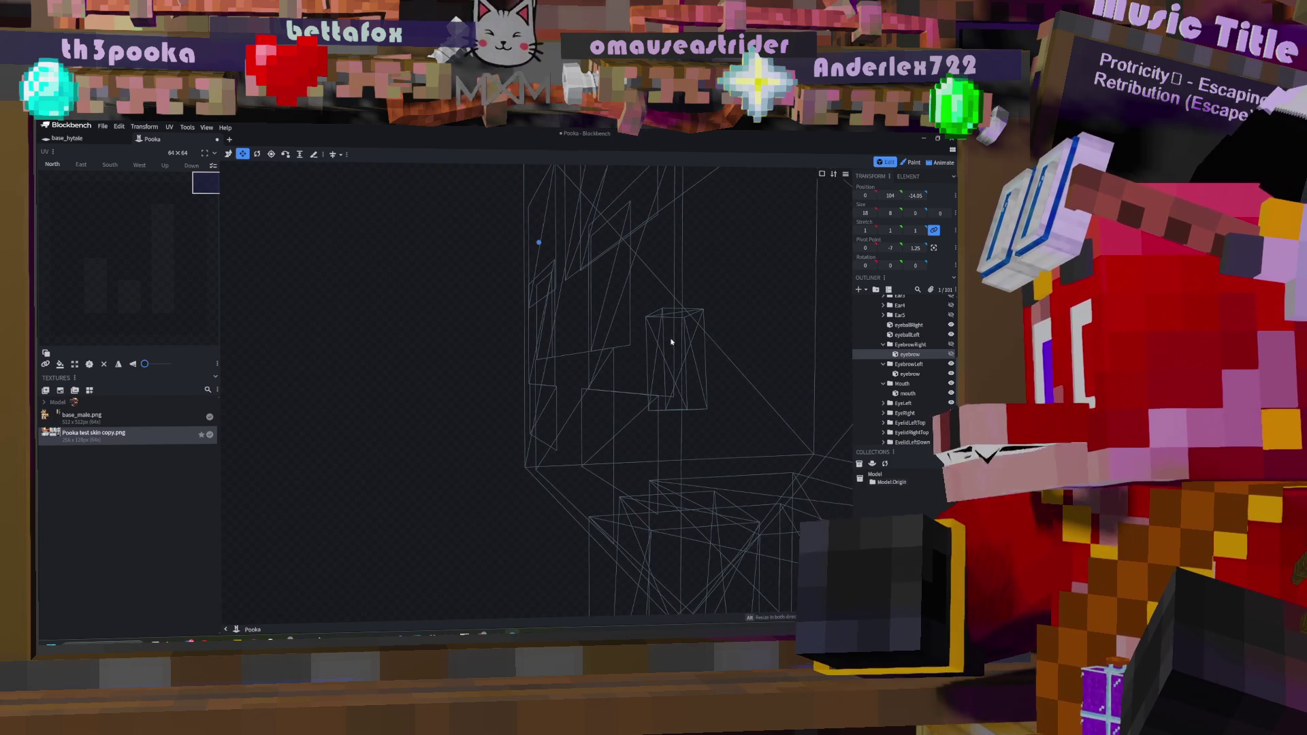
{"action": "left_click", "coordinate": [610, 388]}
{"action": "scroll", "coordinate": [912, 361], "scroll_direction": "down", "scroll_amount": 3}
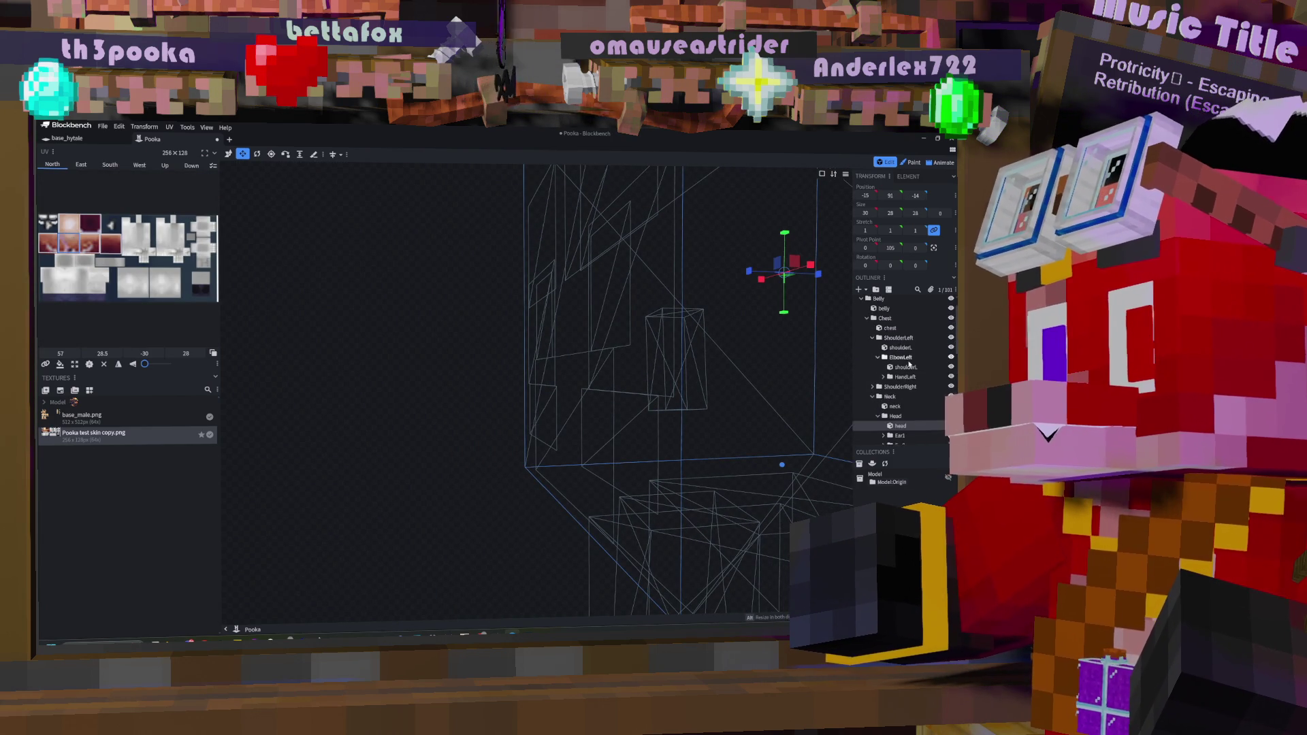
{"action": "left_click", "coordinate": [883, 334]}
{"action": "scroll", "coordinate": [898, 381], "scroll_direction": "up", "scroll_amount": 2}
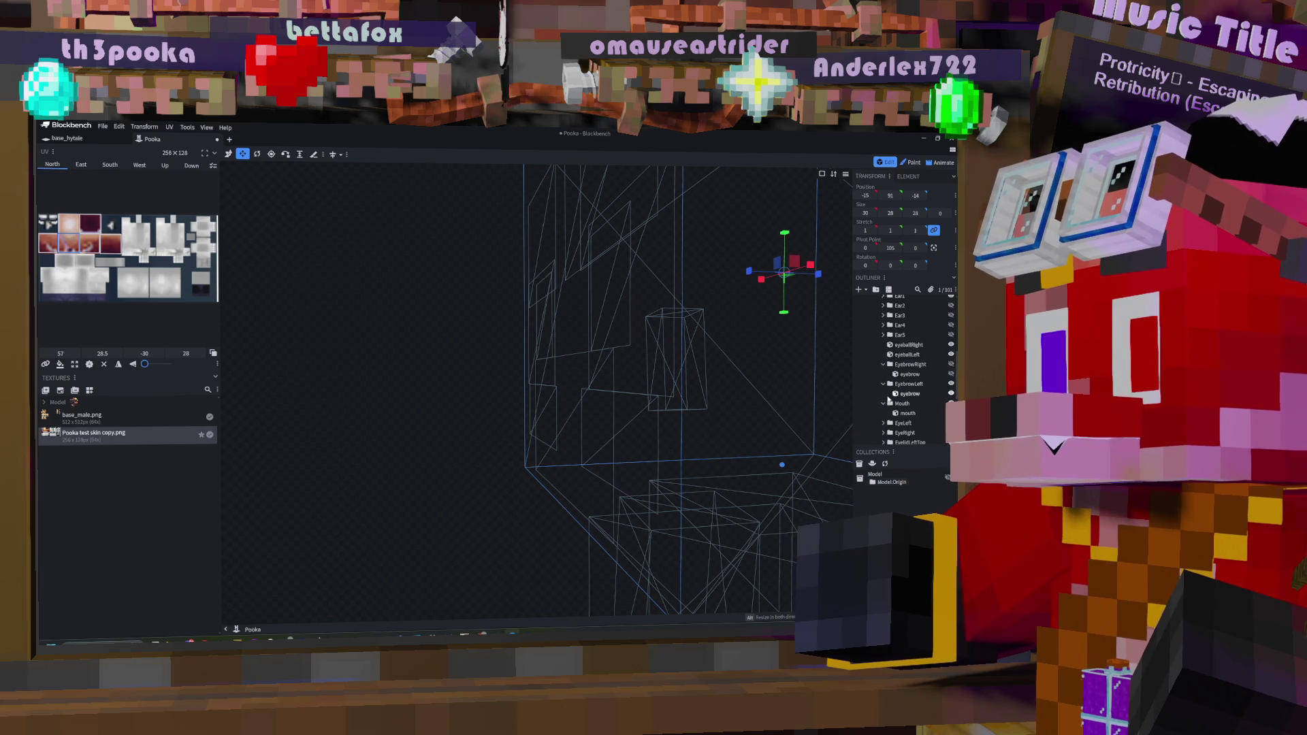
{"action": "left_click", "coordinate": [883, 403]}
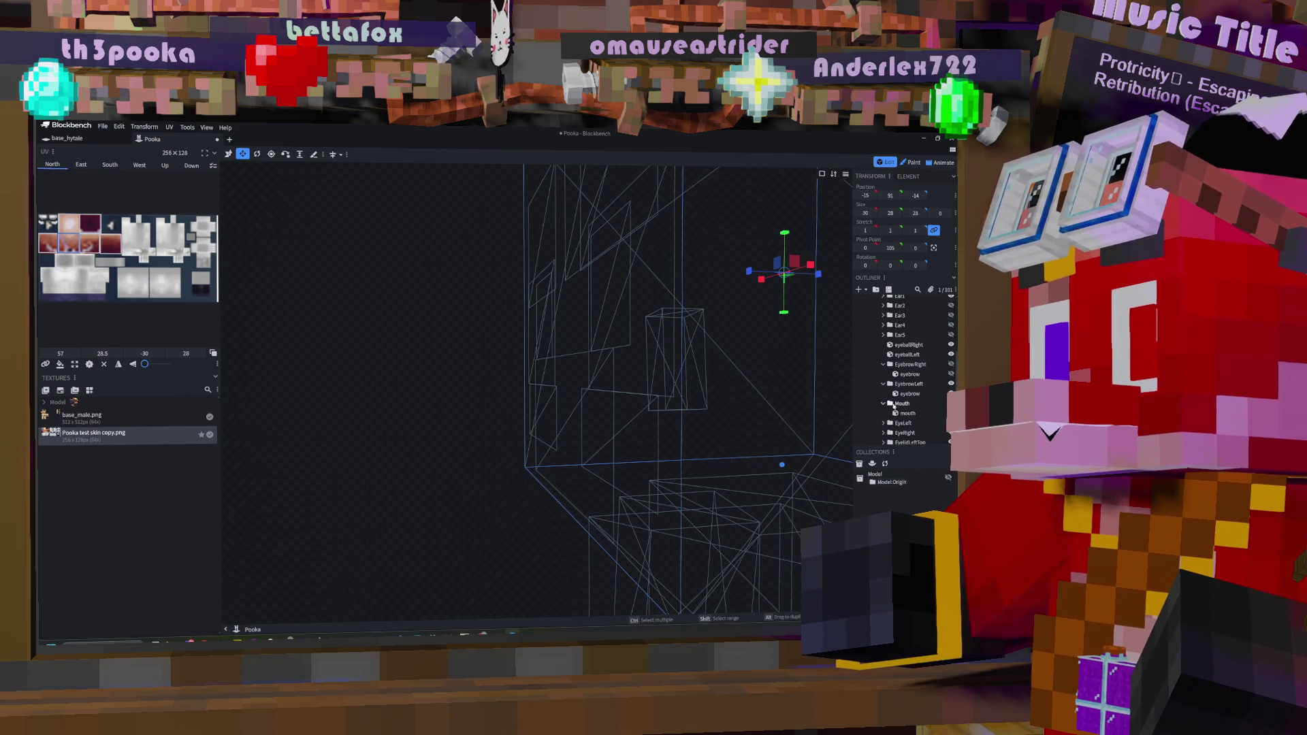
{"action": "left_click", "coordinate": [907, 413]}
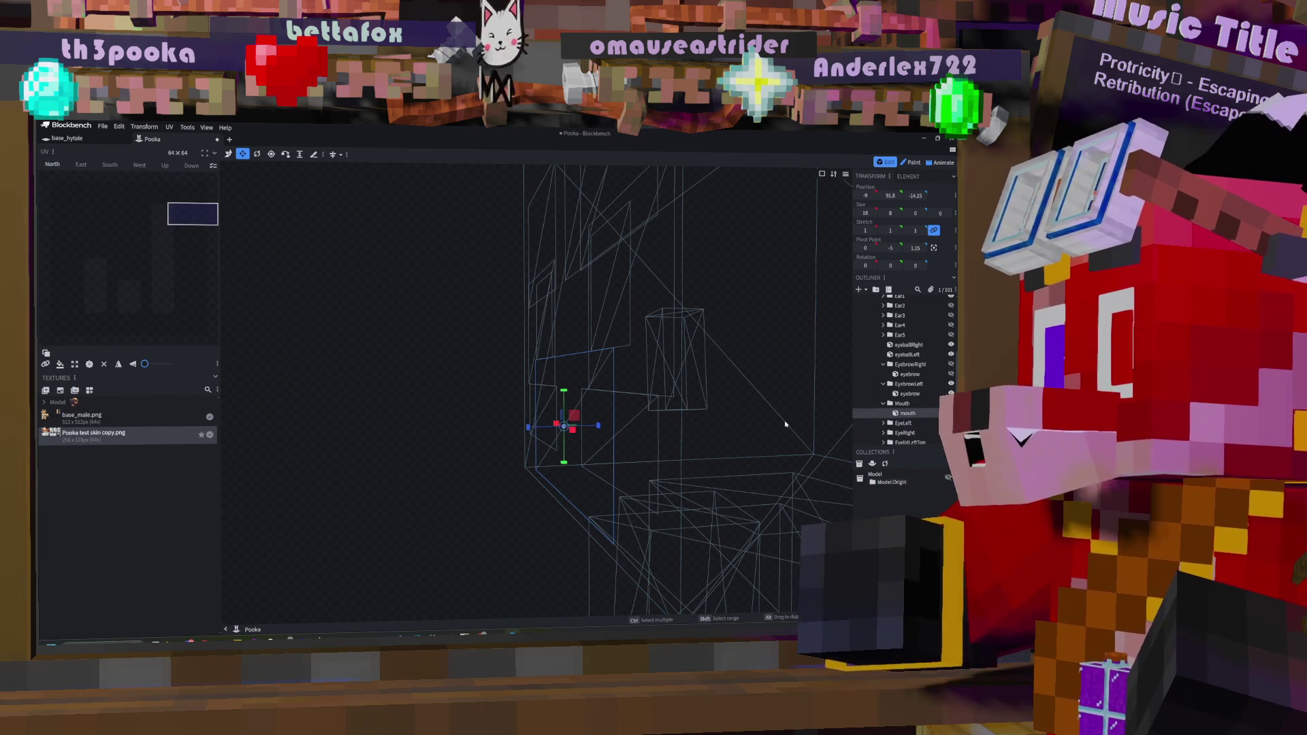
{"action": "scroll", "coordinate": [912, 381], "scroll_direction": "down", "scroll_amount": 1}
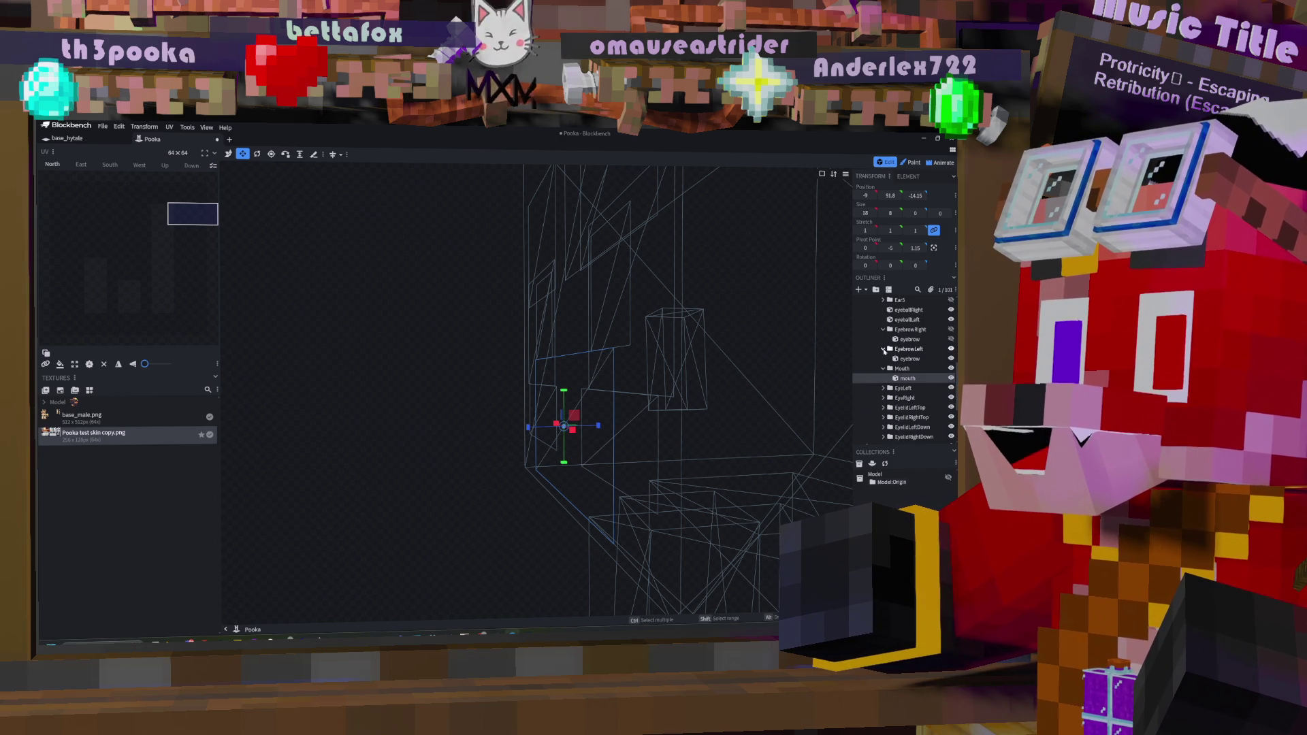
{"action": "left_click", "coordinate": [883, 348]}
{"action": "left_click", "coordinate": [884, 328]}
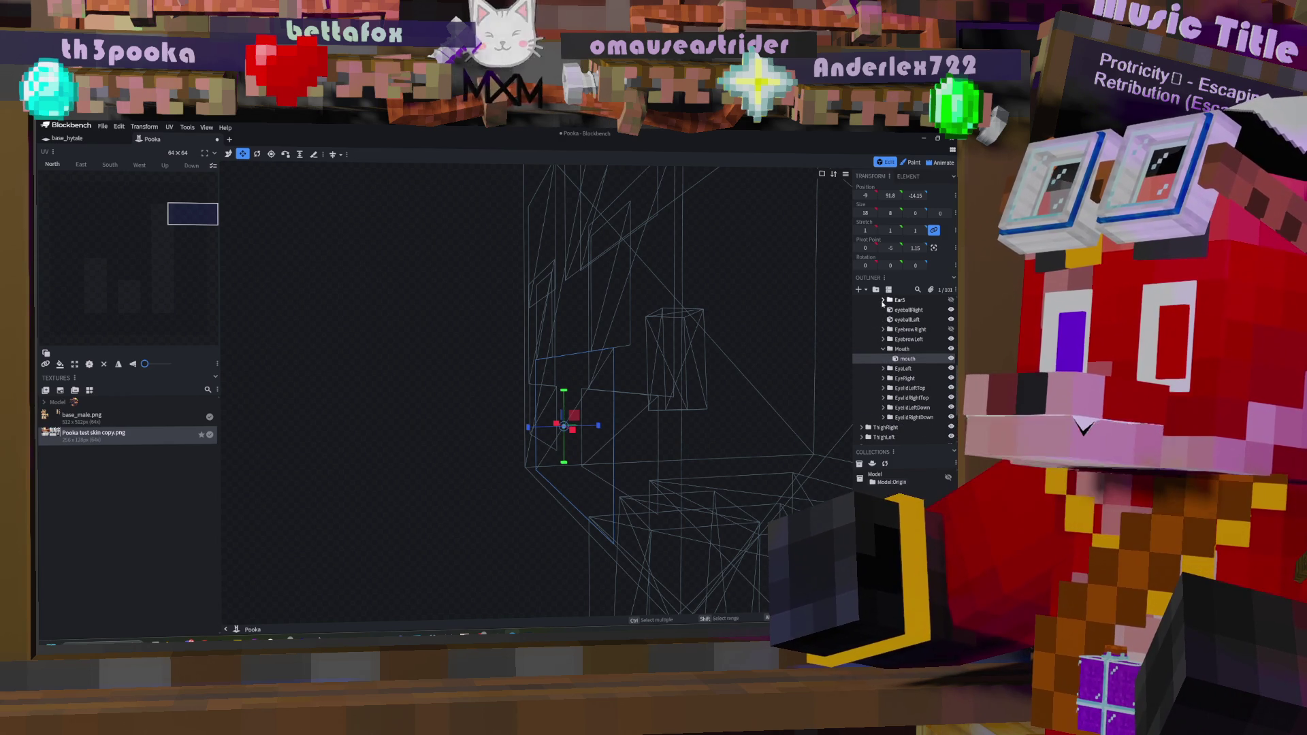
{"action": "left_click", "coordinate": [916, 399]}
{"action": "left_click", "coordinate": [916, 407]}
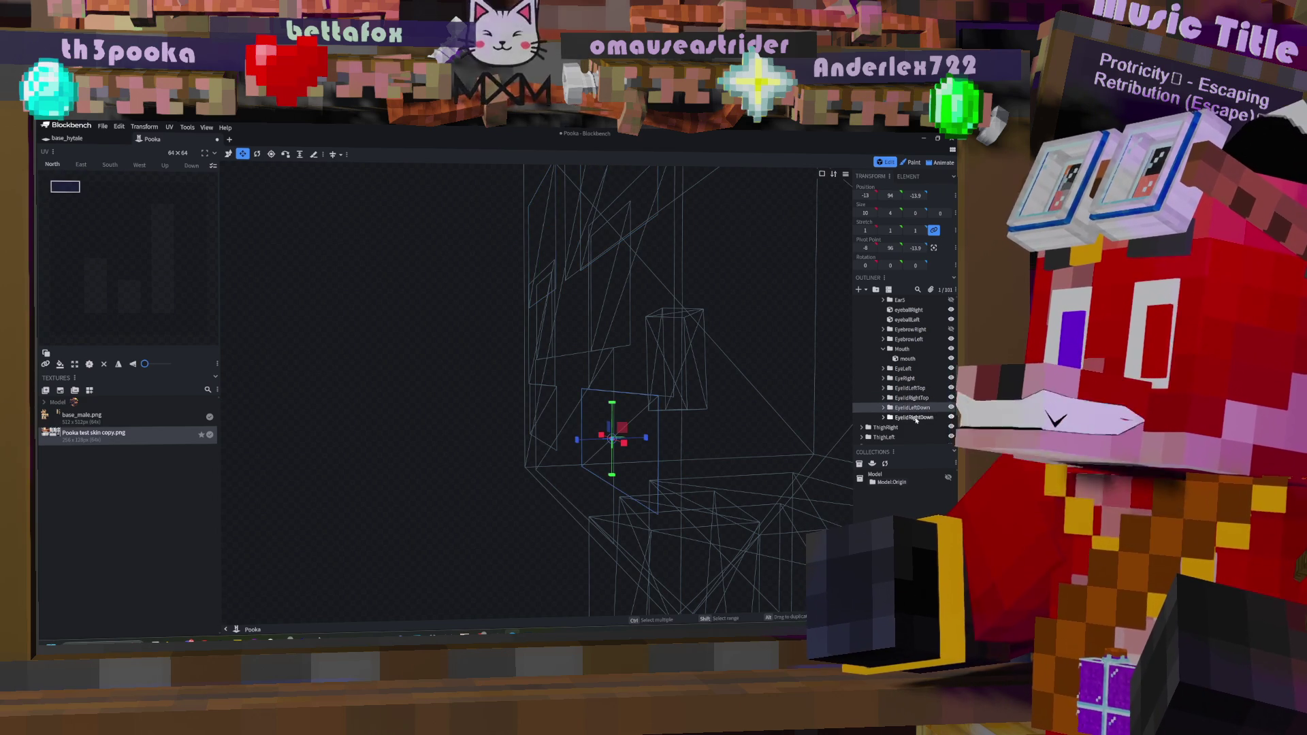
{"action": "left_click", "coordinate": [916, 417]}
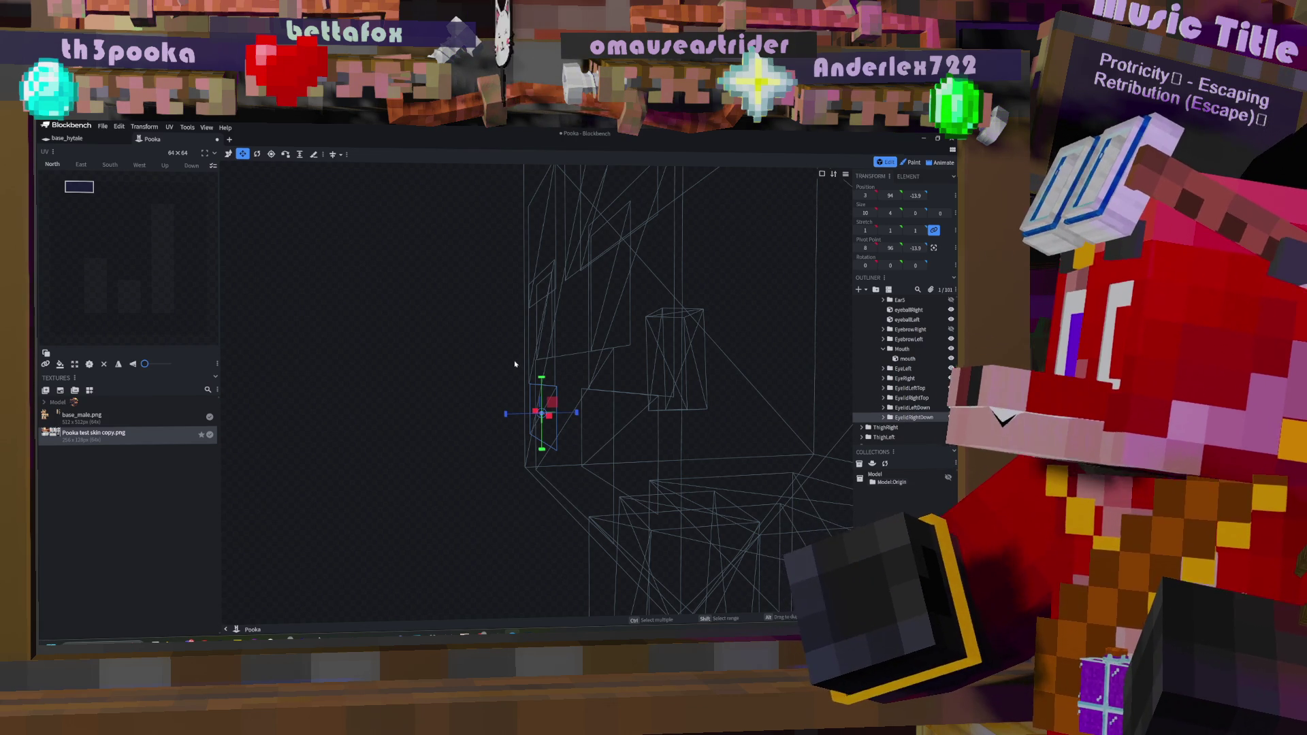
{"action": "scroll", "coordinate": [511, 380], "scroll_direction": "up", "scroll_amount": 5}
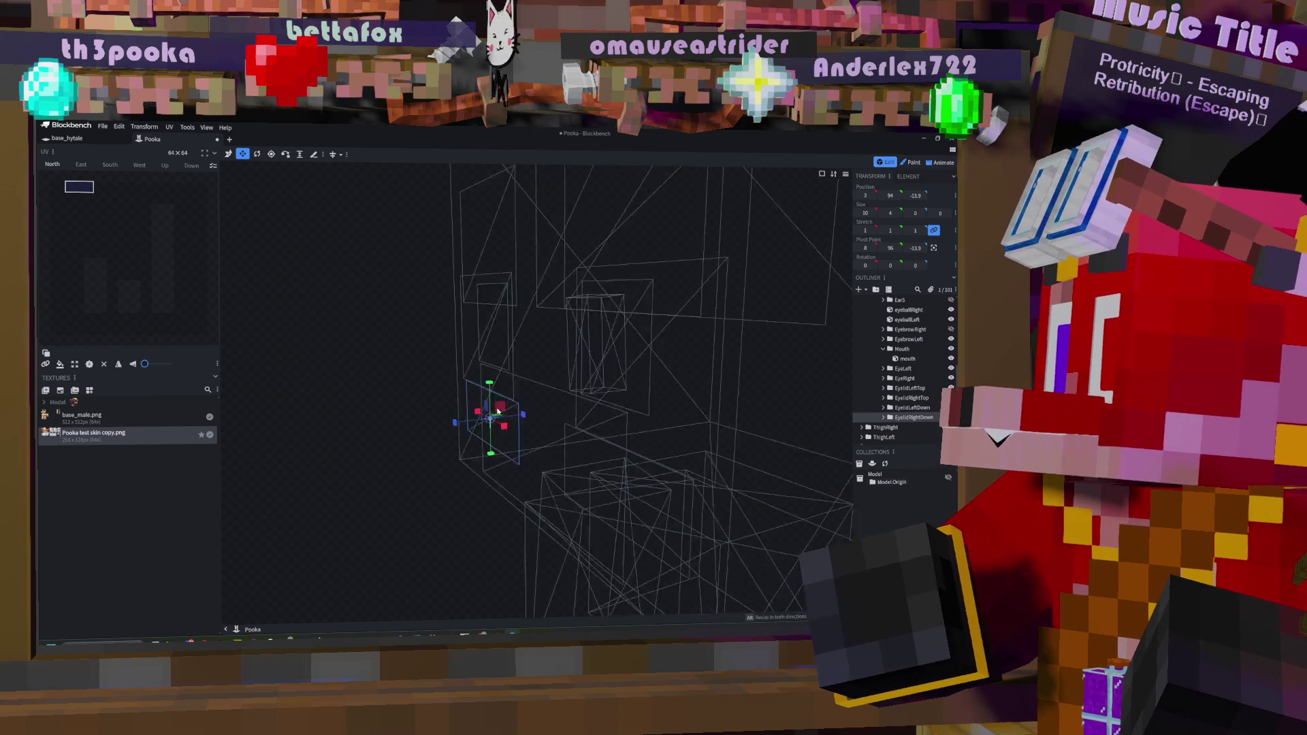
{"action": "scroll", "coordinate": [597, 389], "scroll_direction": "down", "scroll_amount": 5}
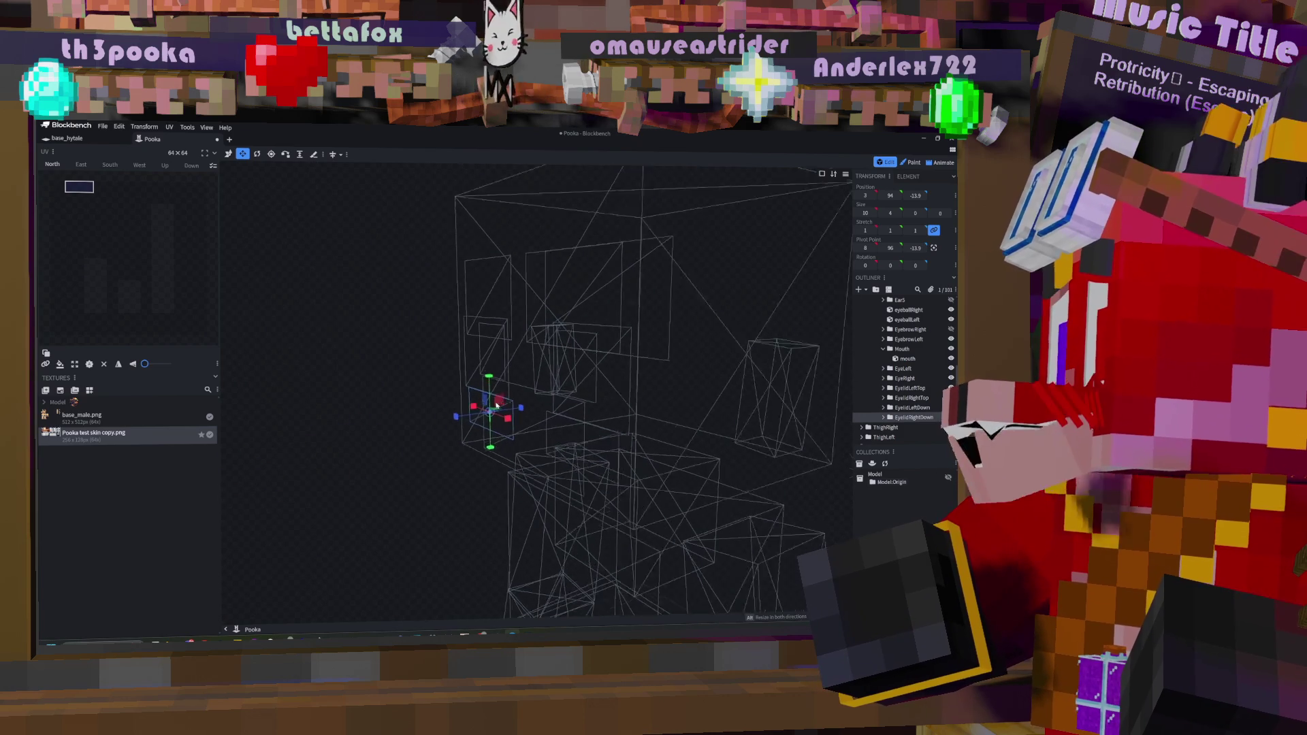
{"action": "scroll", "coordinate": [501, 408], "scroll_direction": "down", "scroll_amount": 3}
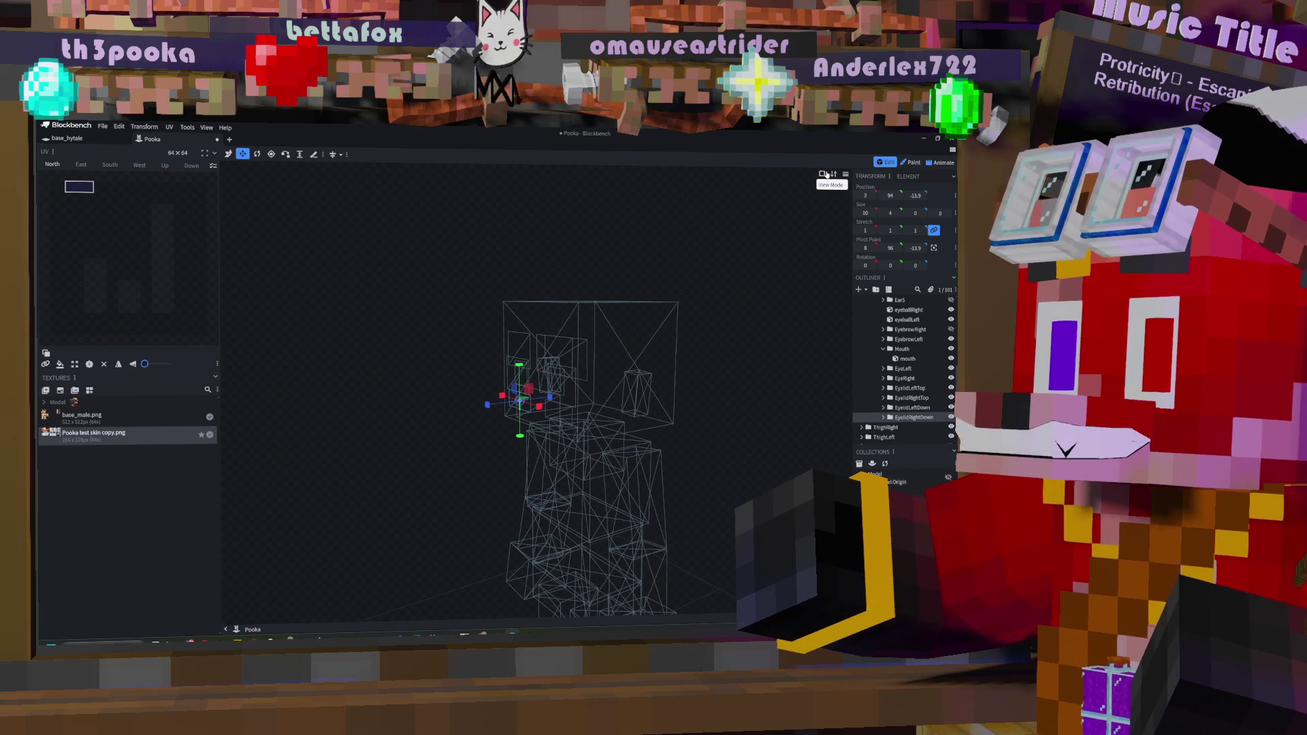
Set the viewport to Textured mode and select eyeballRight, EyeLeft and eyeballLeft in the Outliner
{"action": "left_click", "coordinate": [822, 174]}
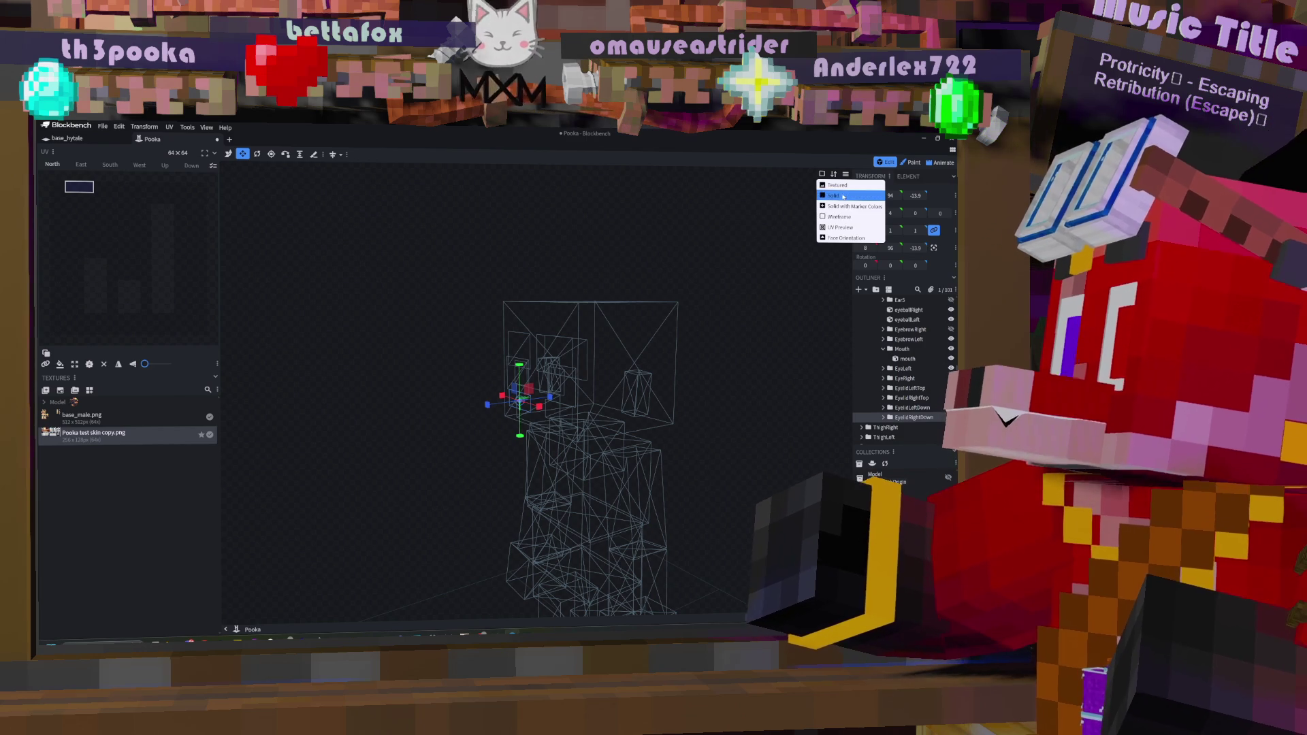
{"action": "left_click", "coordinate": [842, 186]}
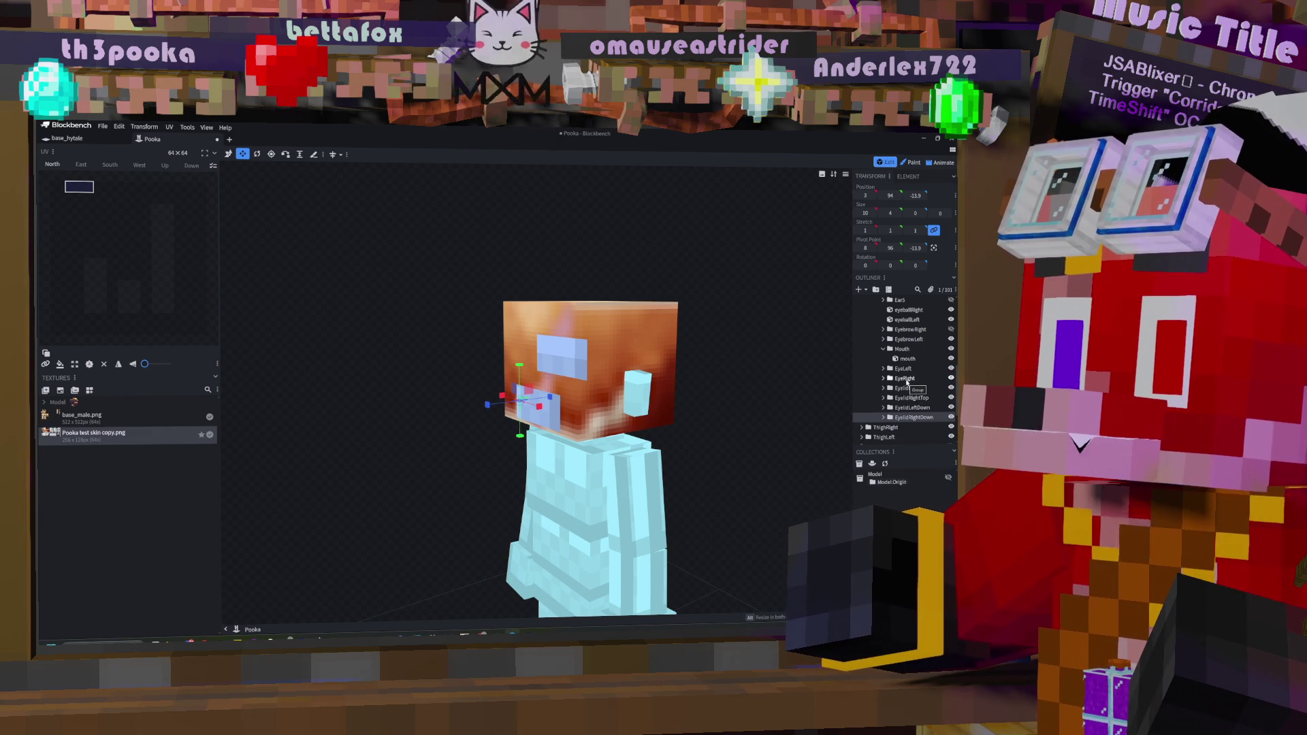
{"action": "scroll", "coordinate": [911, 368], "scroll_direction": "up", "scroll_amount": 2}
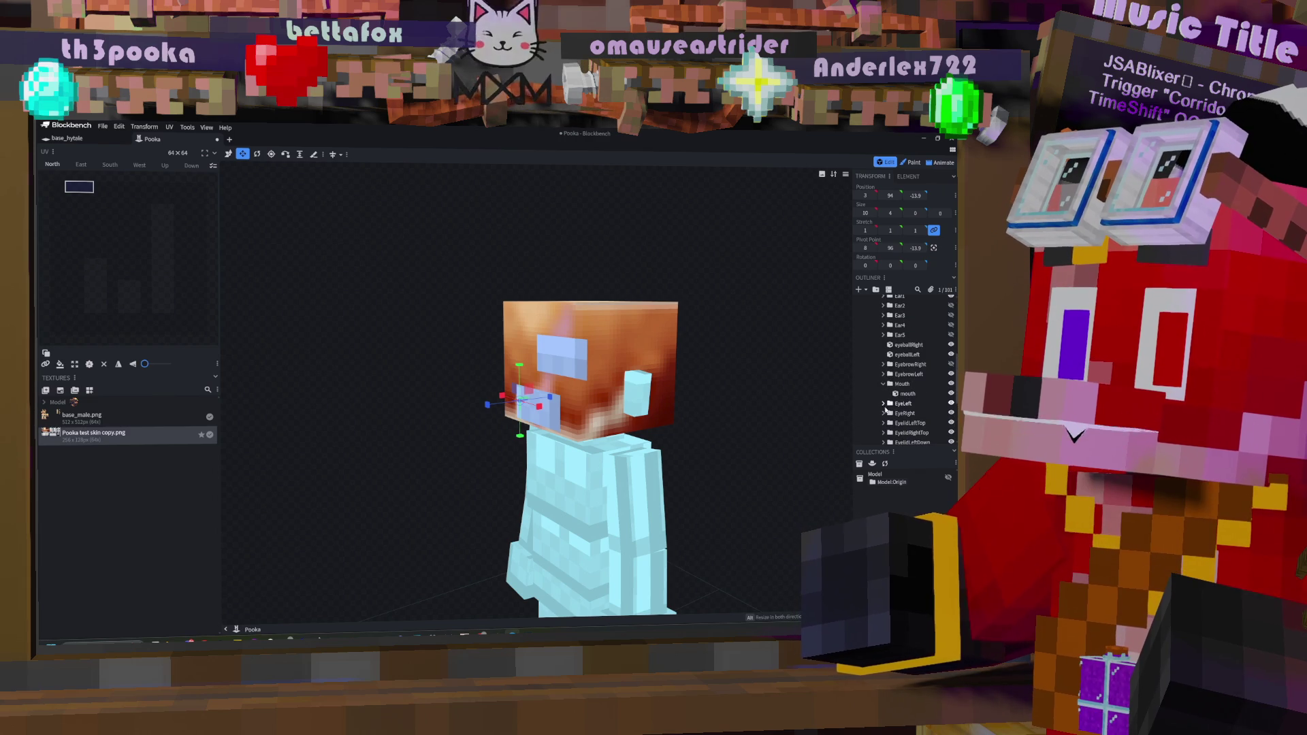
{"action": "left_click", "coordinate": [919, 346]}
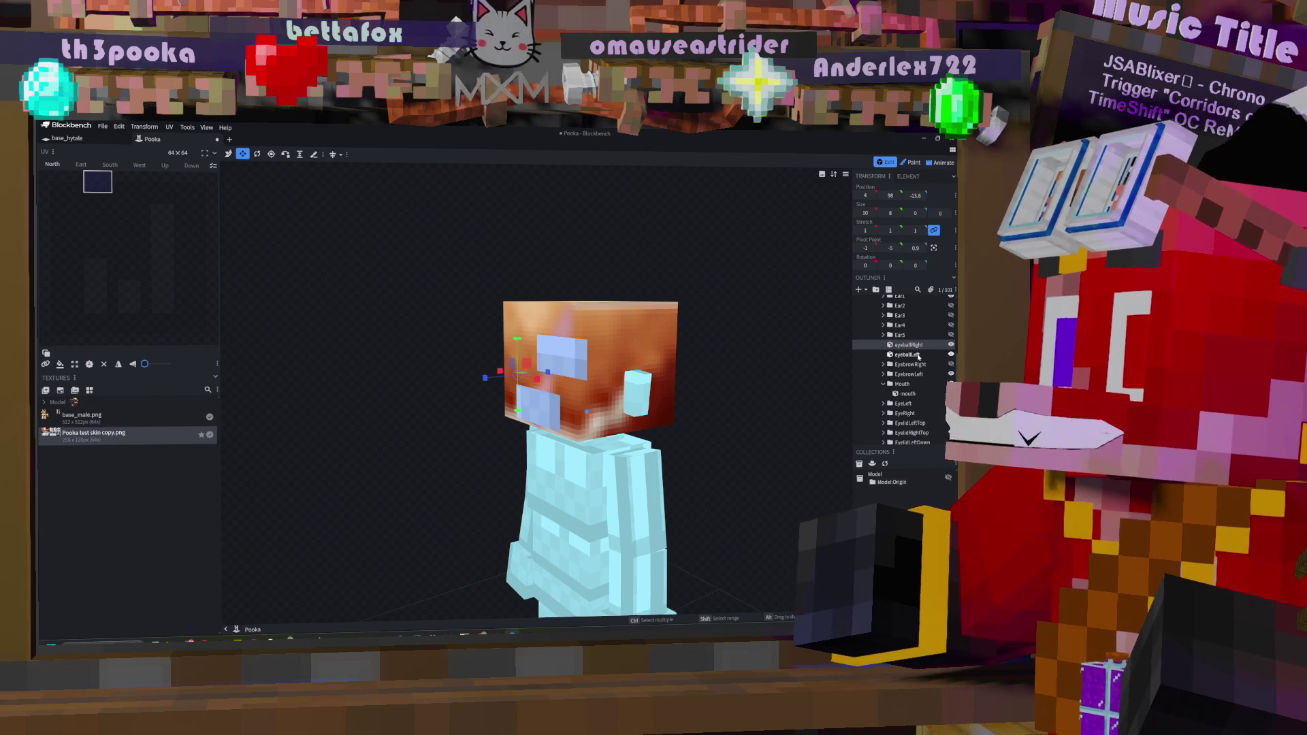
{"action": "left_click", "coordinate": [906, 404]}
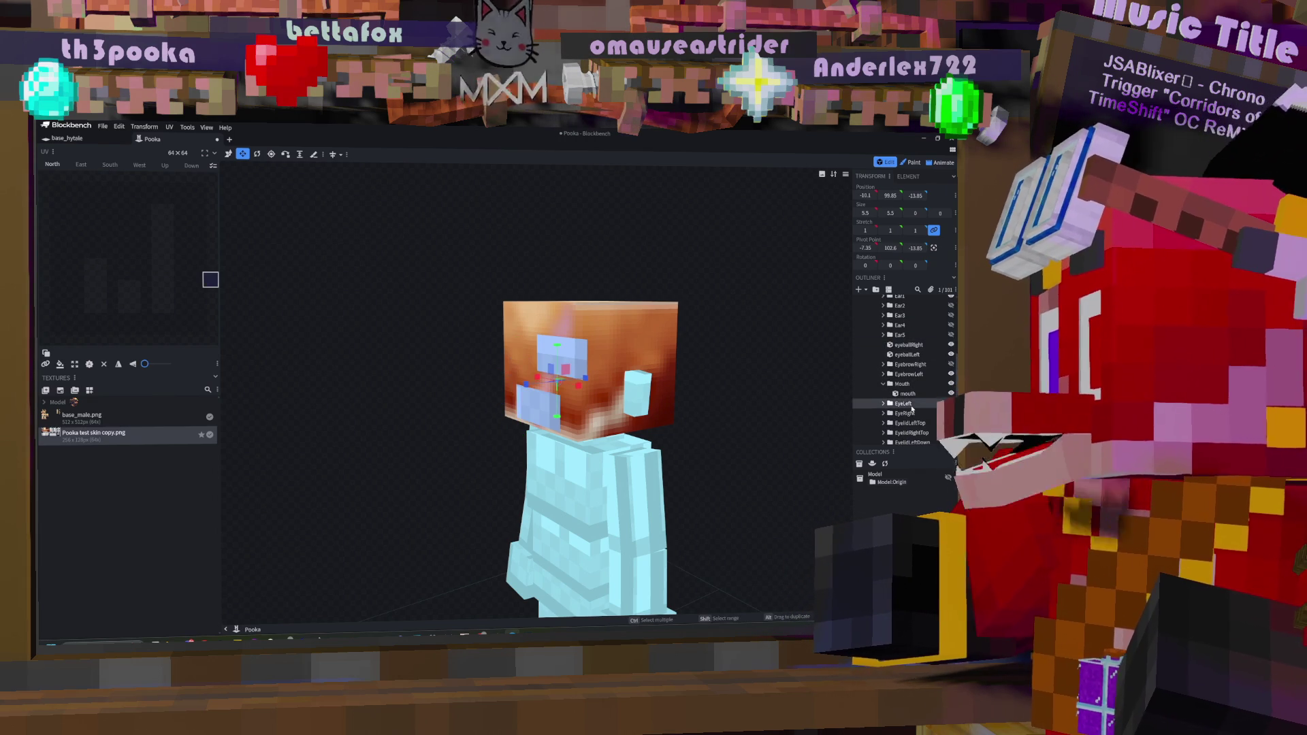
{"action": "left_click", "coordinate": [919, 355]}
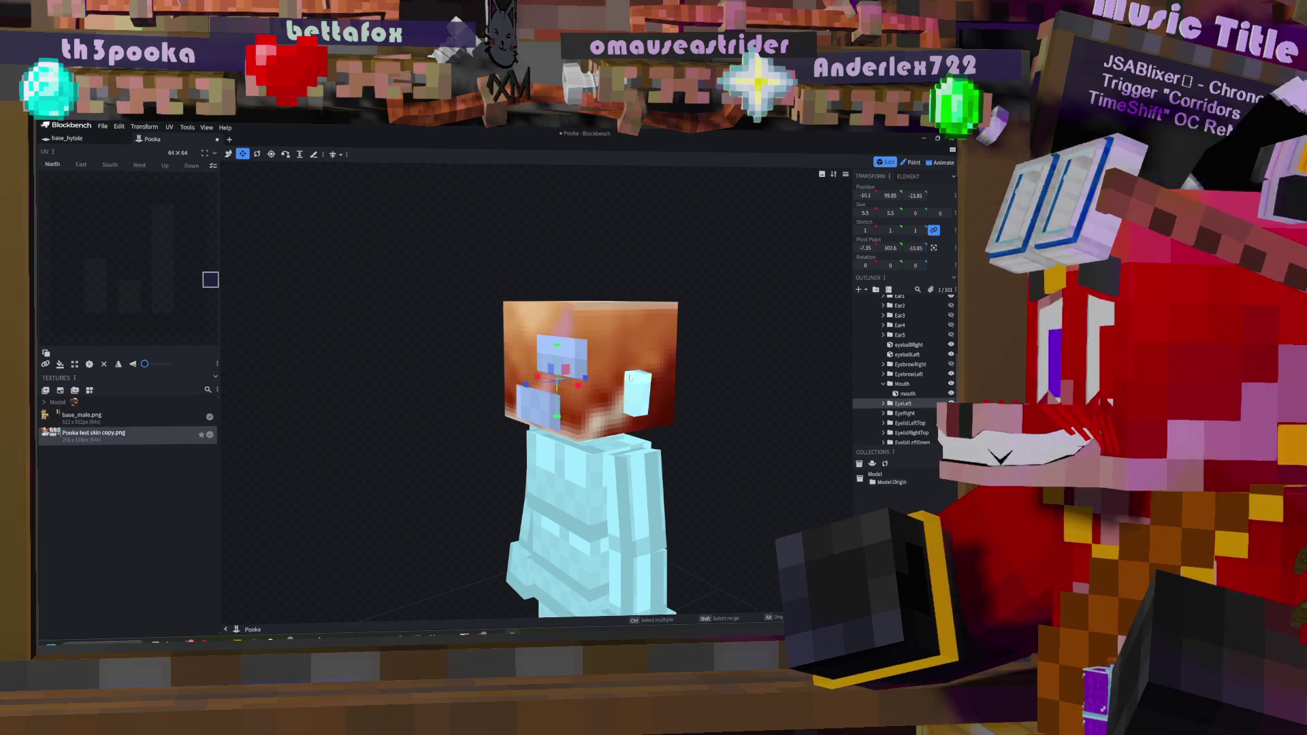
Zoom out and switch to the base_hytale project
{"action": "scroll", "coordinate": [712, 382], "scroll_direction": "down", "scroll_amount": 5}
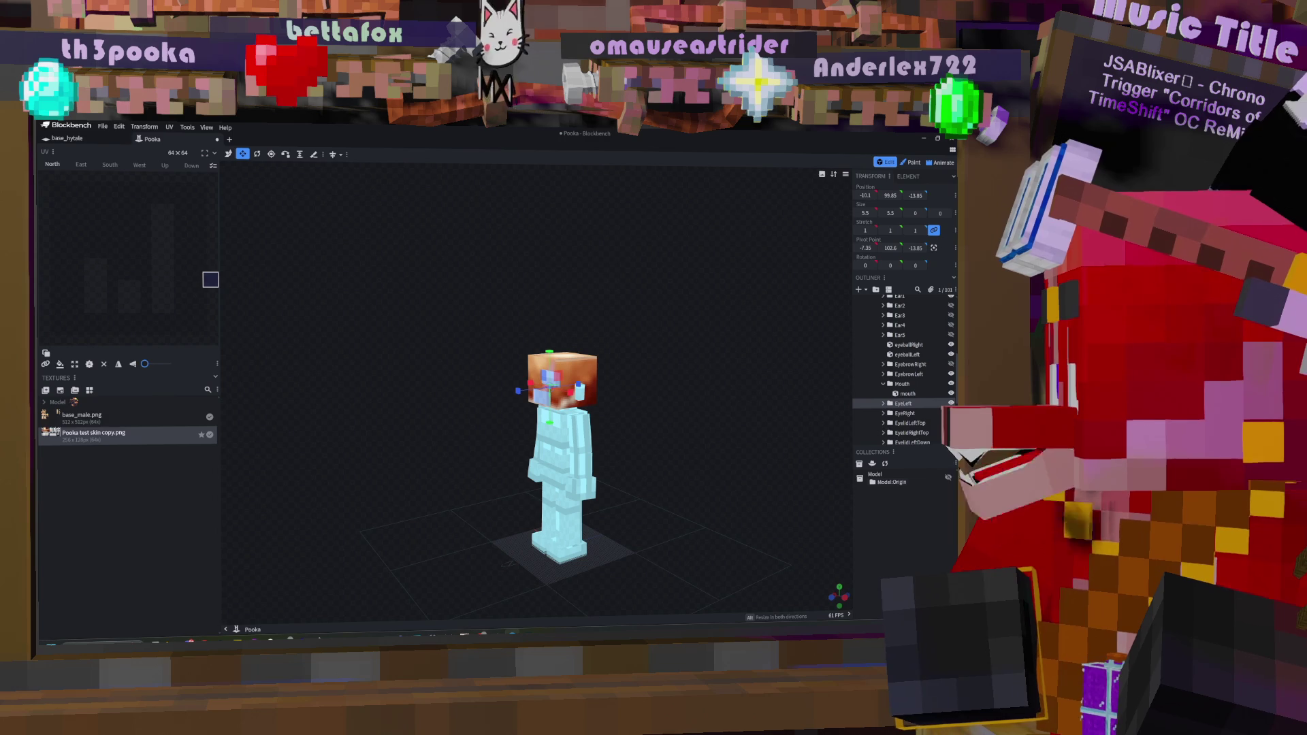
{"action": "mouse_move", "coordinate": [529, 638]}
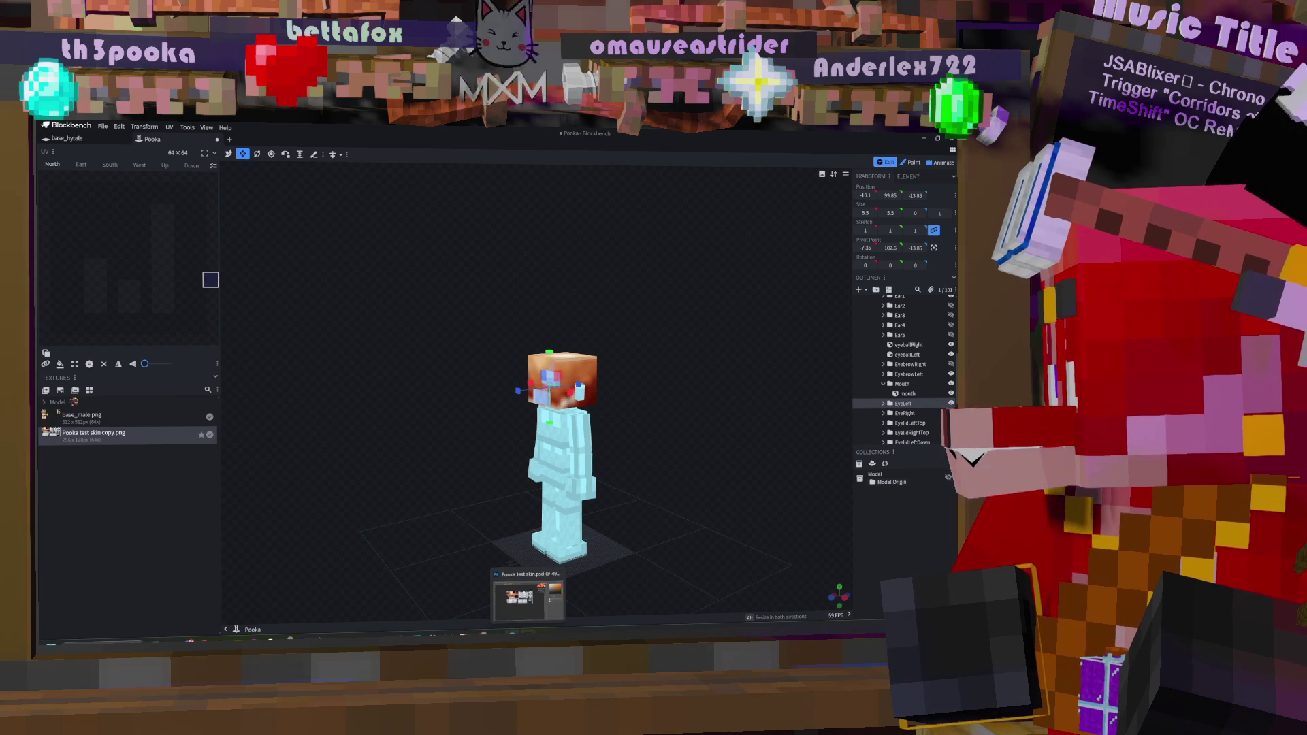
{"action": "left_click", "coordinate": [75, 140]}
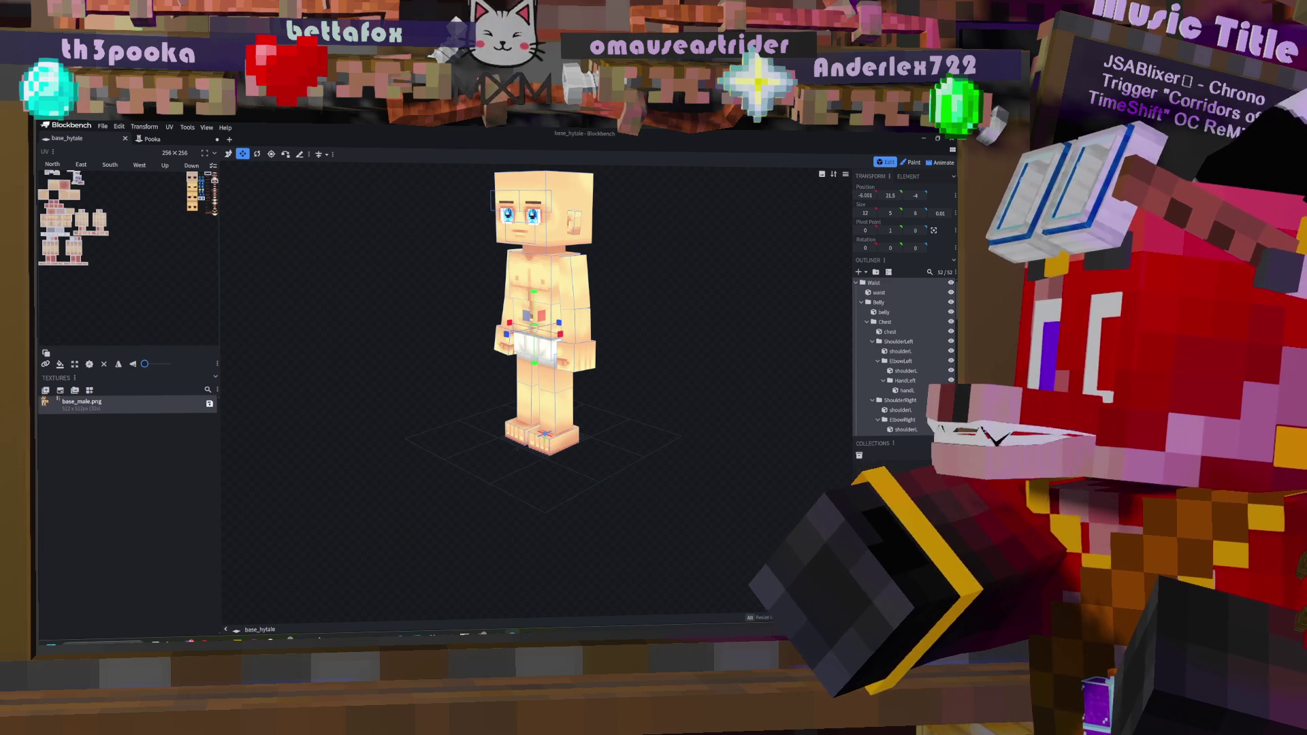
Collapse the Waist group, then start Save Project As for base_hytale.bbmodel and cancel it
{"action": "left_click", "coordinate": [857, 283]}
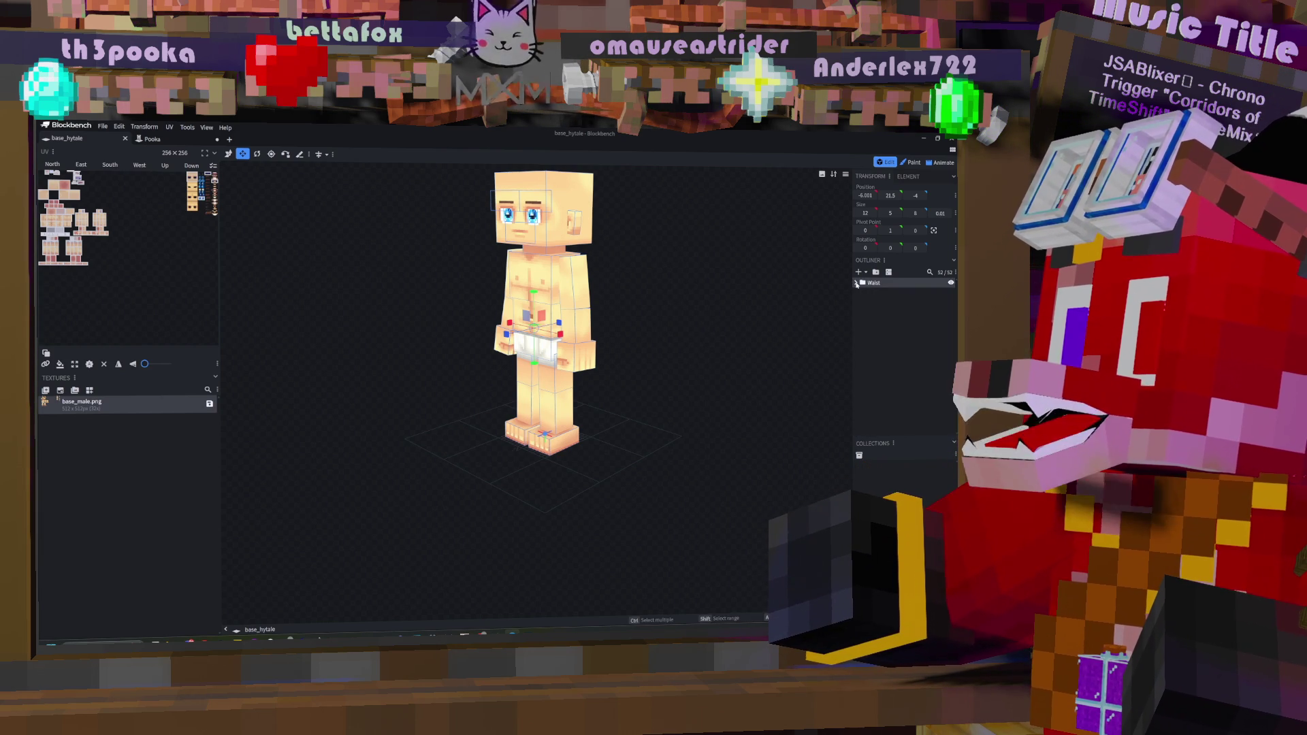
{"action": "left_click", "coordinate": [102, 127]}
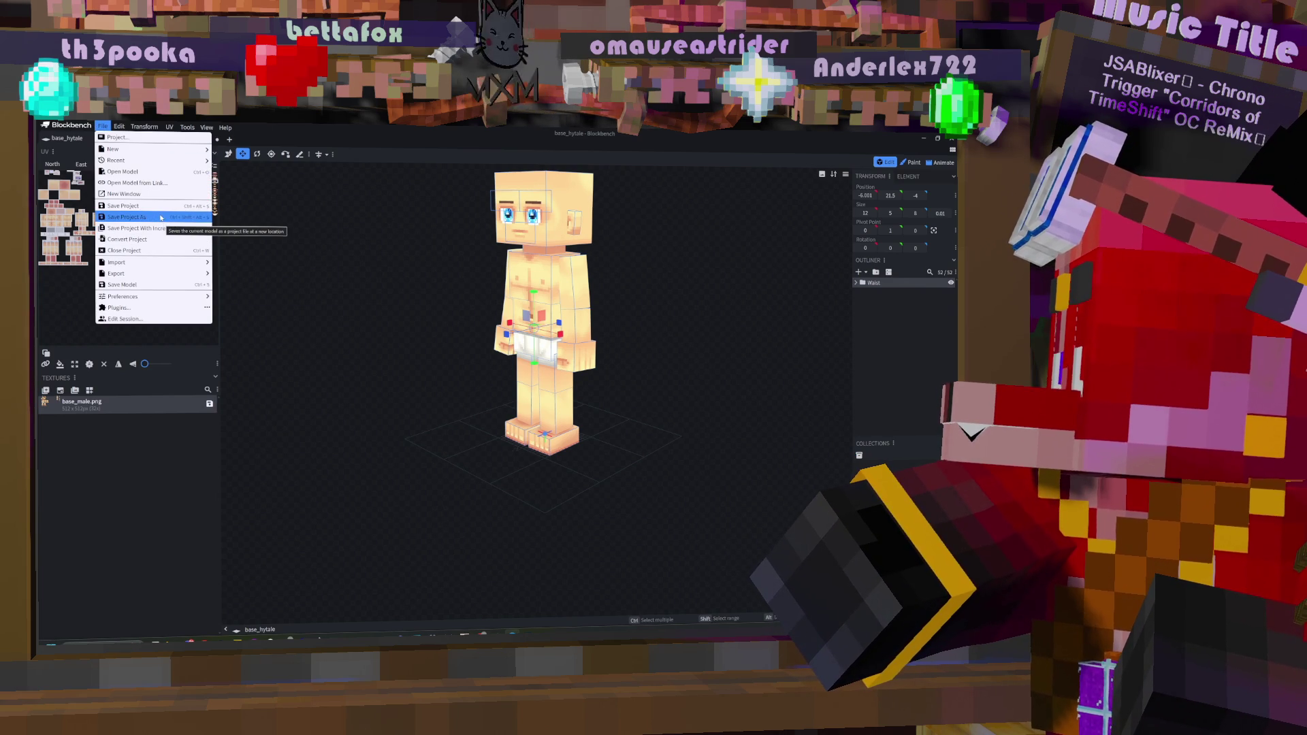
{"action": "left_click", "coordinate": [161, 218]}
{"action": "left_click", "coordinate": [166, 342]}
{"action": "left_click", "coordinate": [165, 341]}
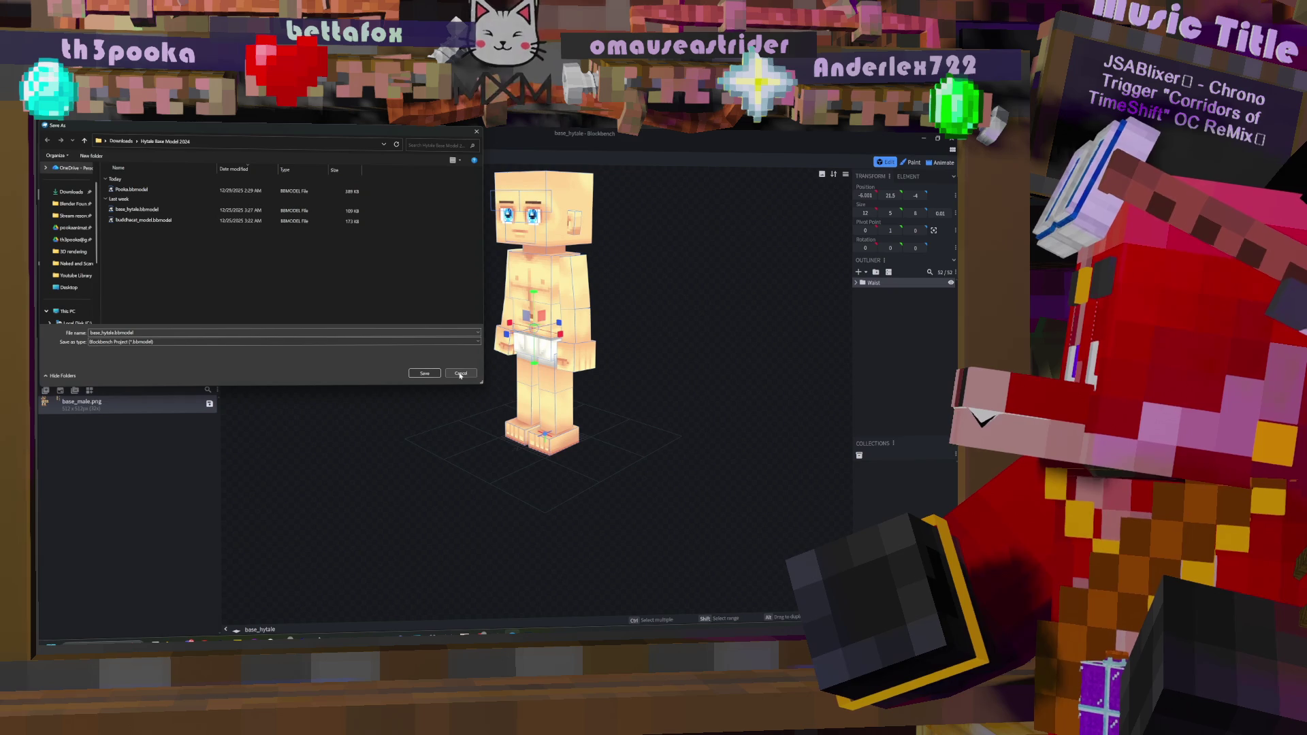
{"action": "left_click", "coordinate": [461, 374]}
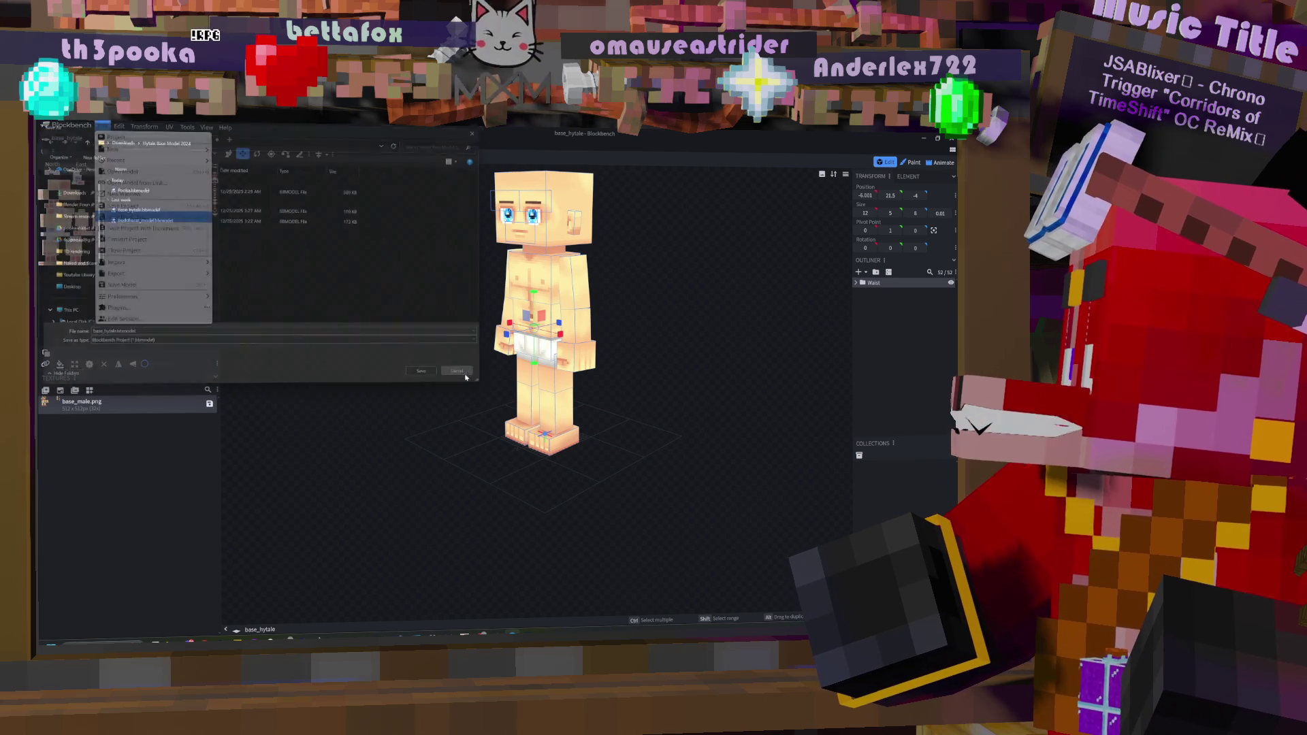
Return to Pooka, browse Import Attachment to Downloads > Hytale Base Model 2024, then cancel
{"action": "left_click", "coordinate": [185, 144]}
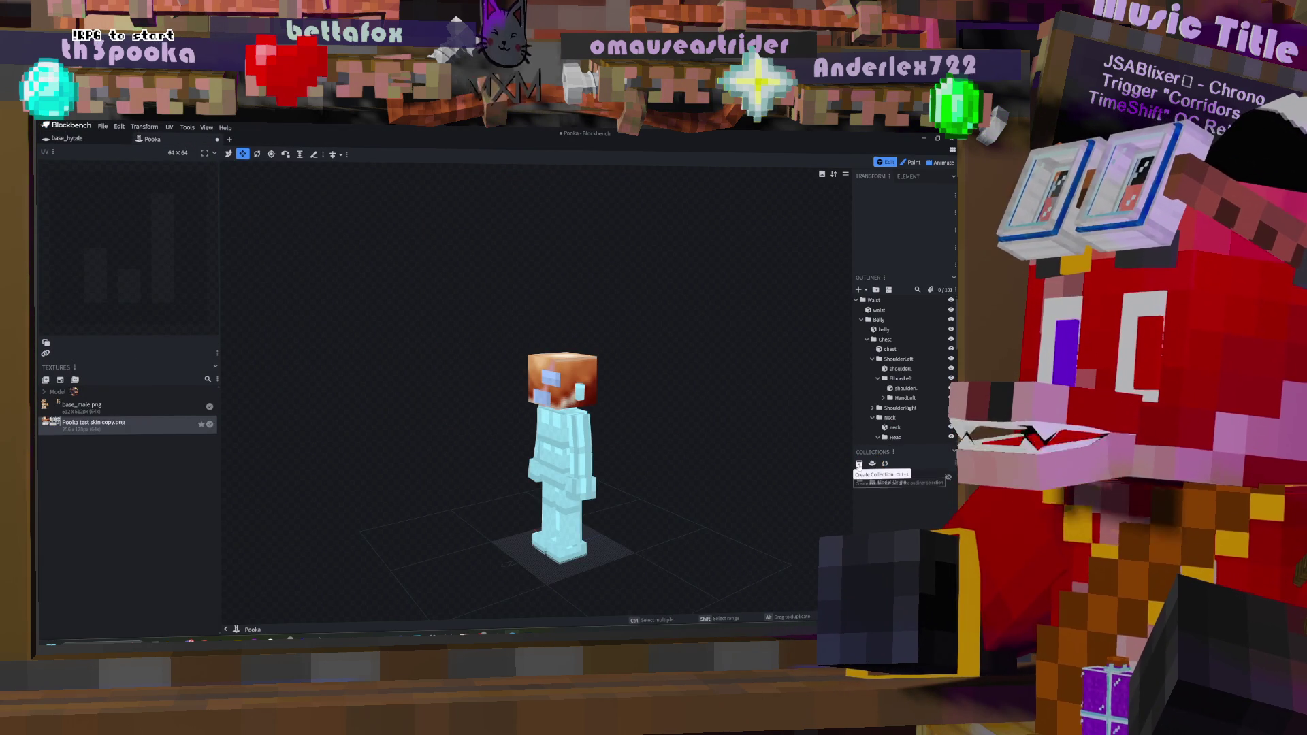
{"action": "left_click", "coordinate": [872, 464]}
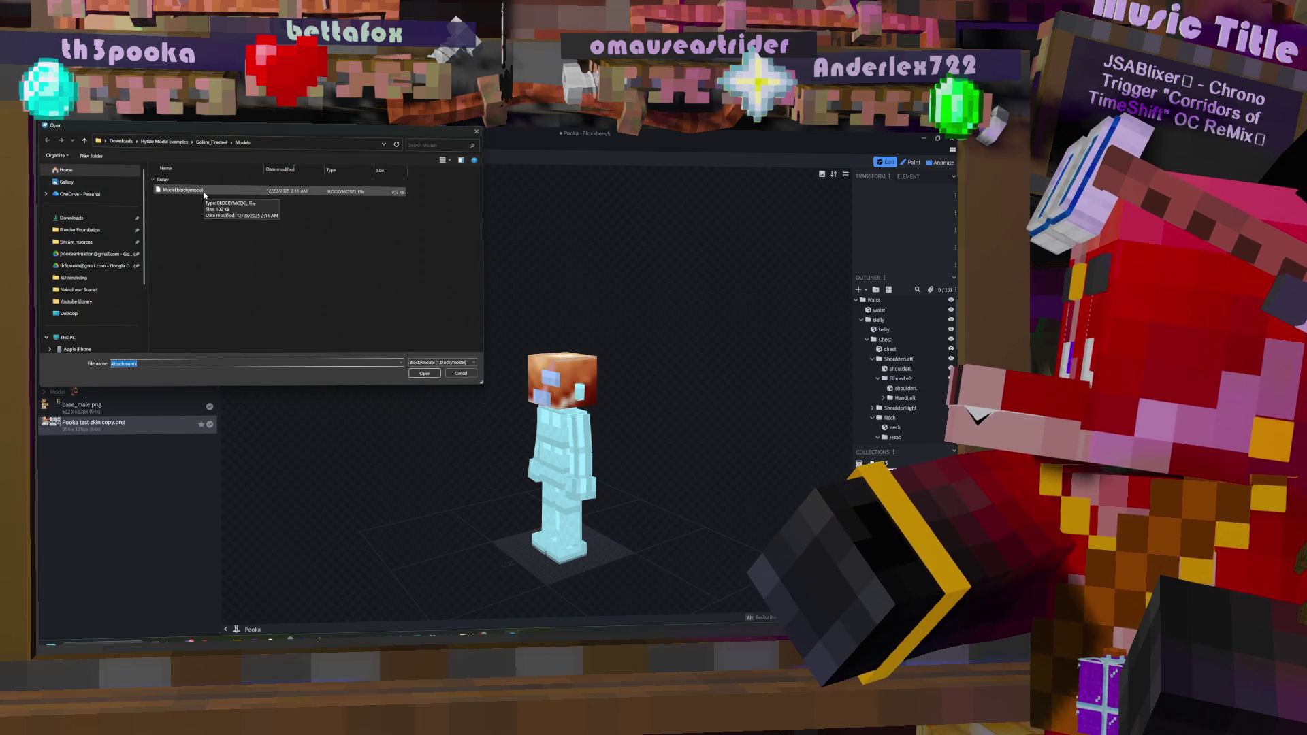
{"action": "left_click", "coordinate": [122, 141]}
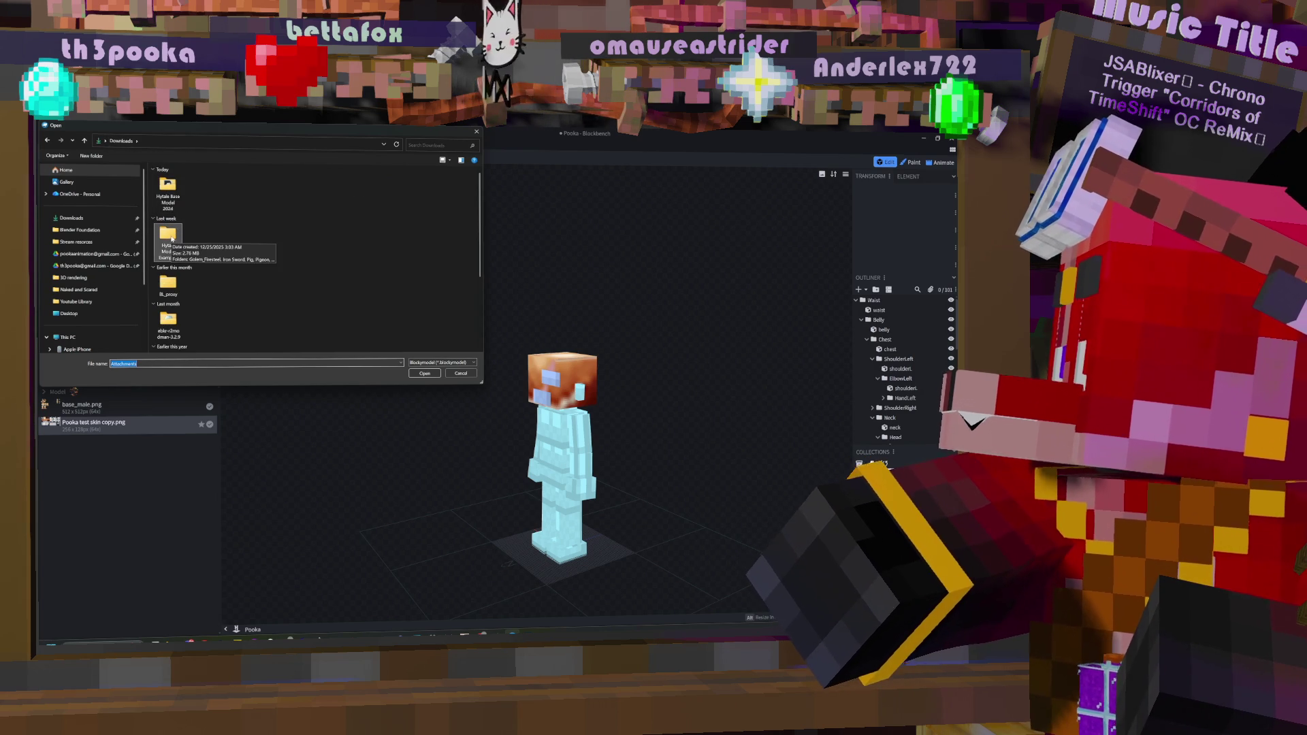
{"action": "double_click", "coordinate": [164, 186]}
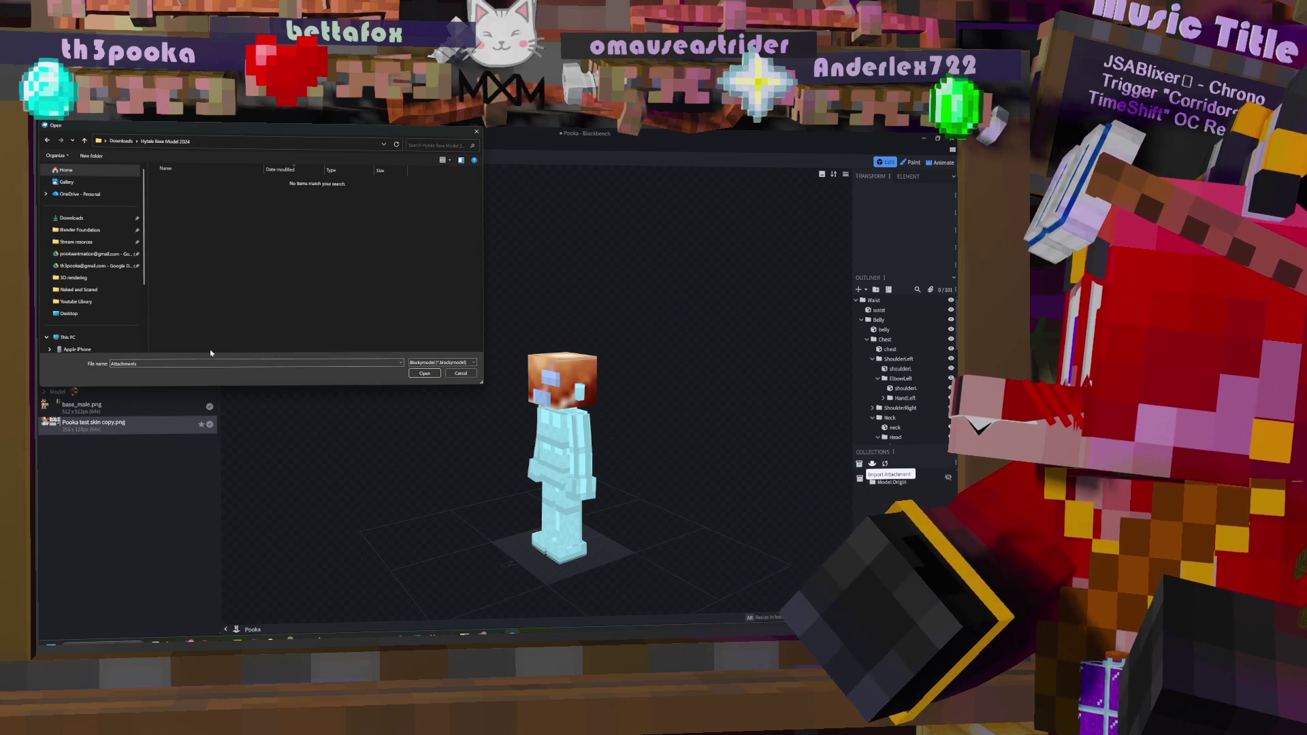
{"action": "left_click", "coordinate": [460, 372]}
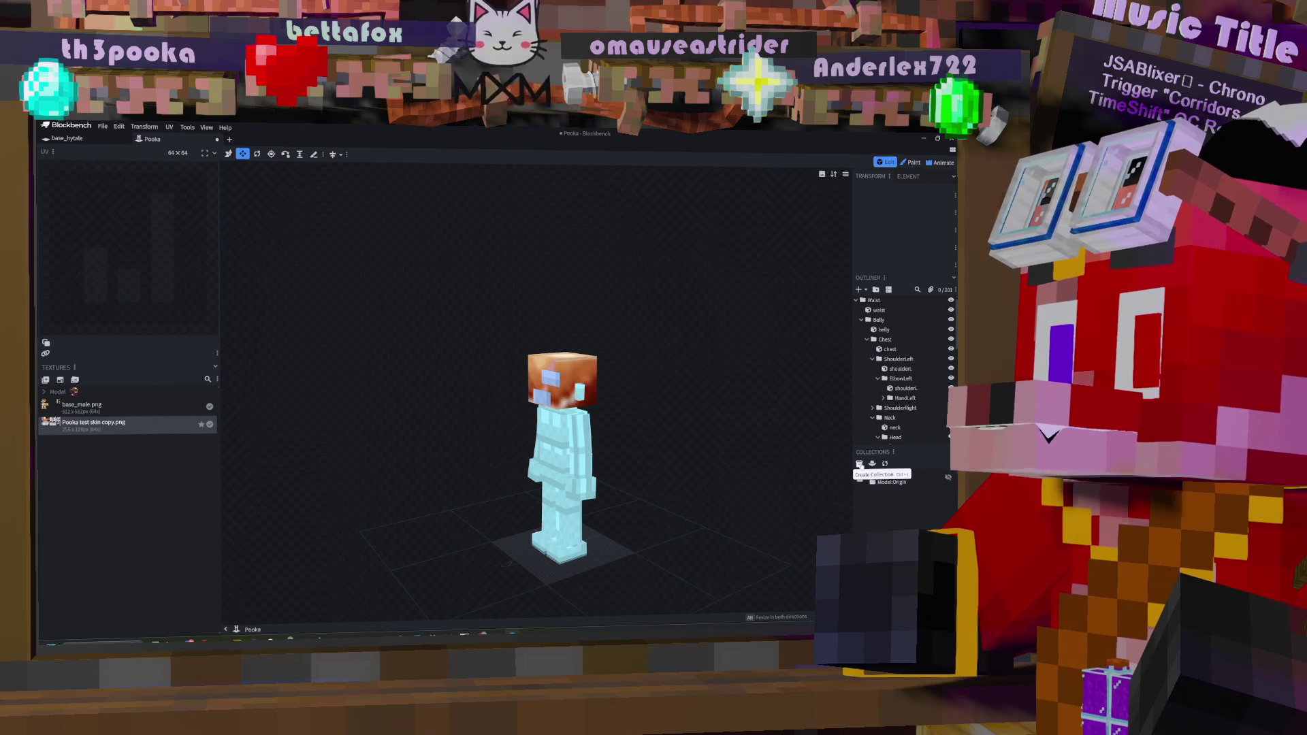
Browse the File menu's import options without choosing one
{"action": "left_click", "coordinate": [104, 127]}
{"action": "mouse_move", "coordinate": [121, 127]}
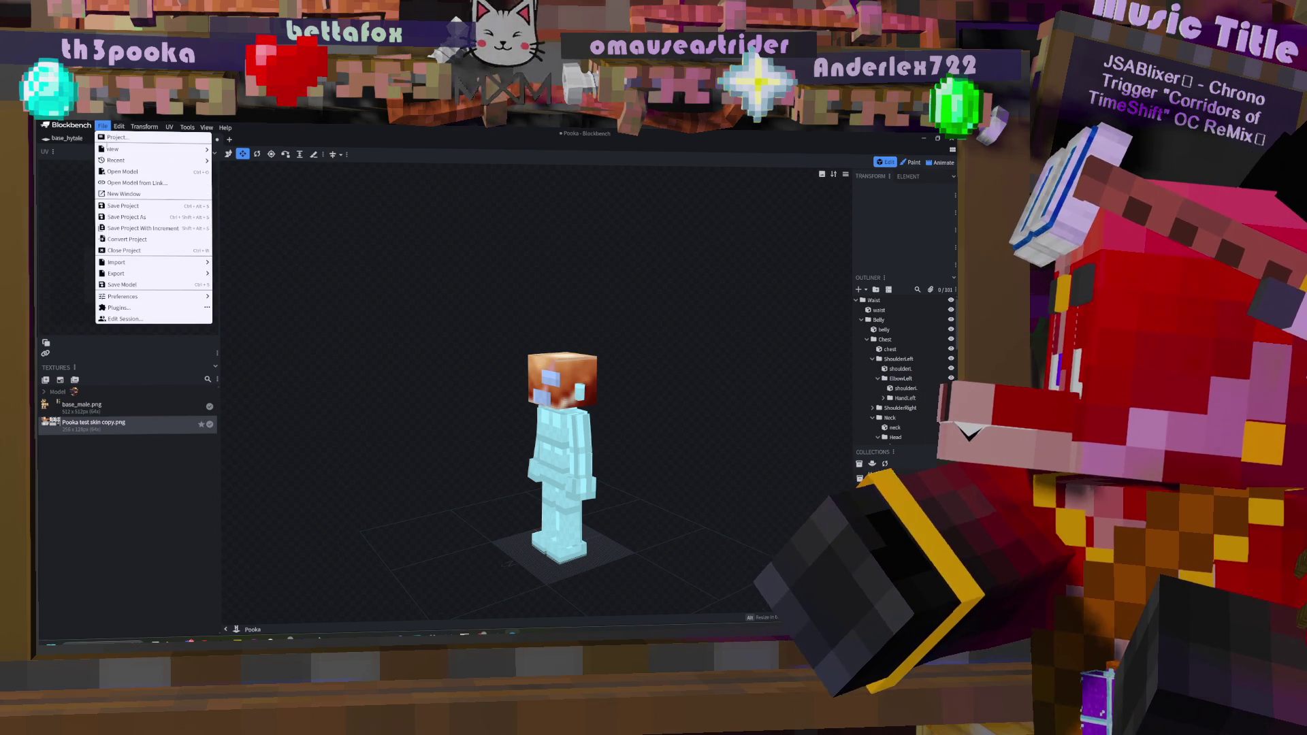
{"action": "mouse_move", "coordinate": [171, 262]}
{"action": "mouse_move", "coordinate": [264, 267]}
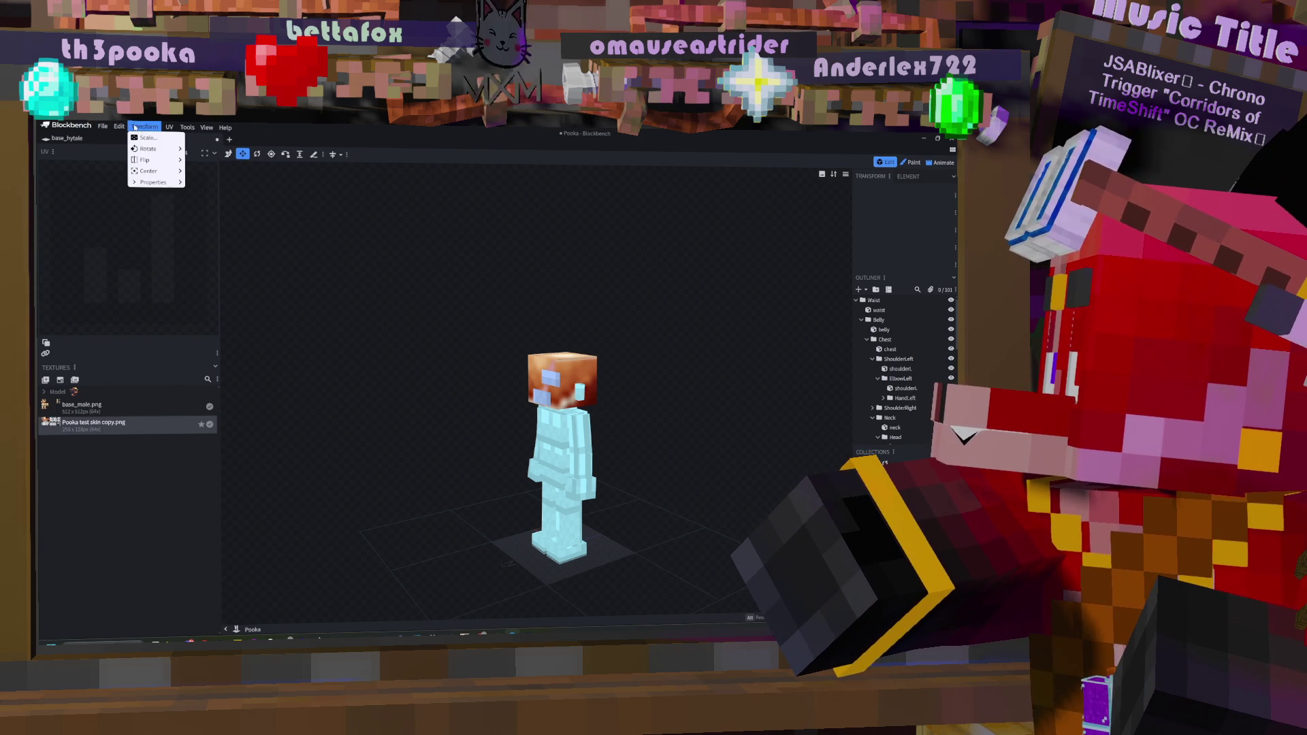
{"action": "left_click", "coordinate": [164, 141]}
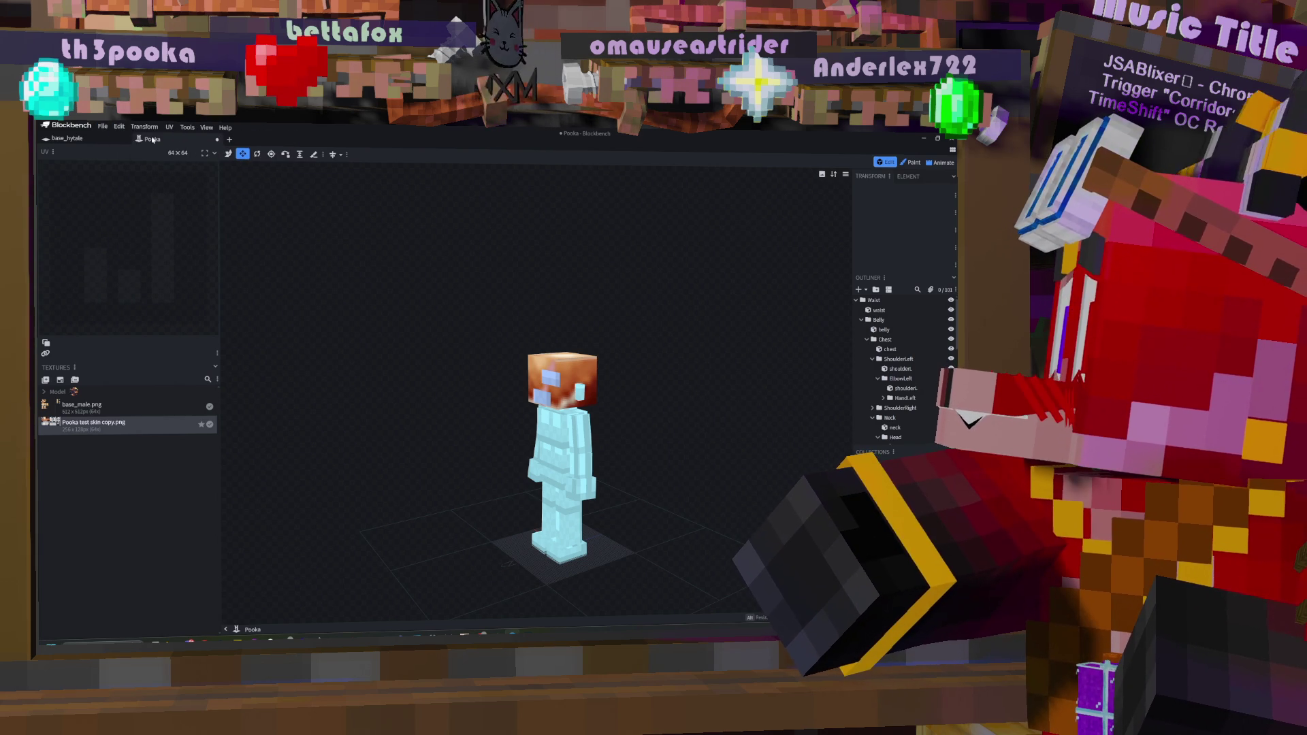
Import the base_hytale project into Pooka, then undo twice back to only Model:Origin
{"action": "left_click", "coordinate": [119, 127]}
{"action": "mouse_move", "coordinate": [142, 128]}
{"action": "mouse_move", "coordinate": [102, 126]}
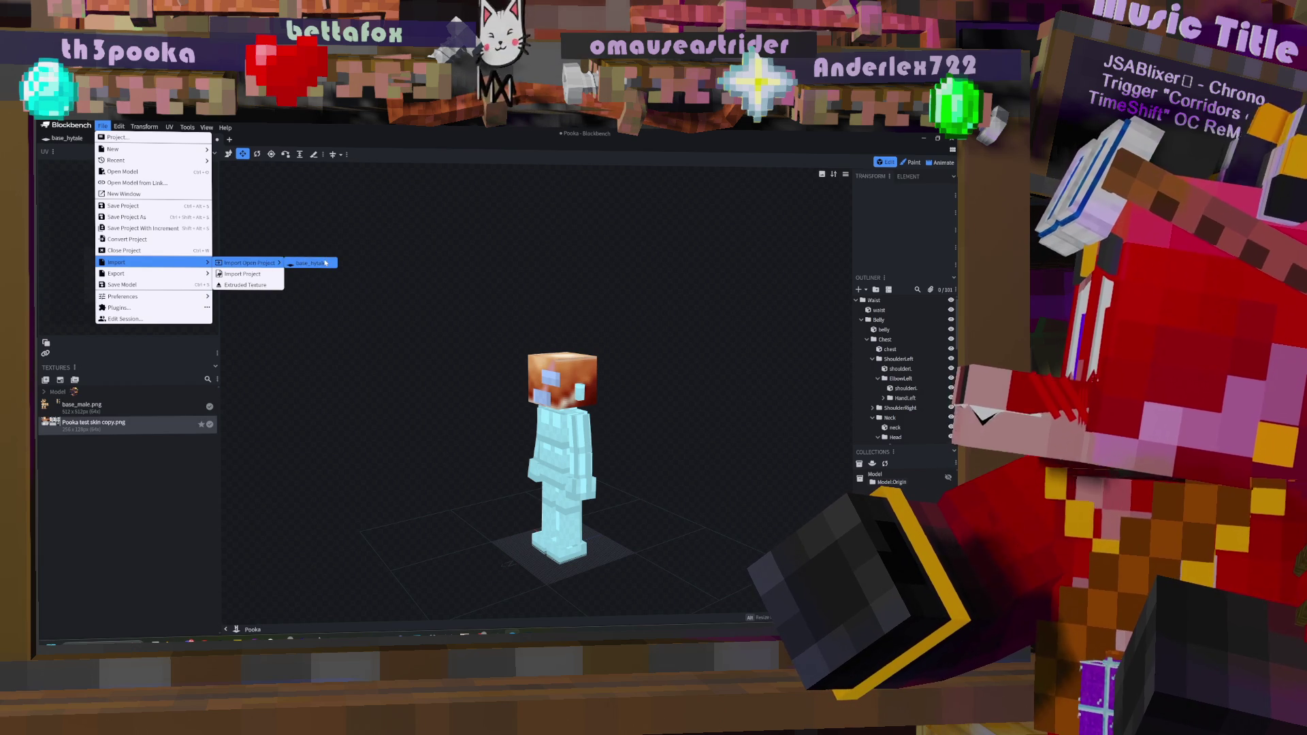
{"action": "left_click", "coordinate": [324, 263]}
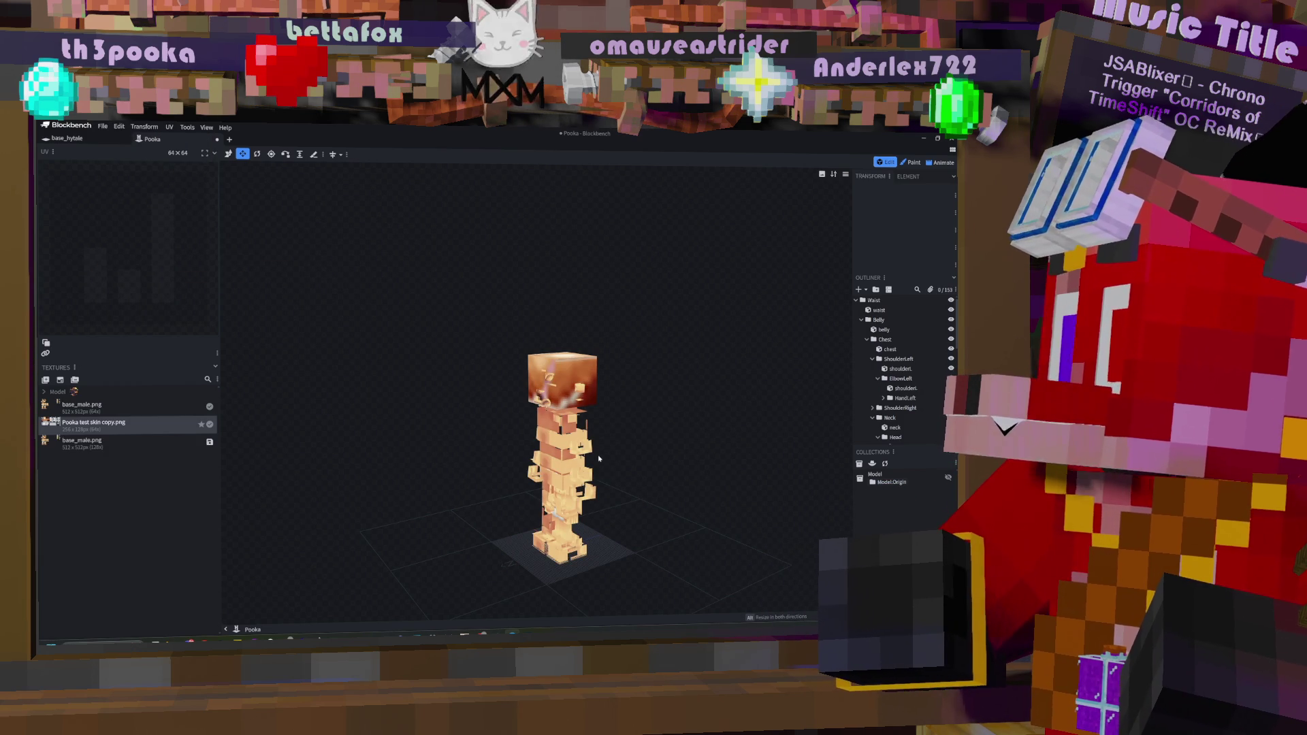
{"action": "key", "text": "ctrl+z"}
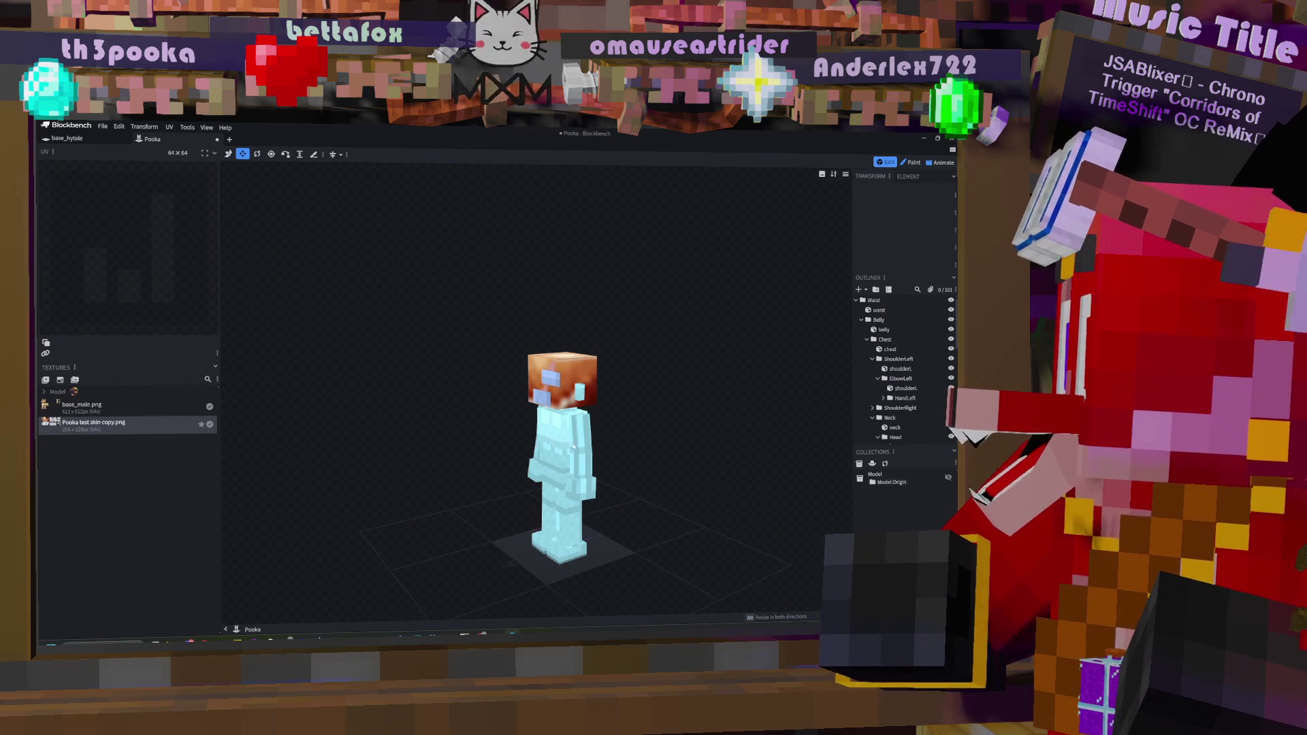
{"action": "key", "text": "ctrl+z"}
{"action": "key", "text": "ctrl+z"}
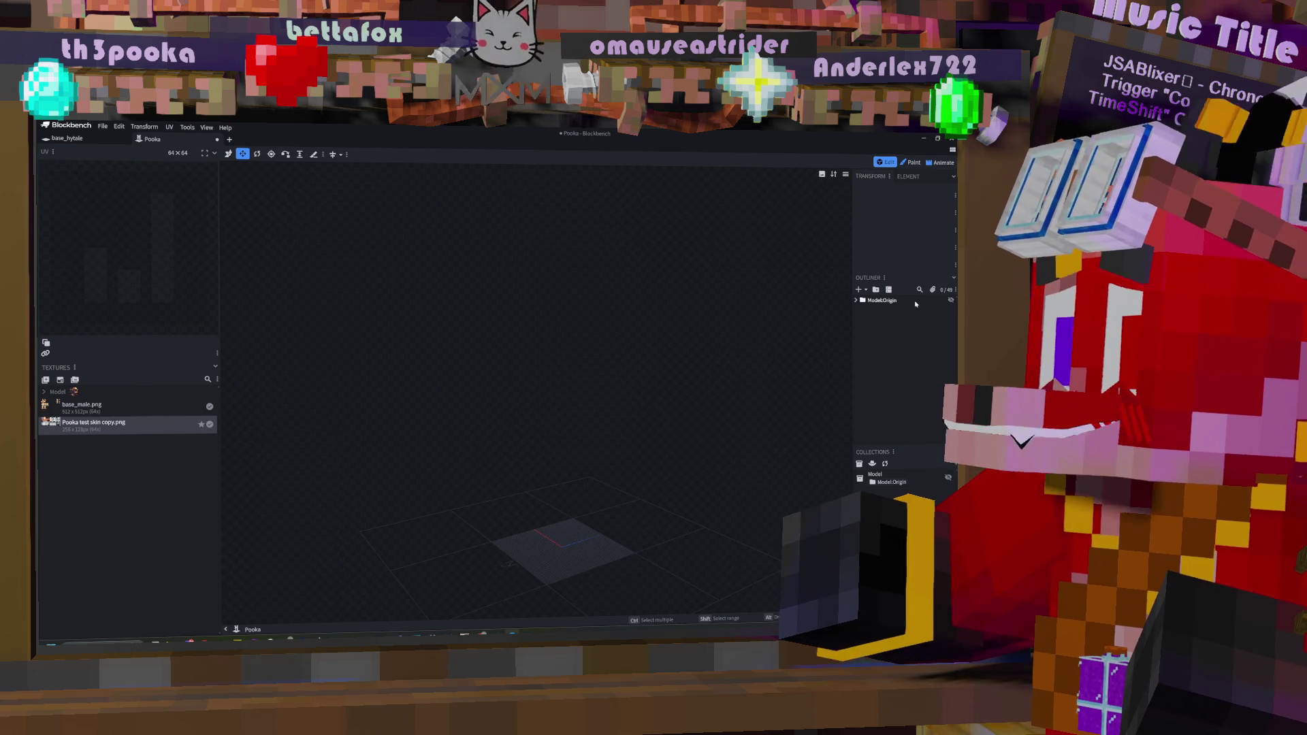
Delete the Model:Origin group, then re-import the base_hytale project via Import Open Project
{"action": "left_click", "coordinate": [902, 303]}
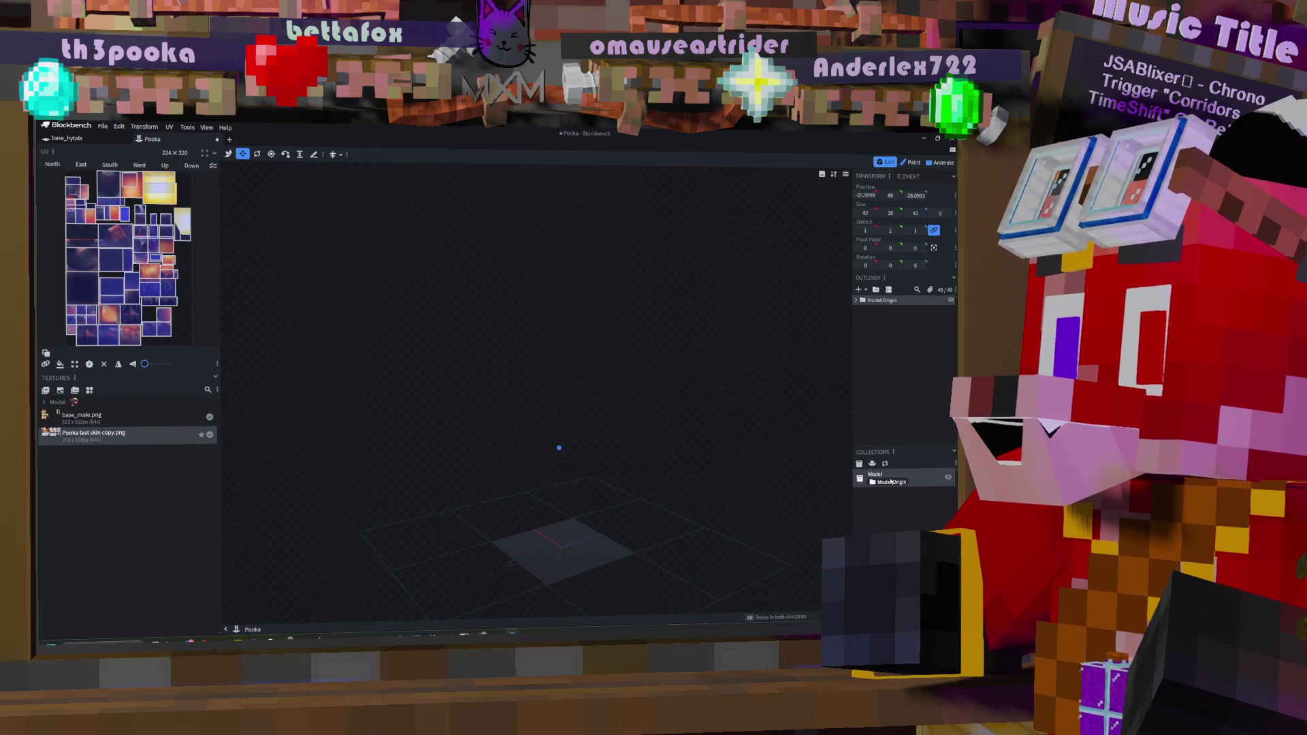
{"action": "key", "text": "Delete"}
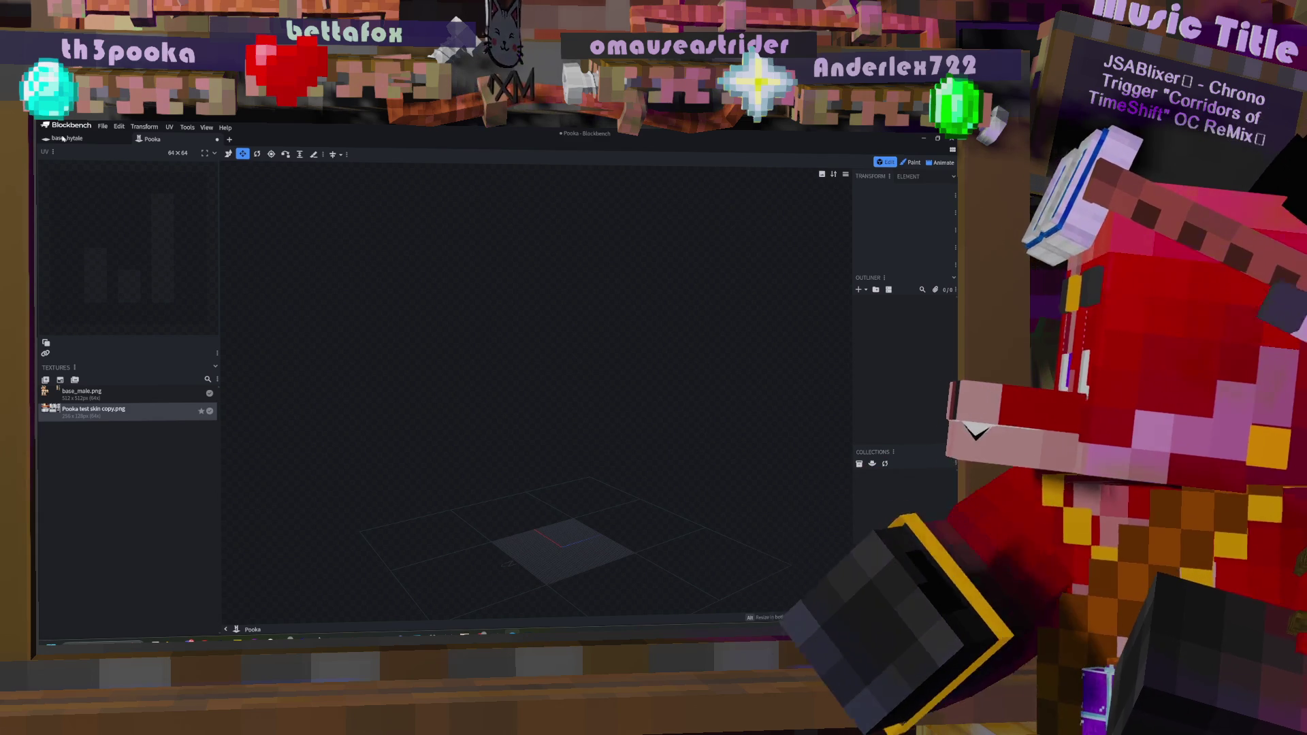
{"action": "left_click", "coordinate": [126, 394]}
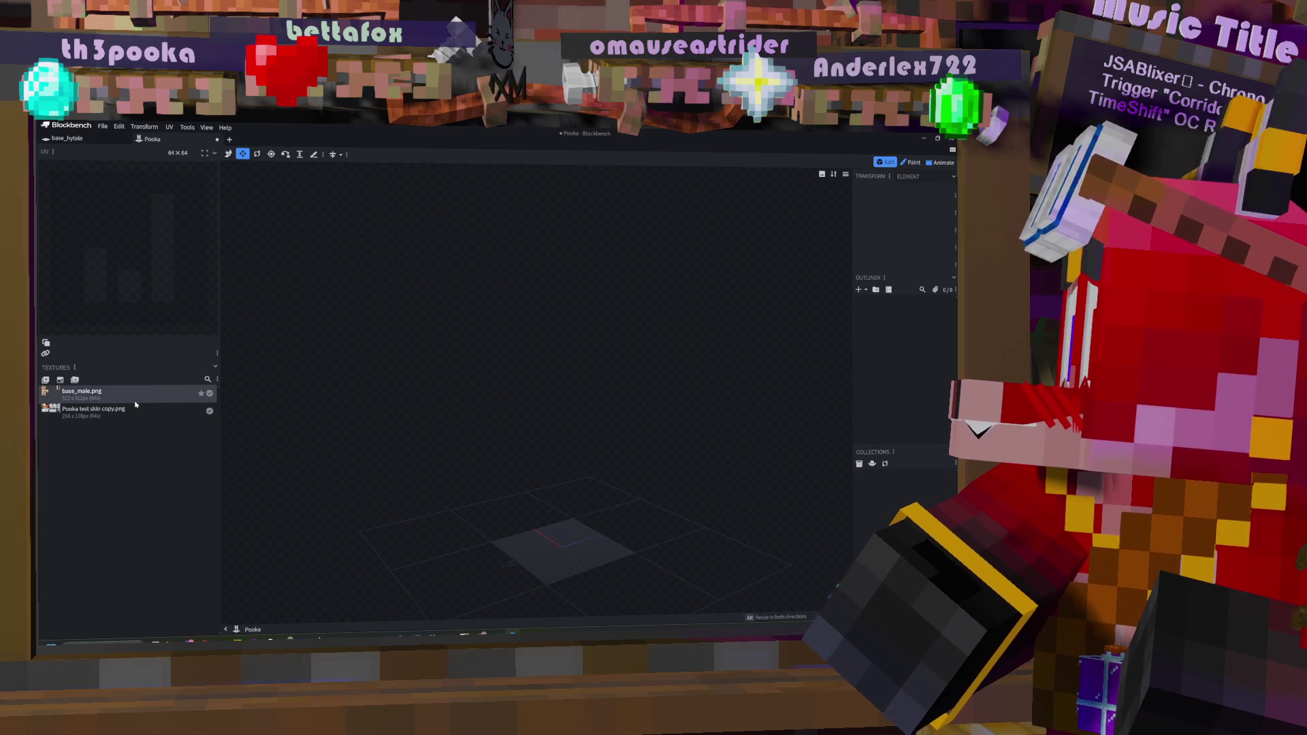
{"action": "left_click", "coordinate": [136, 417]}
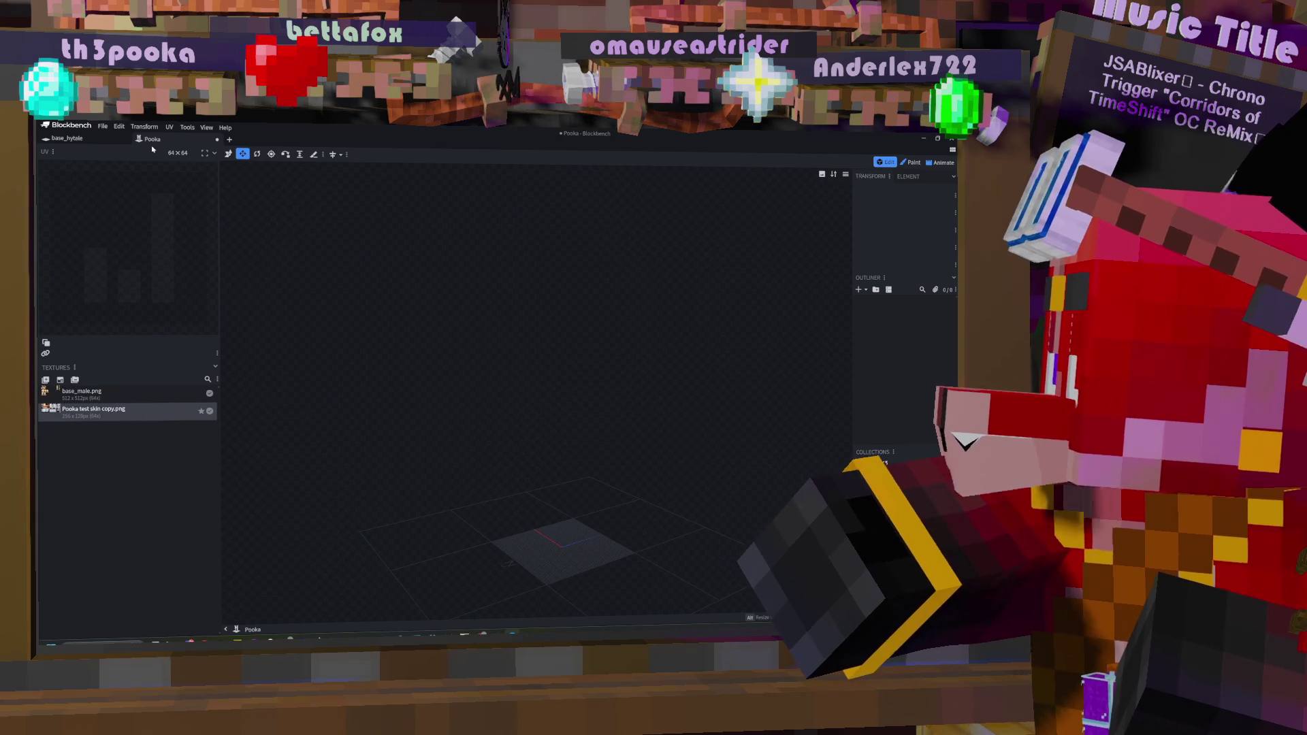
{"action": "left_click", "coordinate": [104, 128]}
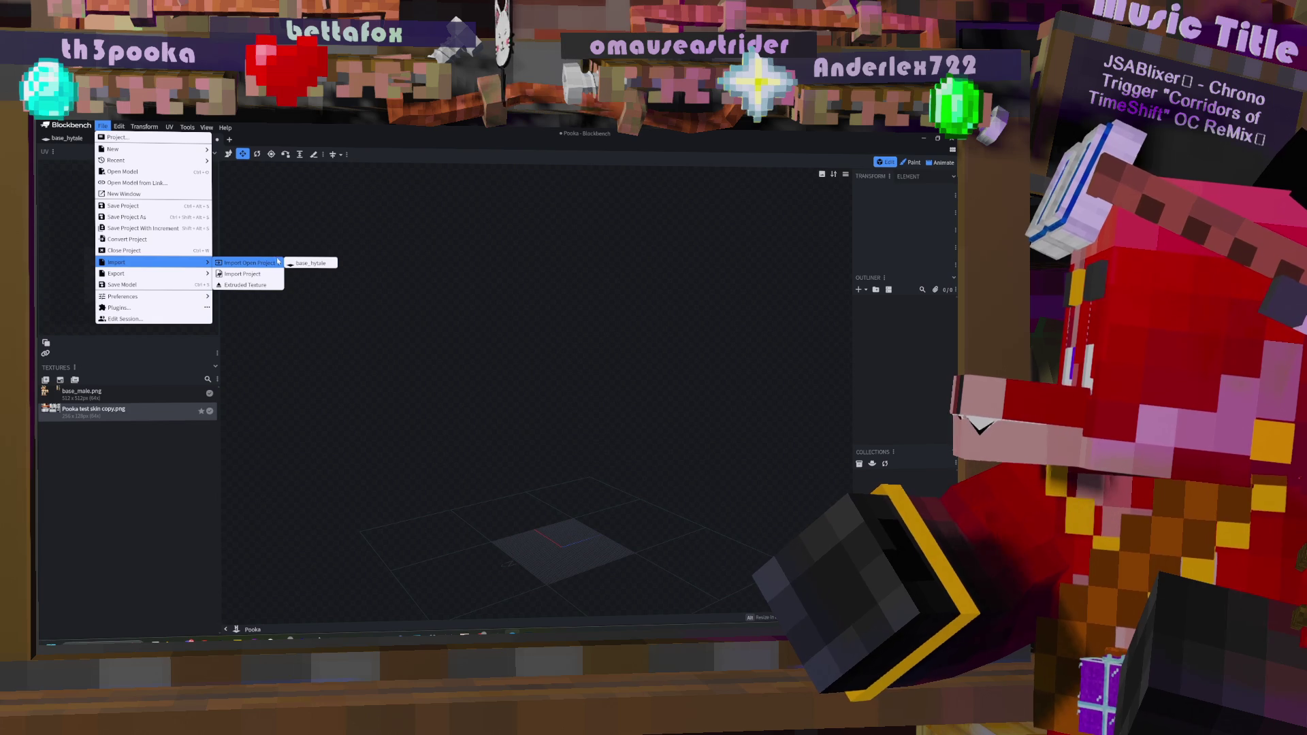
{"action": "left_click", "coordinate": [310, 275]}
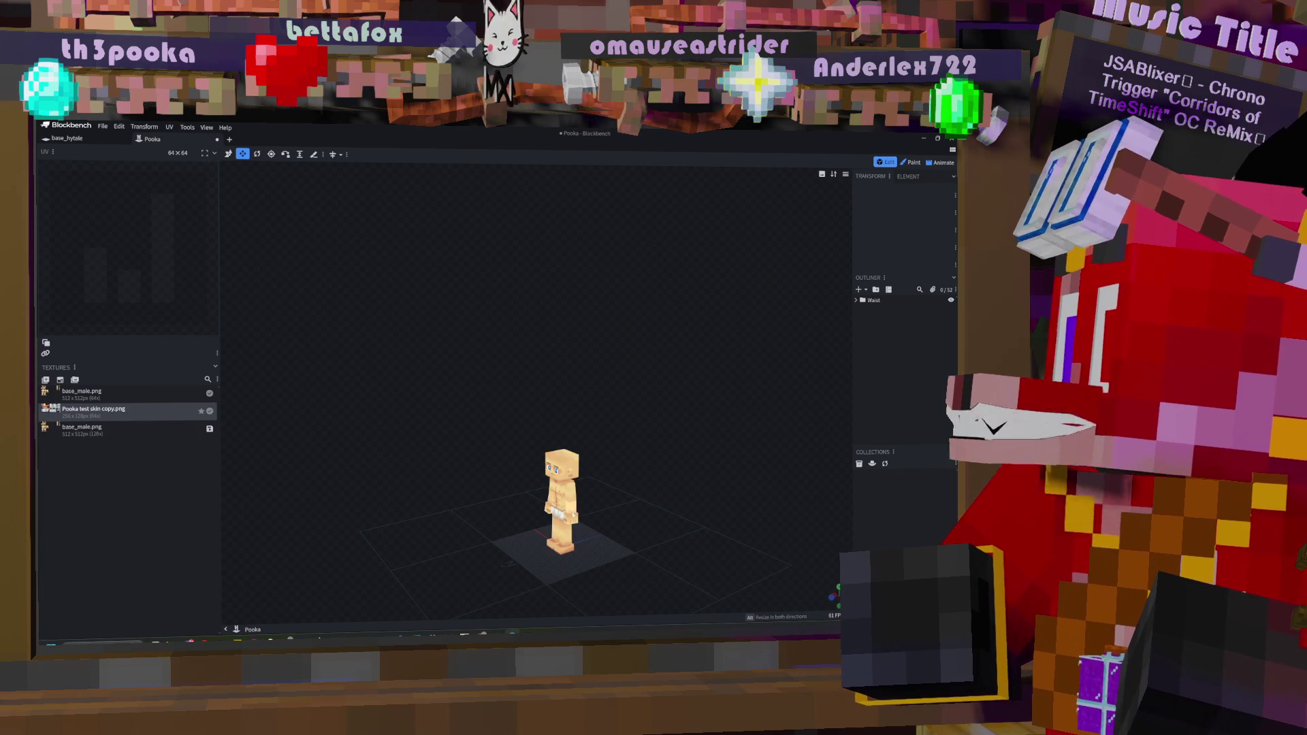
Scale the Waist group by 2 via Transform > Scale, then undo the scaling
{"action": "left_click", "coordinate": [875, 301]}
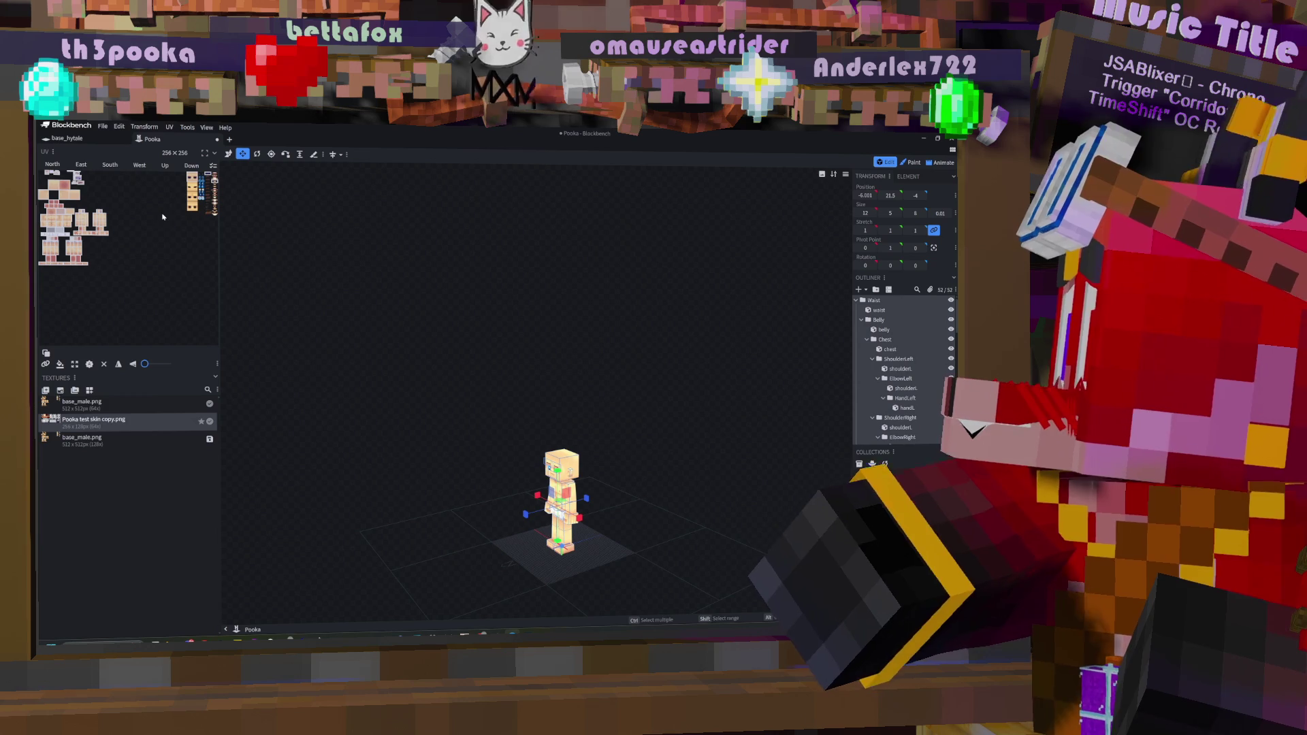
{"action": "left_click", "coordinate": [144, 126]}
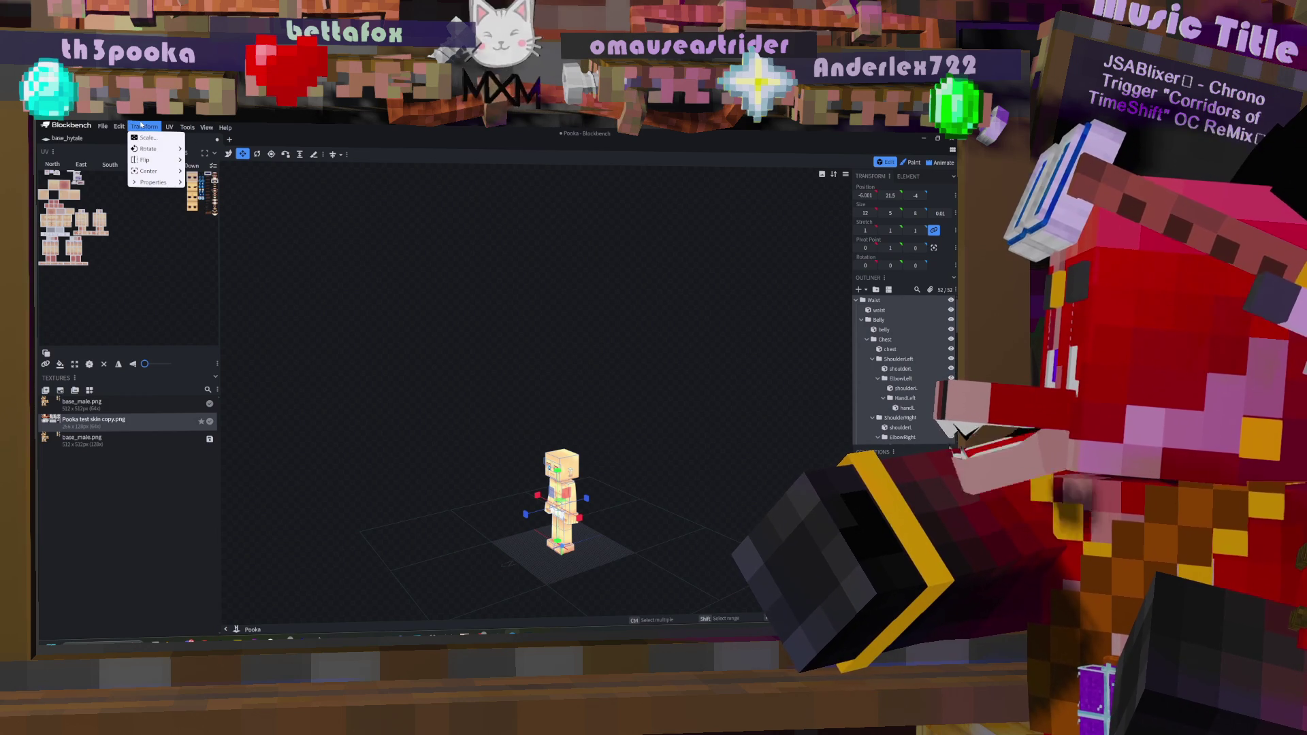
{"action": "left_click", "coordinate": [148, 138]}
{"action": "left_click_drag", "start_coordinate": [465, 204], "coordinate": [502, 208]}
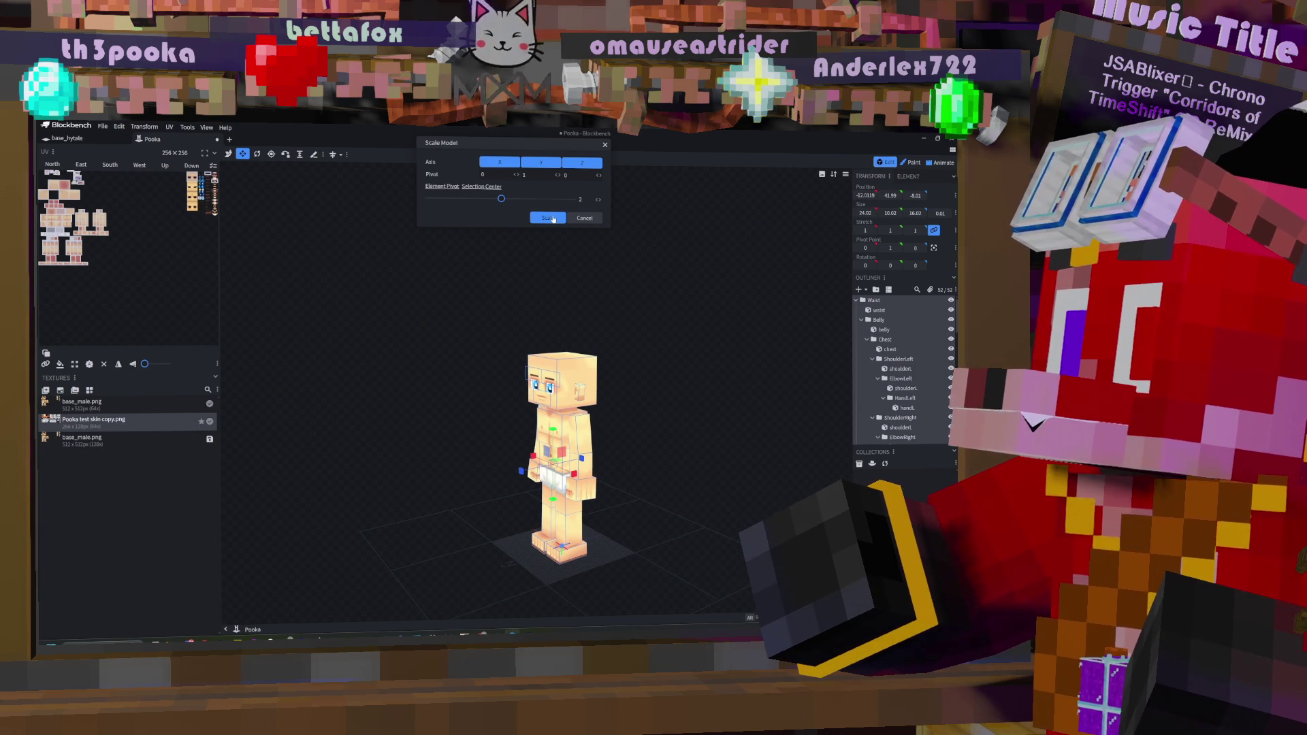
{"action": "left_click", "coordinate": [548, 217]}
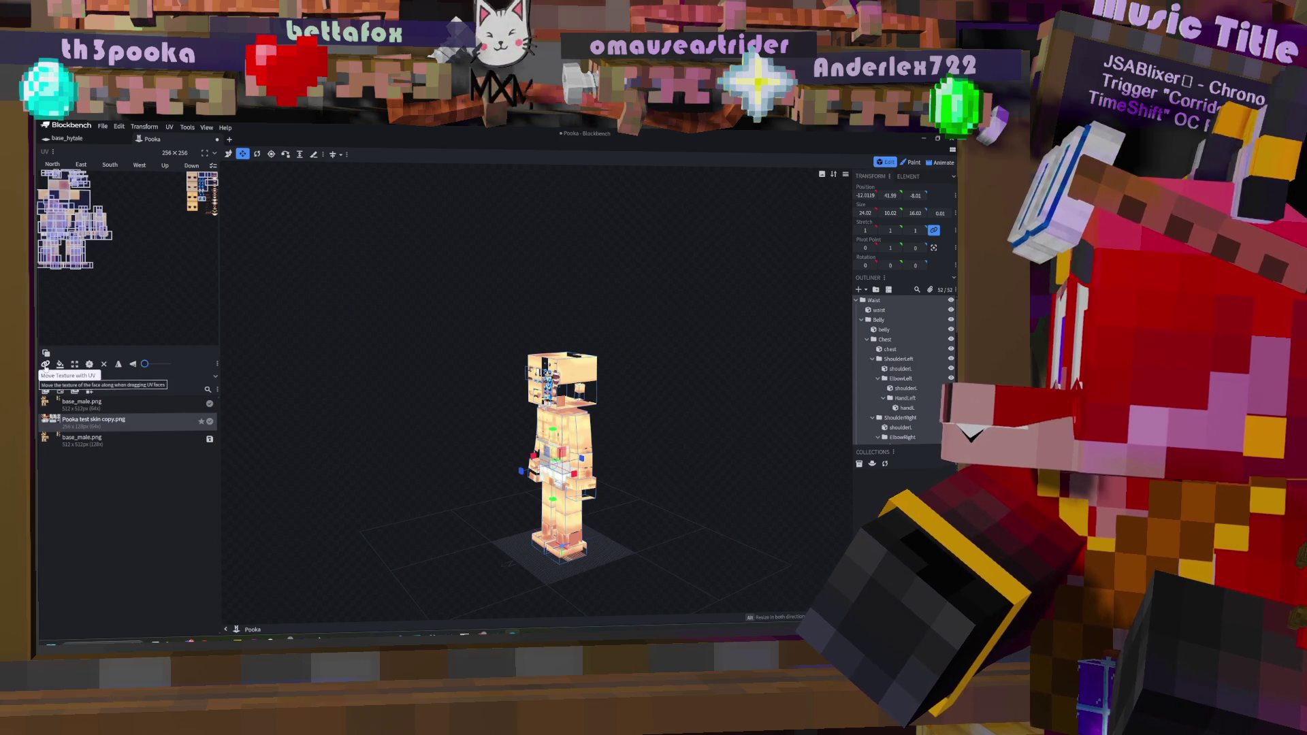
{"action": "left_click", "coordinate": [45, 364]}
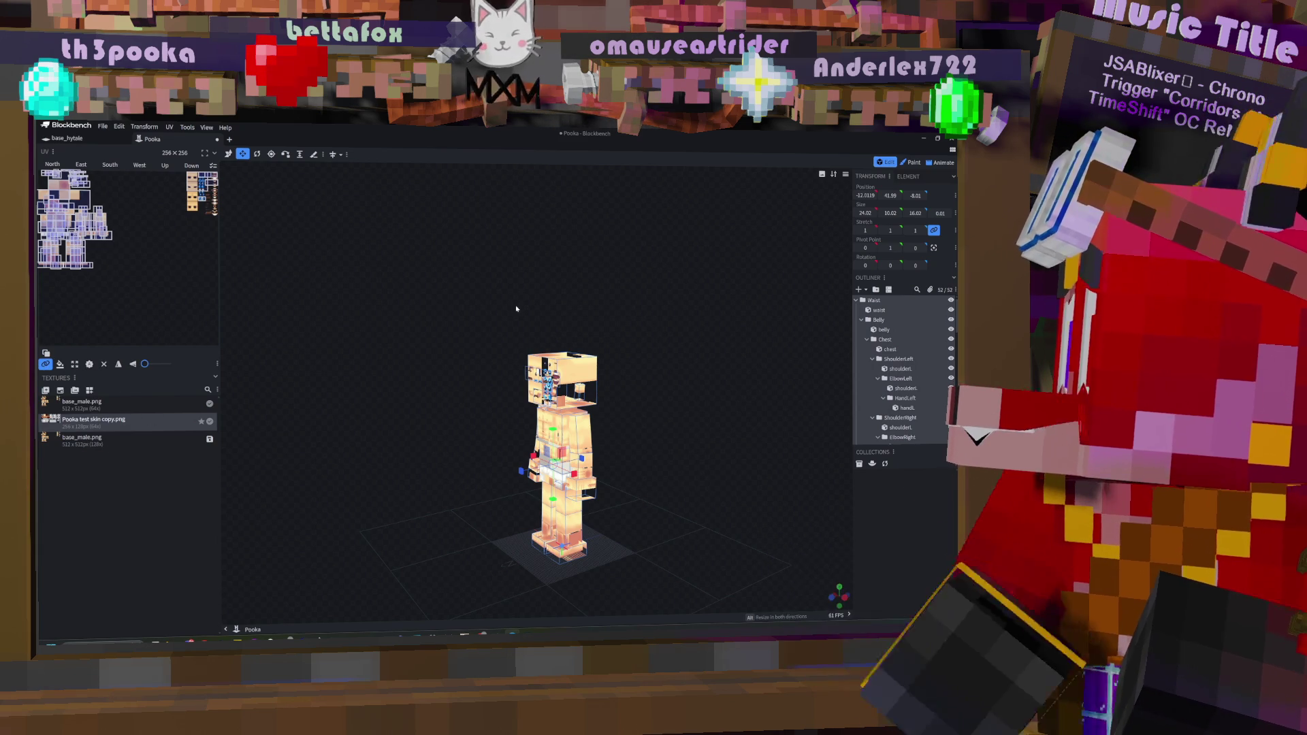
{"action": "key", "text": "ctrl+z"}
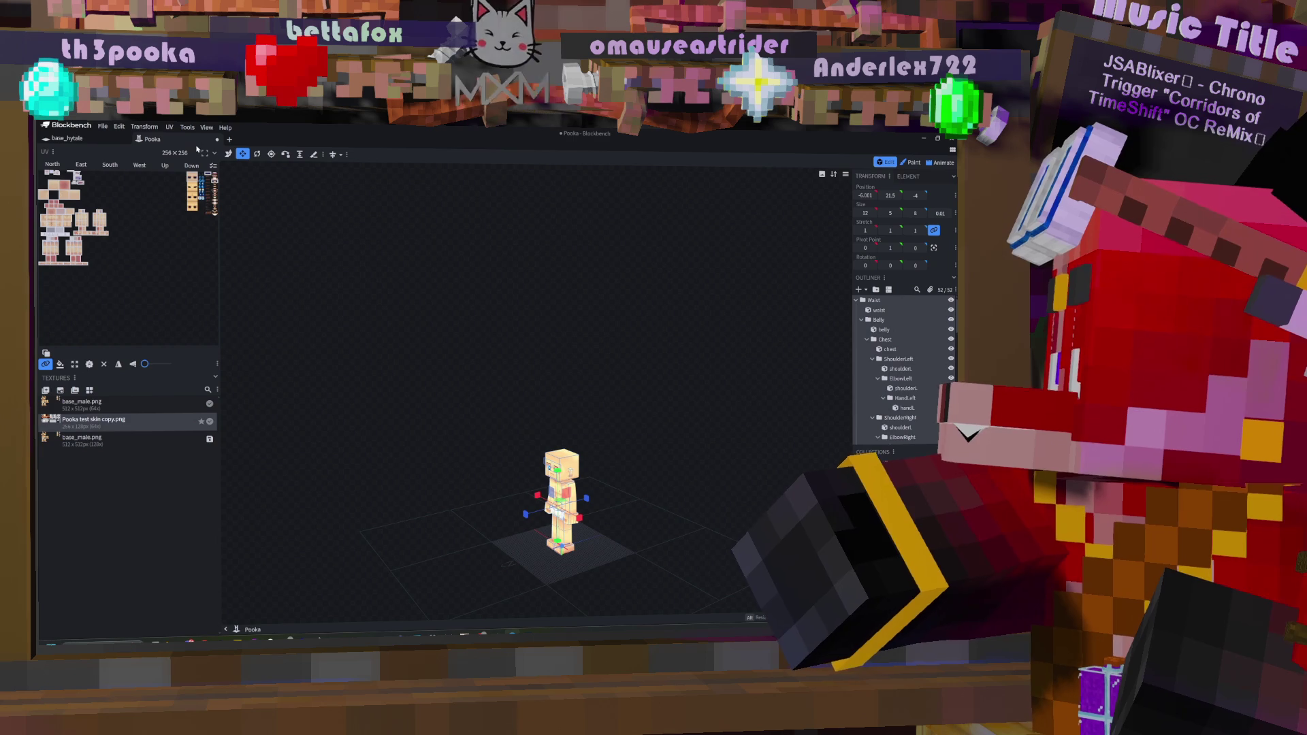
Reapply the whole-model scale with factor 2
{"action": "left_click", "coordinate": [144, 128]}
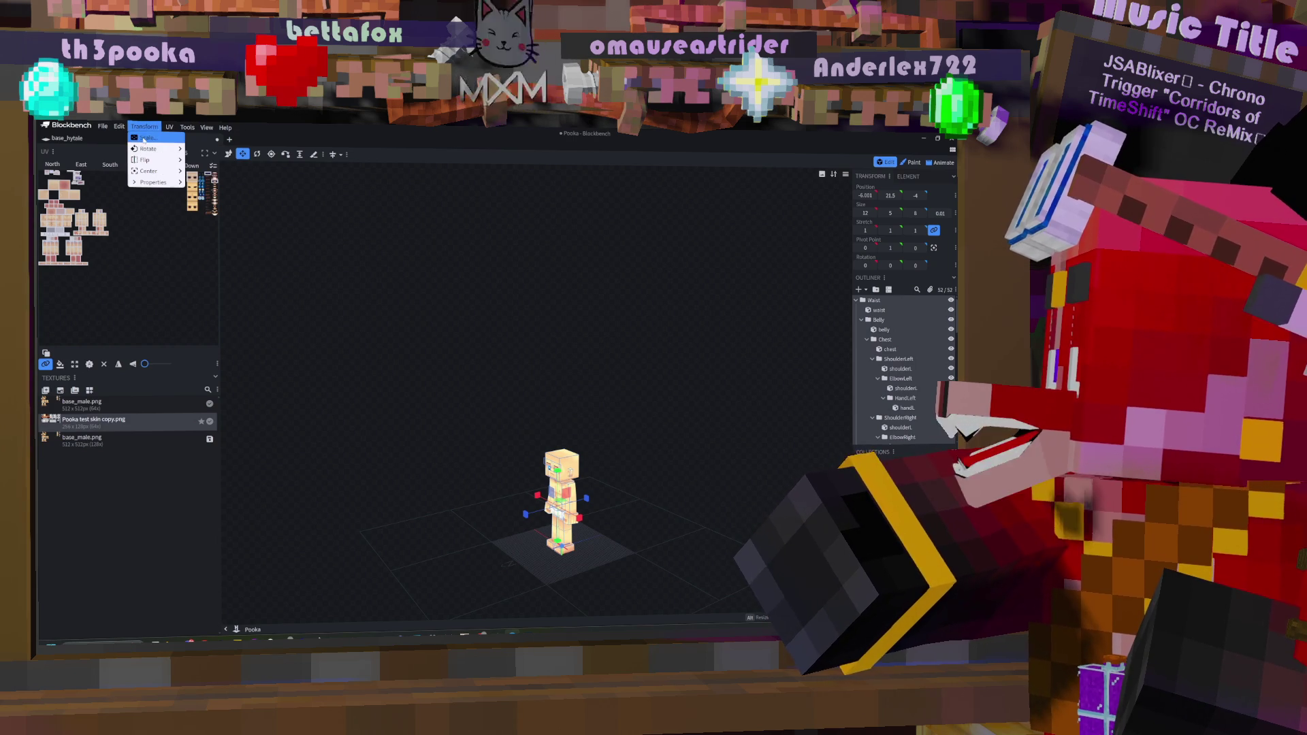
{"action": "left_click", "coordinate": [151, 139]}
{"action": "left_click_drag", "start_coordinate": [466, 200], "coordinate": [500, 199]}
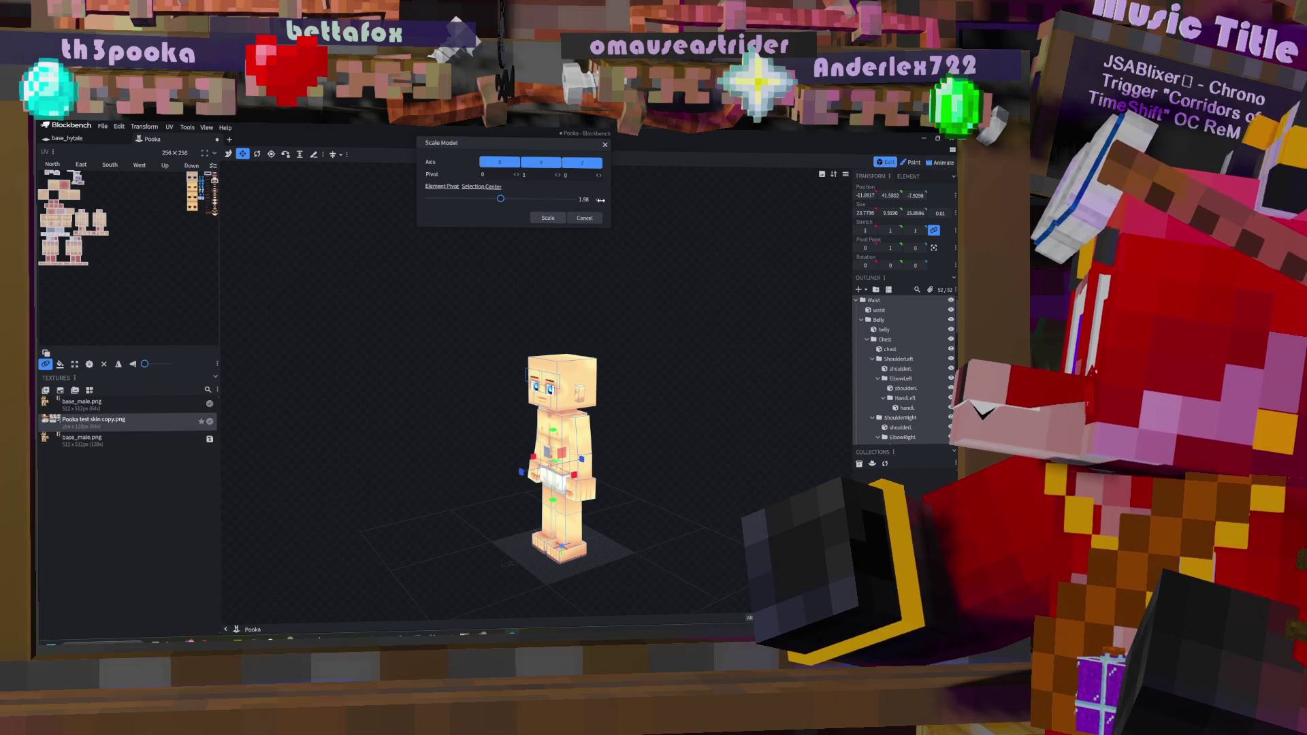
{"action": "left_click_drag", "start_coordinate": [500, 200], "coordinate": [502, 200]}
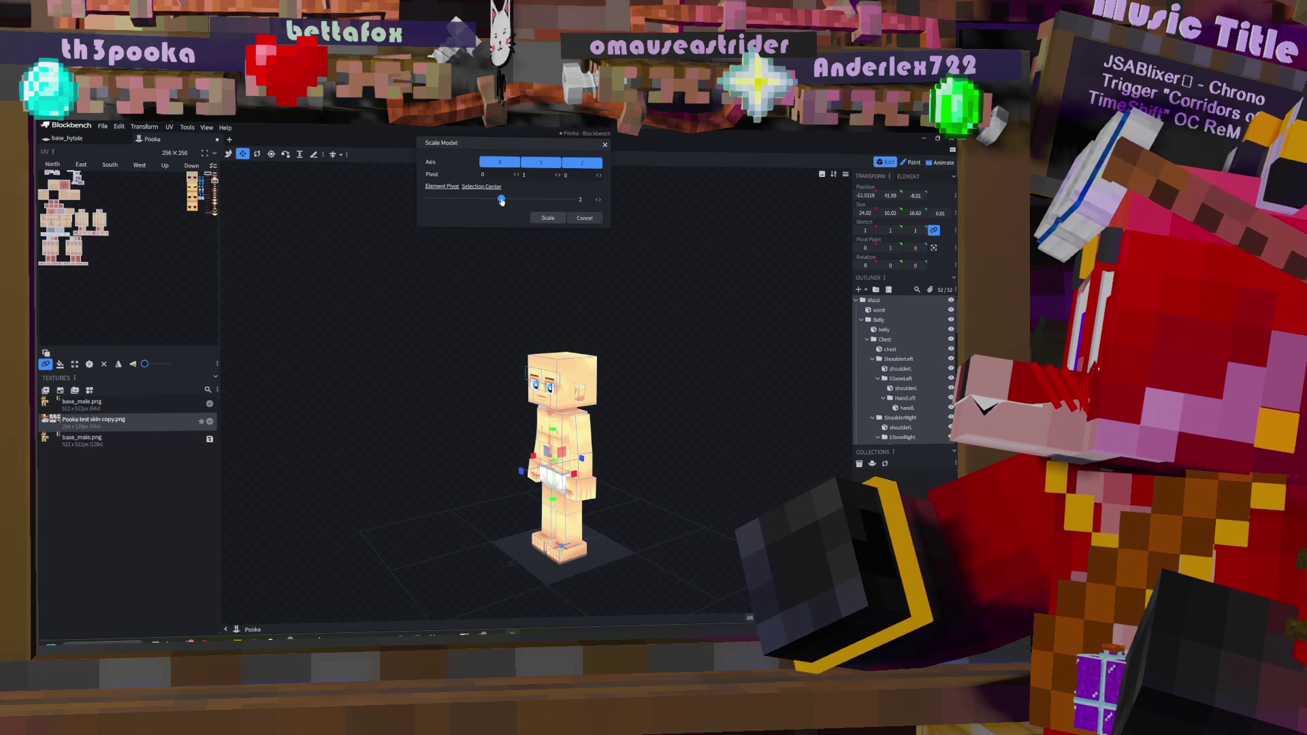
{"action": "left_click", "coordinate": [548, 217]}
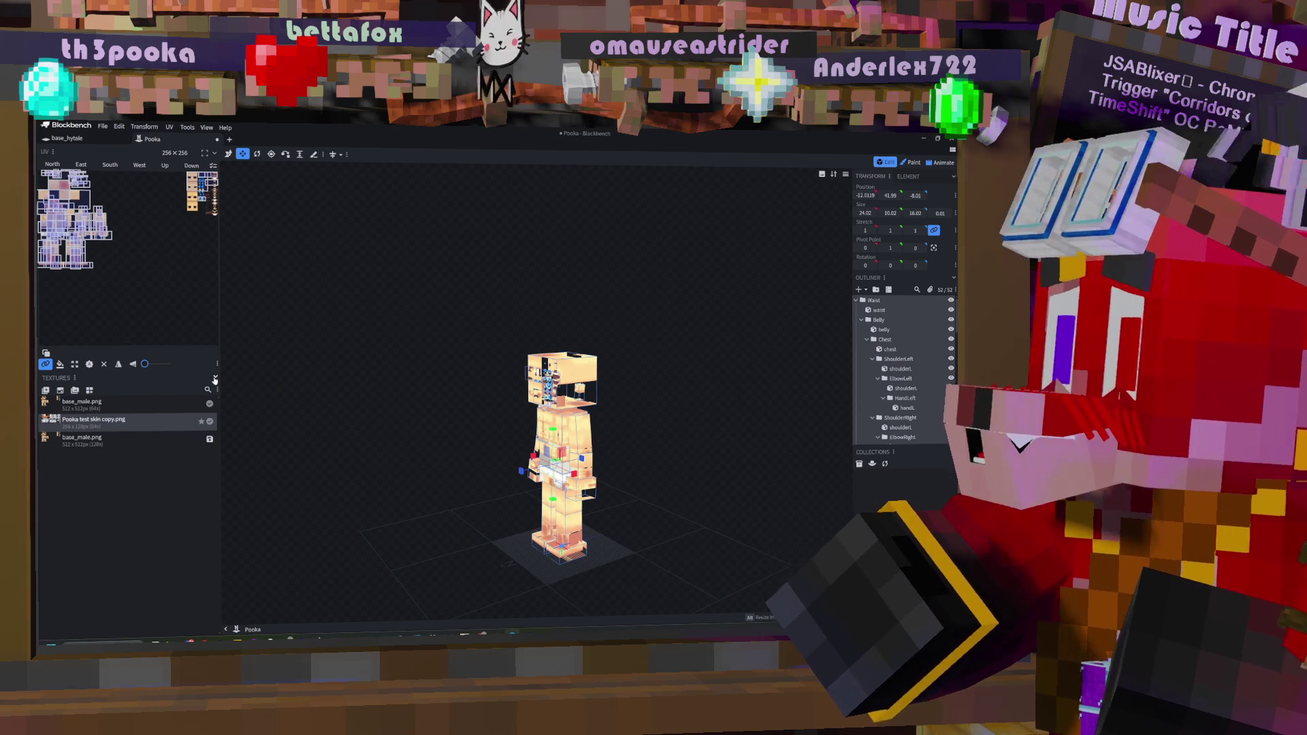
Detach the UV editor and attach it to the Transform properties panel
{"action": "left_click", "coordinate": [216, 365]}
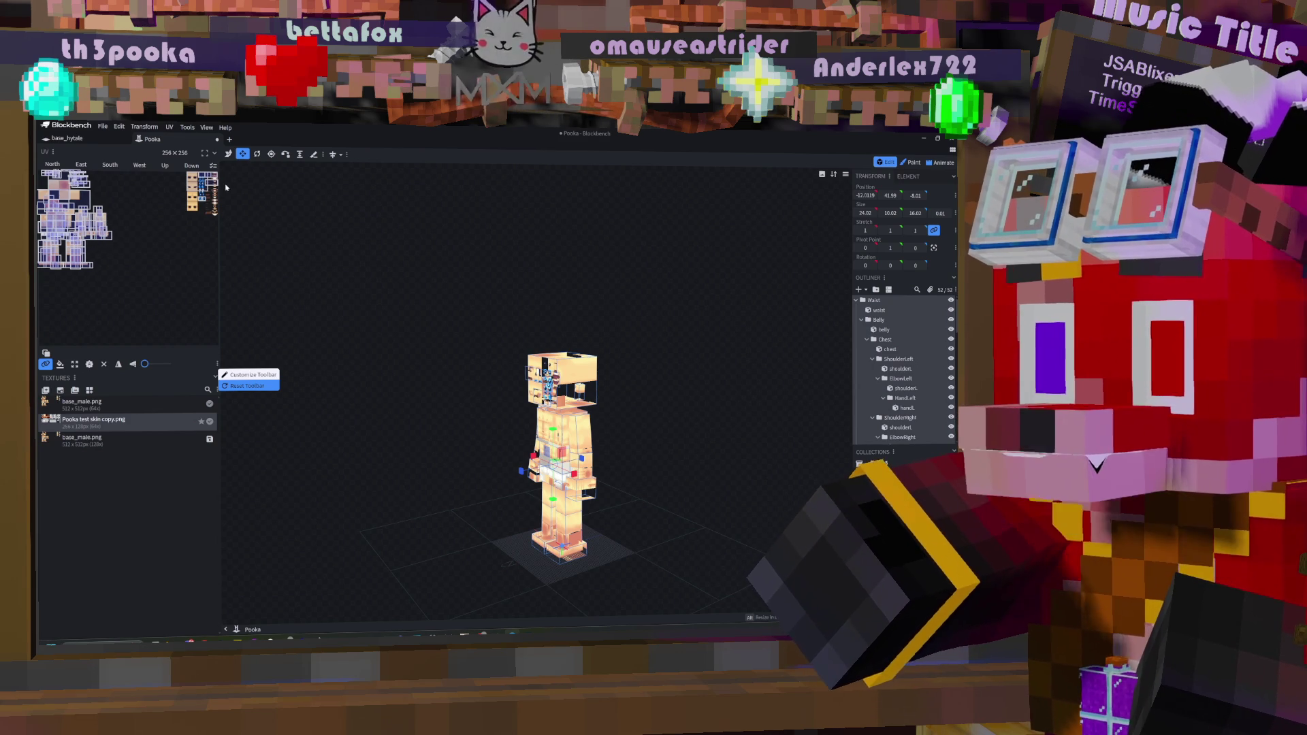
{"action": "left_click", "coordinate": [205, 155]}
{"action": "mouse_move", "coordinate": [221, 161]}
{"action": "left_mouse_down"}
{"action": "mouse_move", "coordinate": [201, 332]}
{"action": "mouse_move", "coordinate": [102, 164]}
{"action": "left_mouse_up"}
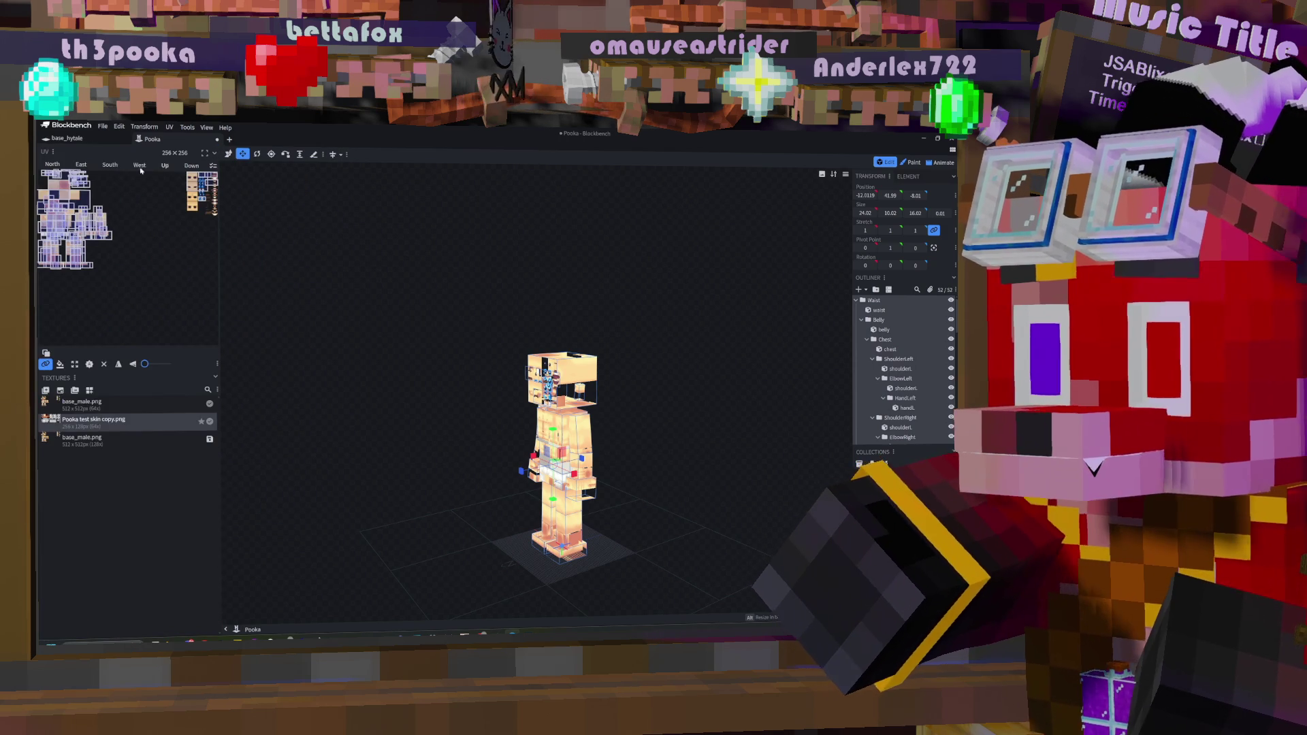
{"action": "left_click", "coordinate": [53, 152]}
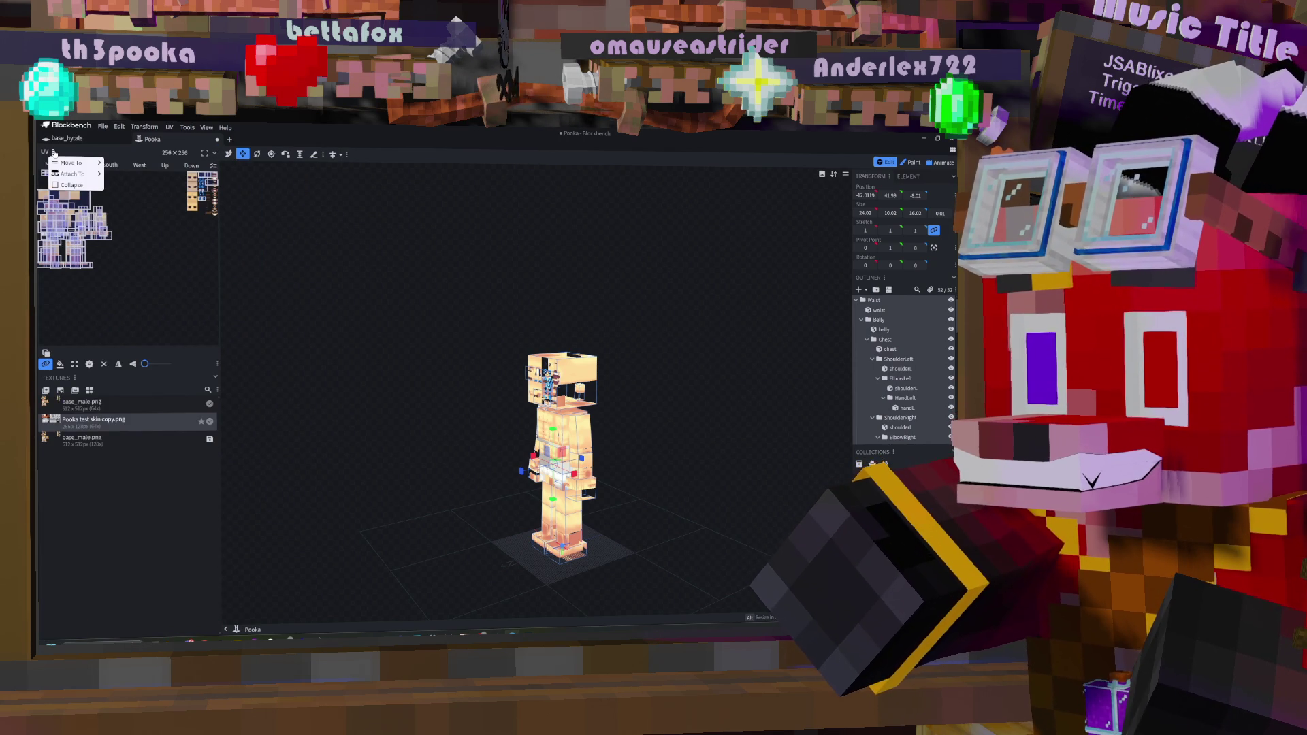
{"action": "mouse_move", "coordinate": [76, 173]}
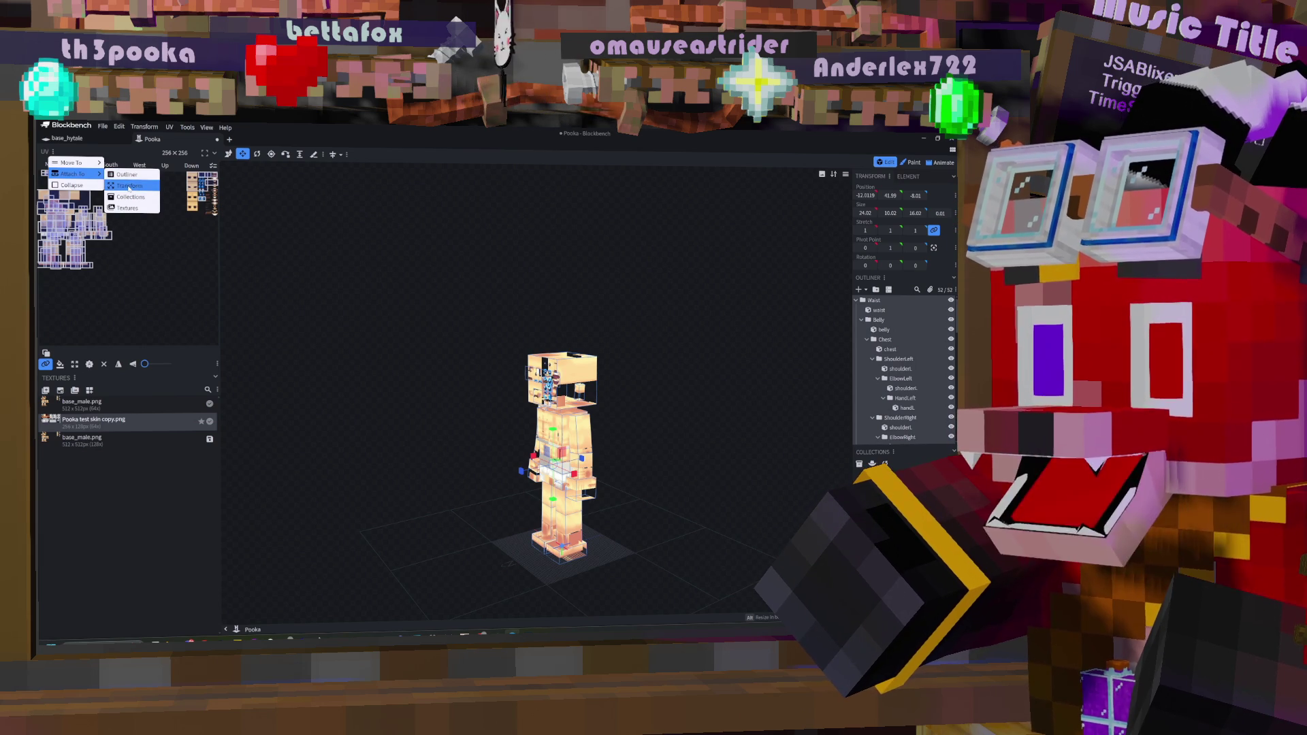
{"action": "left_click", "coordinate": [128, 185]}
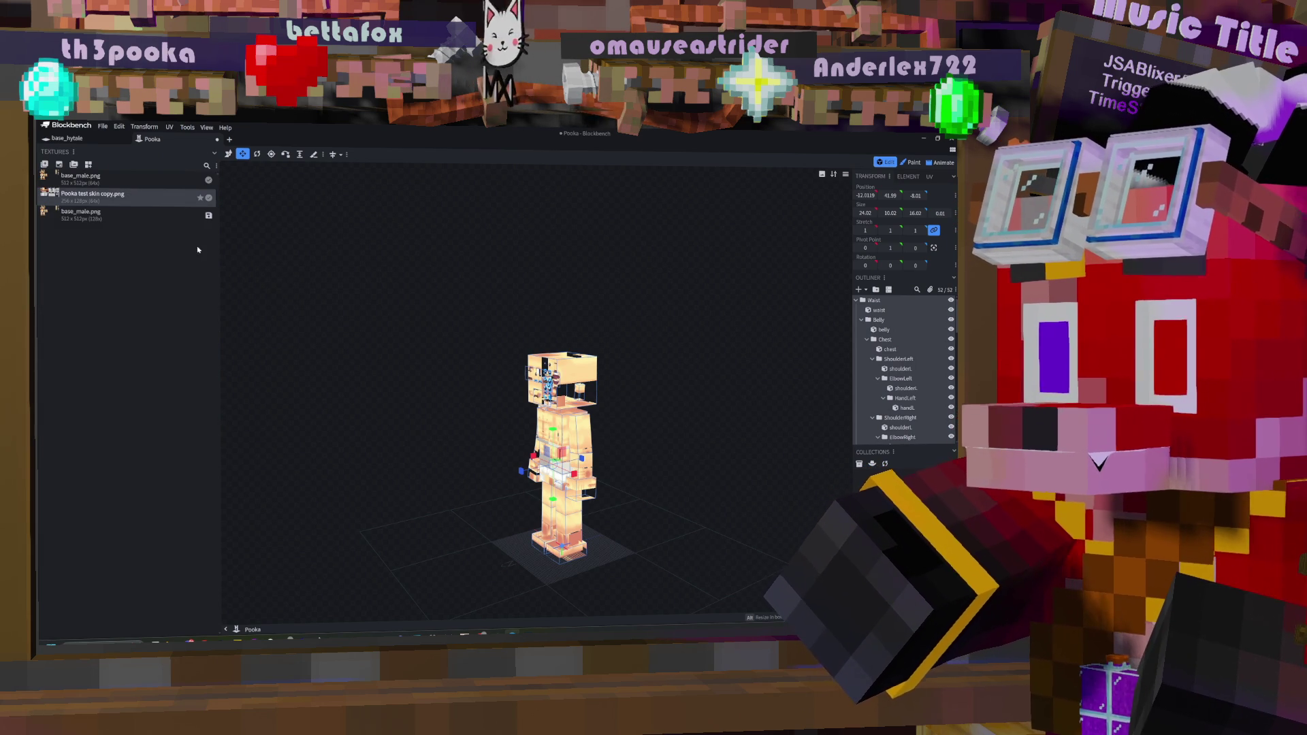
Undo the accidental halving of the model with Edit > Undo
{"action": "left_click", "coordinate": [214, 154]}
{"action": "left_click", "coordinate": [215, 154]}
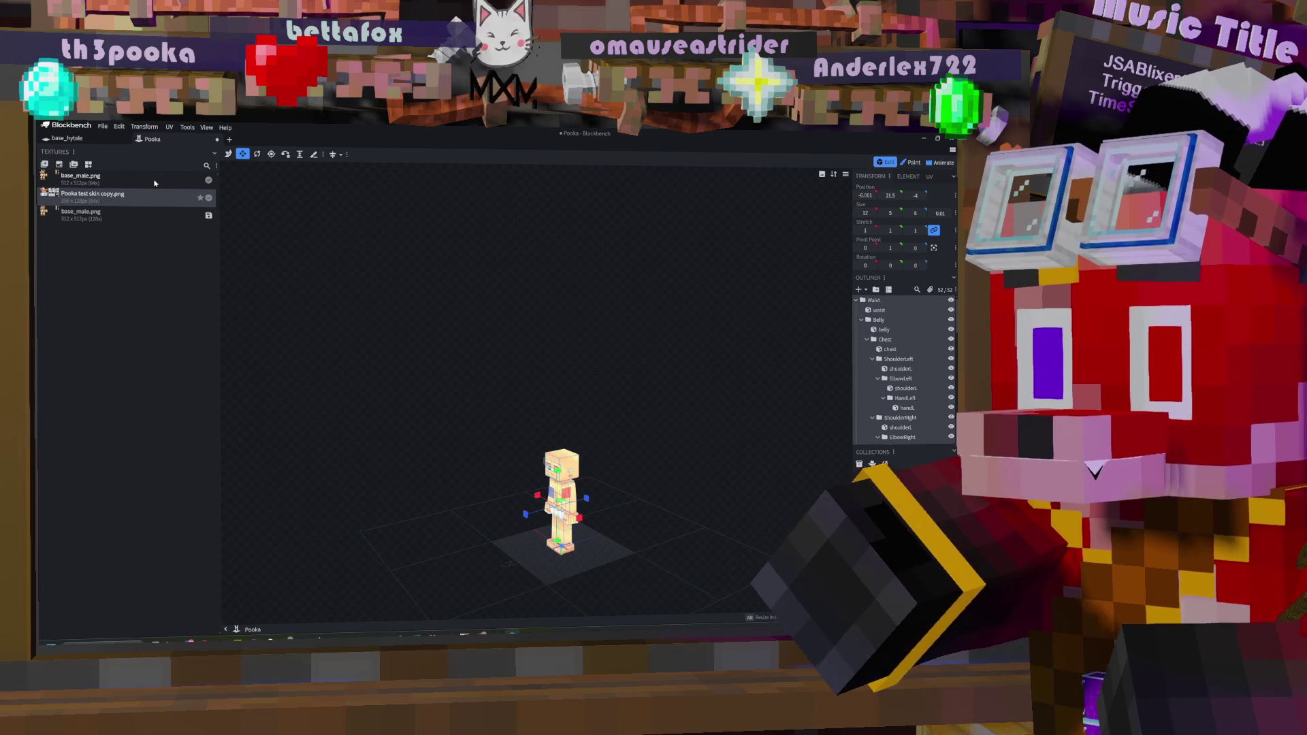
{"action": "left_click", "coordinate": [120, 127]}
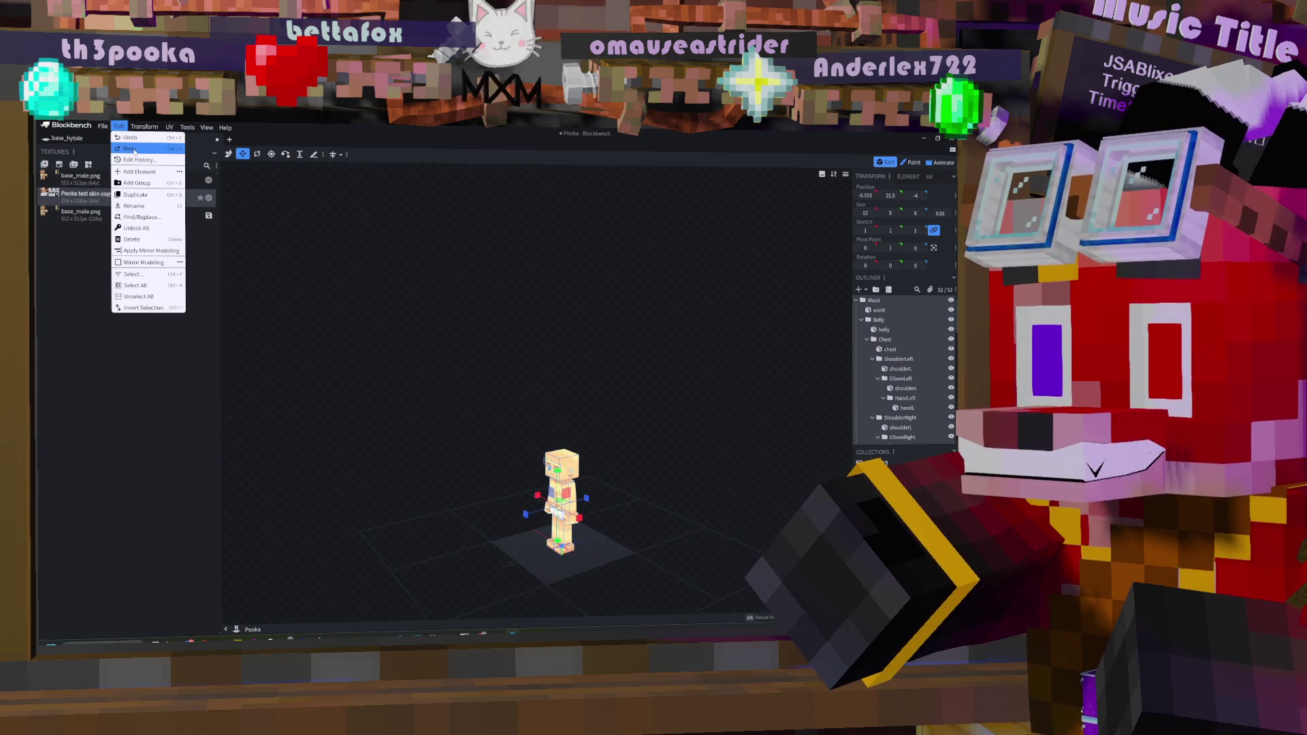
{"action": "left_click", "coordinate": [131, 139]}
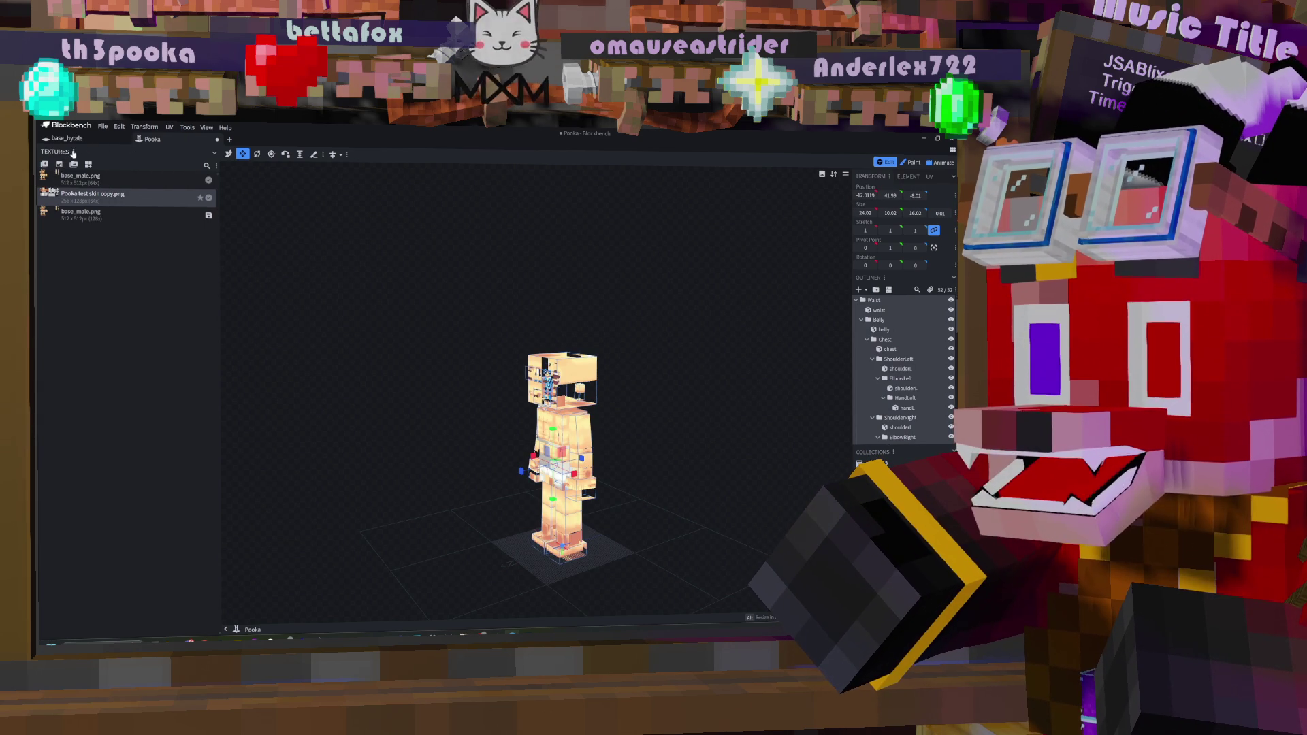
{"action": "left_click", "coordinate": [74, 151]}
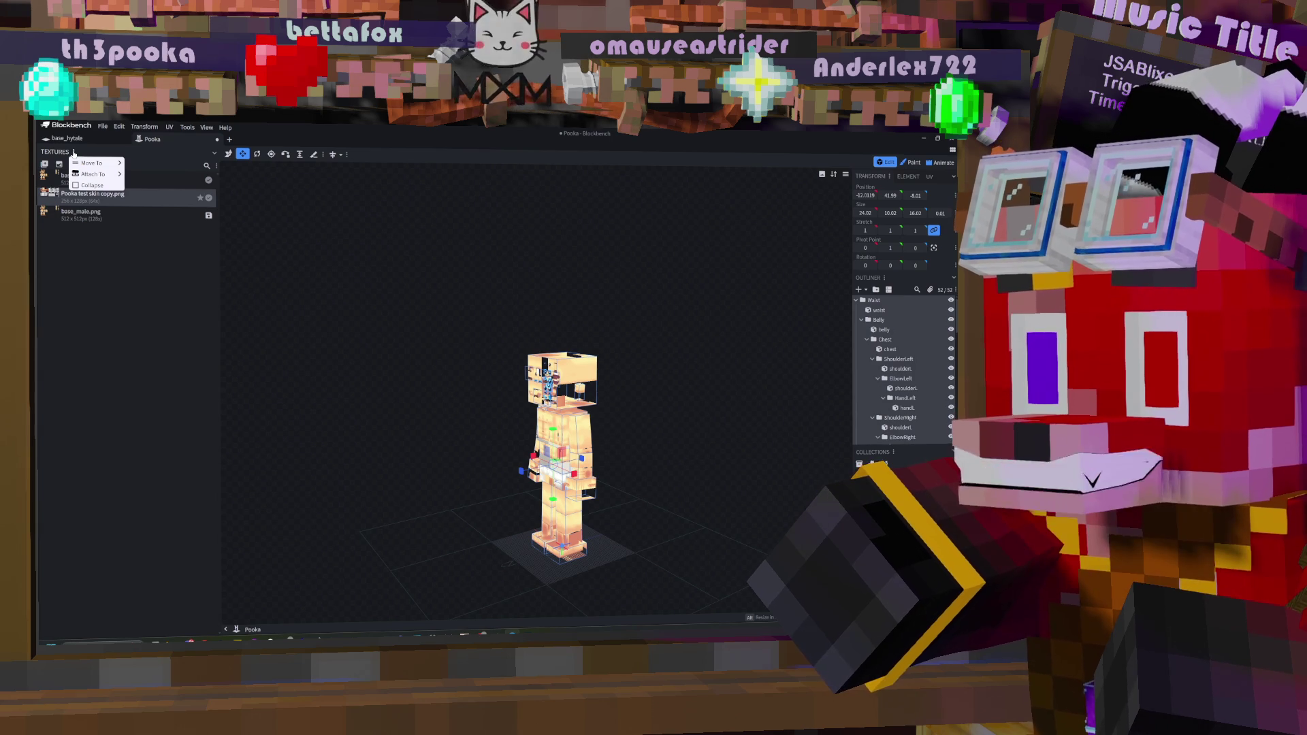
{"action": "mouse_move", "coordinate": [83, 175]}
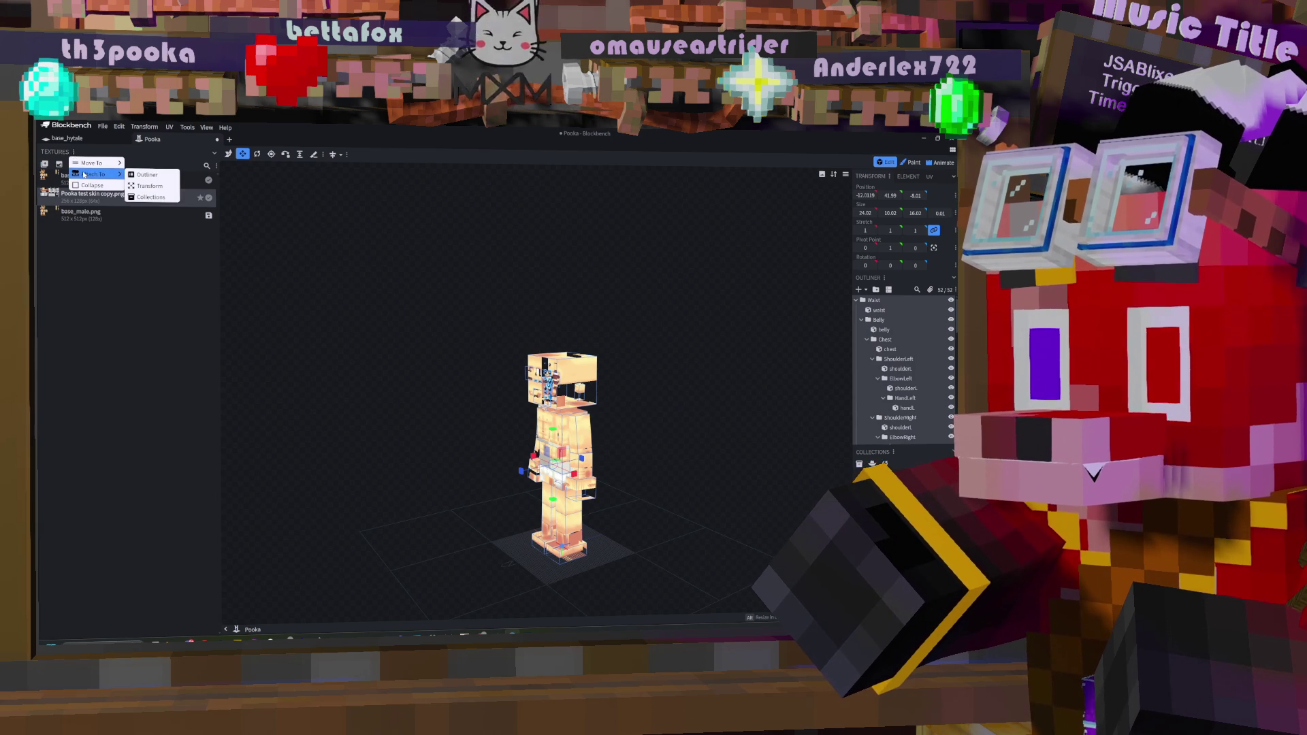
{"action": "key", "text": "Escape"}
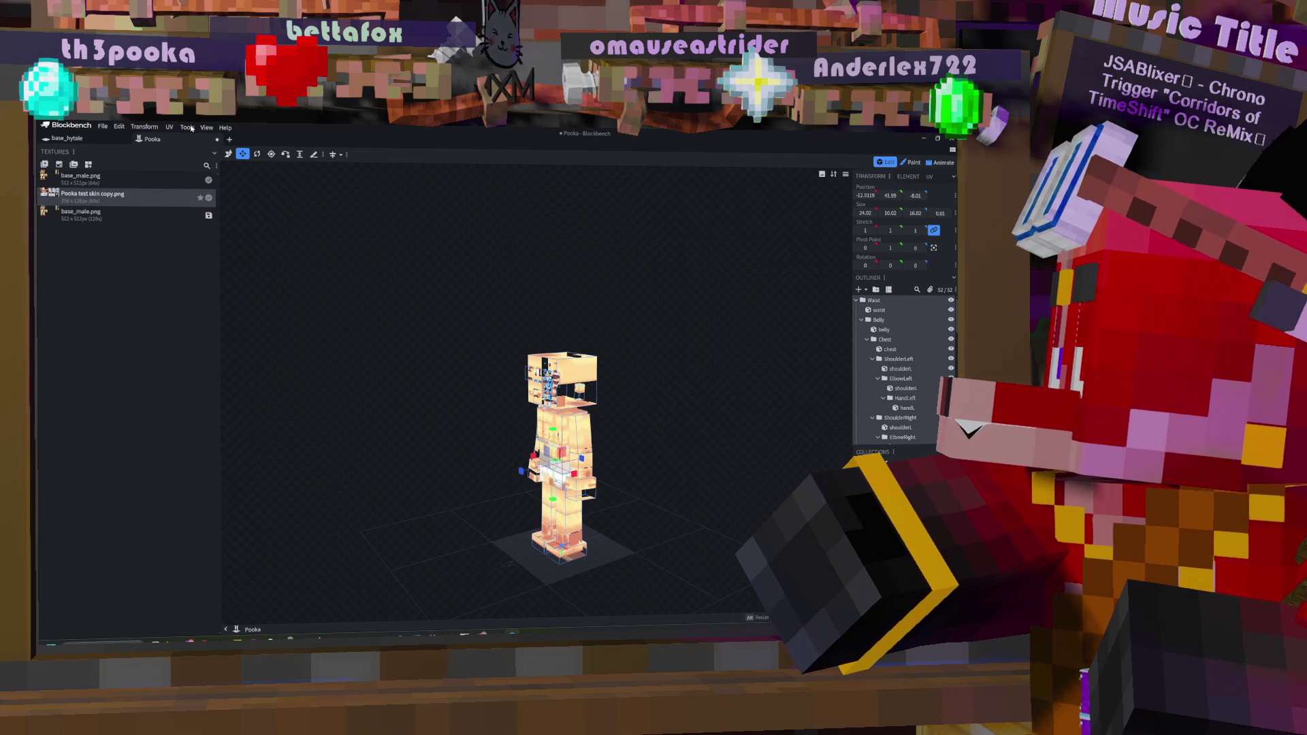
Paste the clipboard image as a new 32×16 texture named pasted
{"action": "left_click", "coordinate": [187, 127]}
{"action": "mouse_move", "coordinate": [199, 139]}
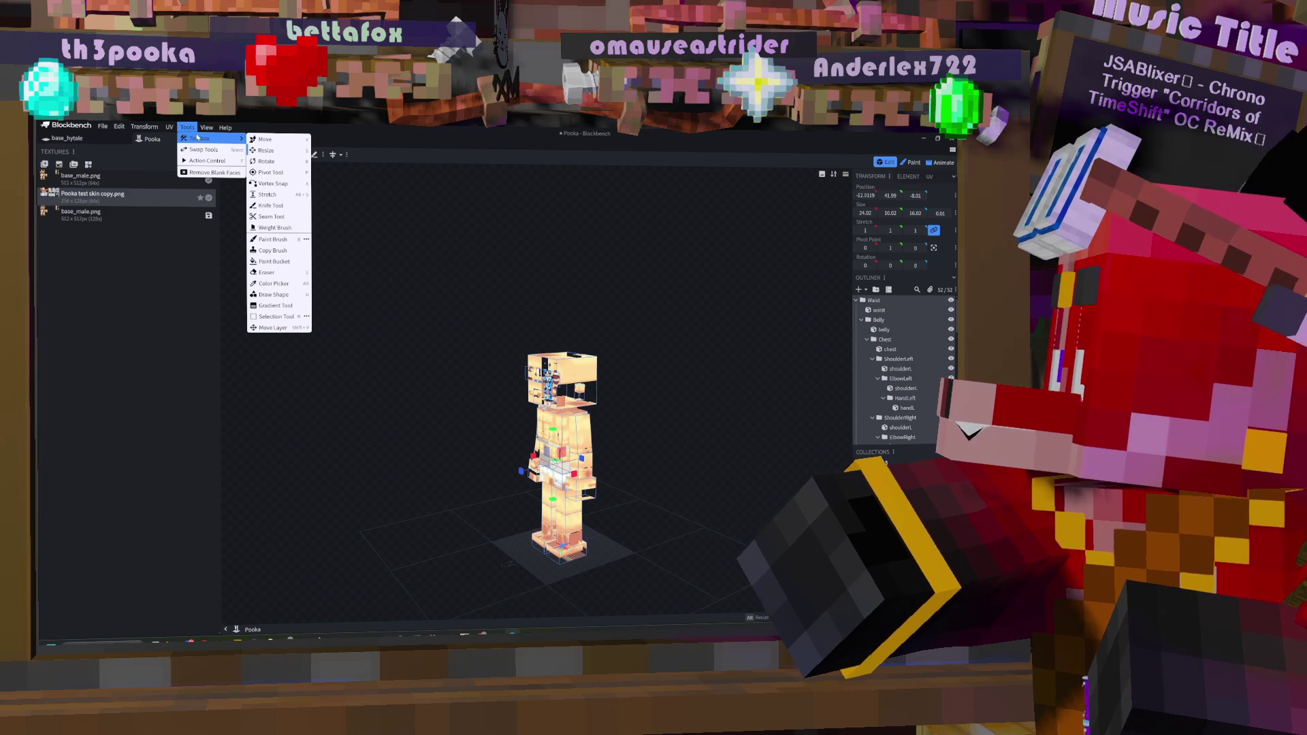
{"action": "key", "text": "ctrl+v"}
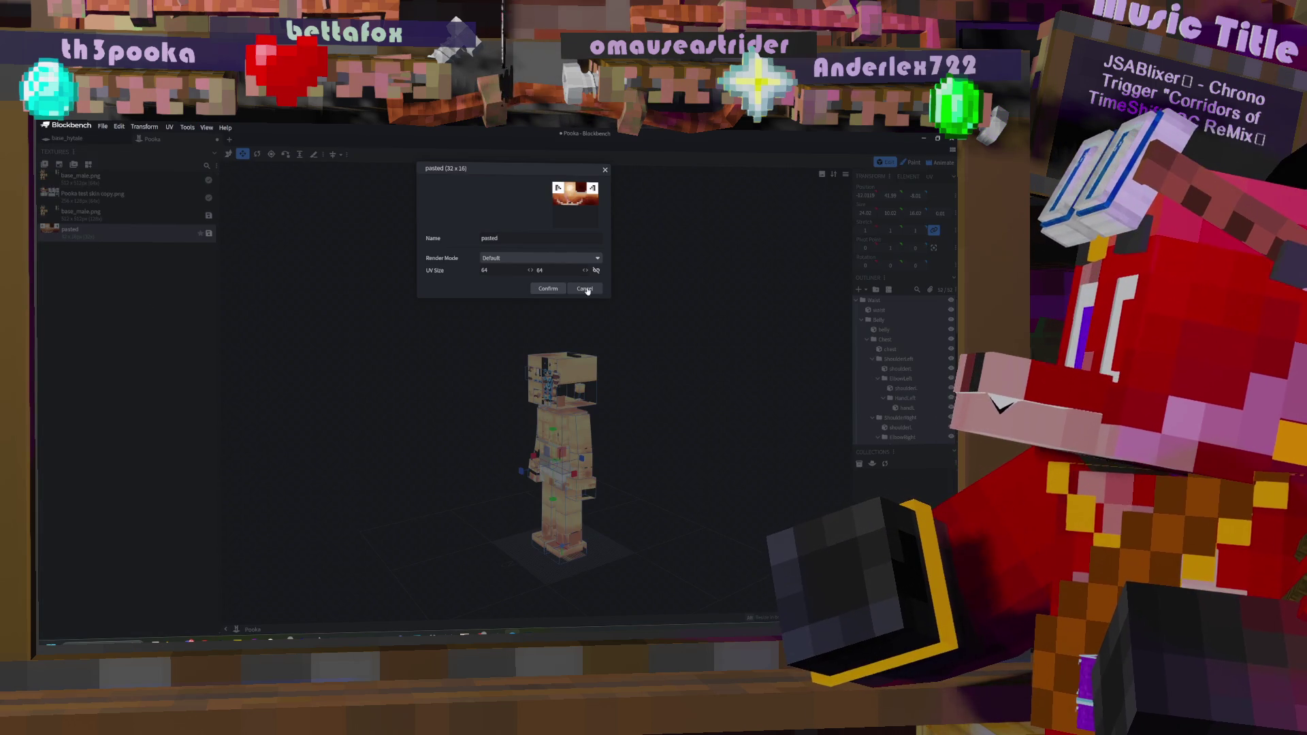
Cancel the pasted texture's properties and dismiss the texture and UV menus unchanged
{"action": "left_click", "coordinate": [585, 289]}
{"action": "right_click", "coordinate": [80, 307]}
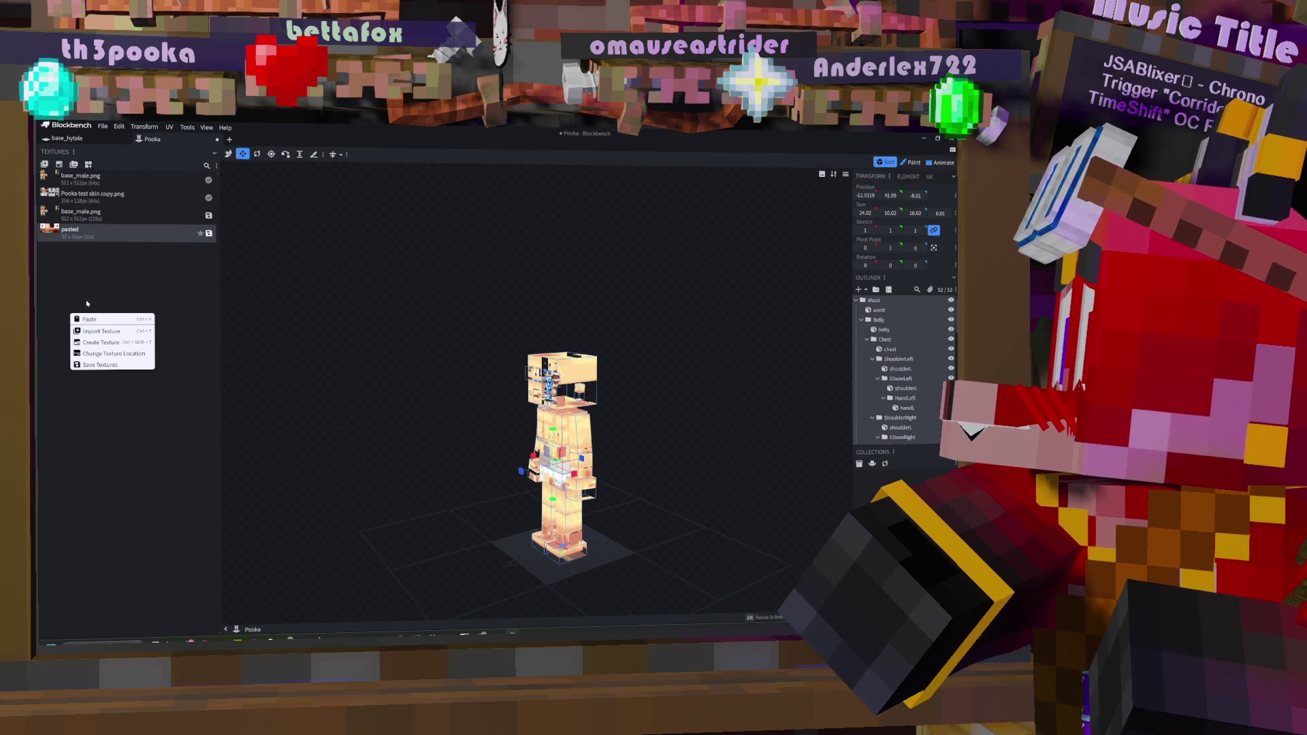
{"action": "left_click", "coordinate": [125, 289]}
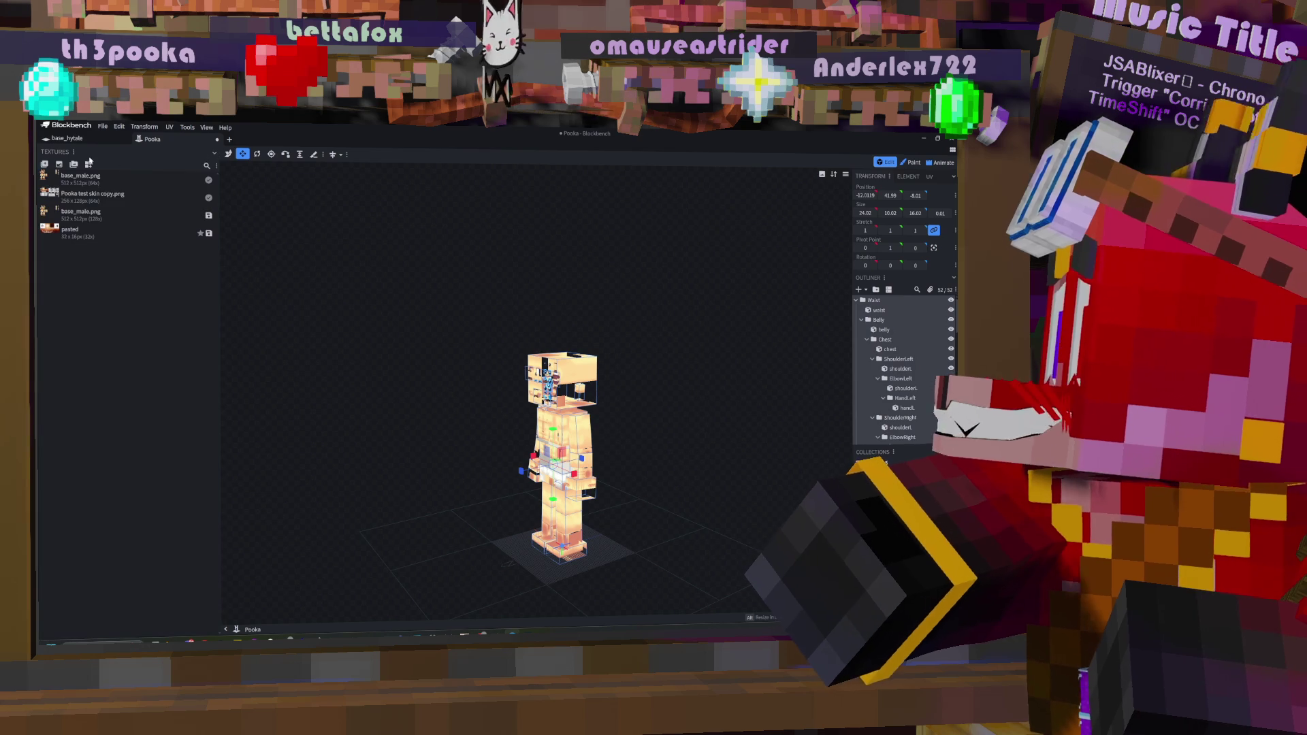
{"action": "left_click", "coordinate": [191, 128]}
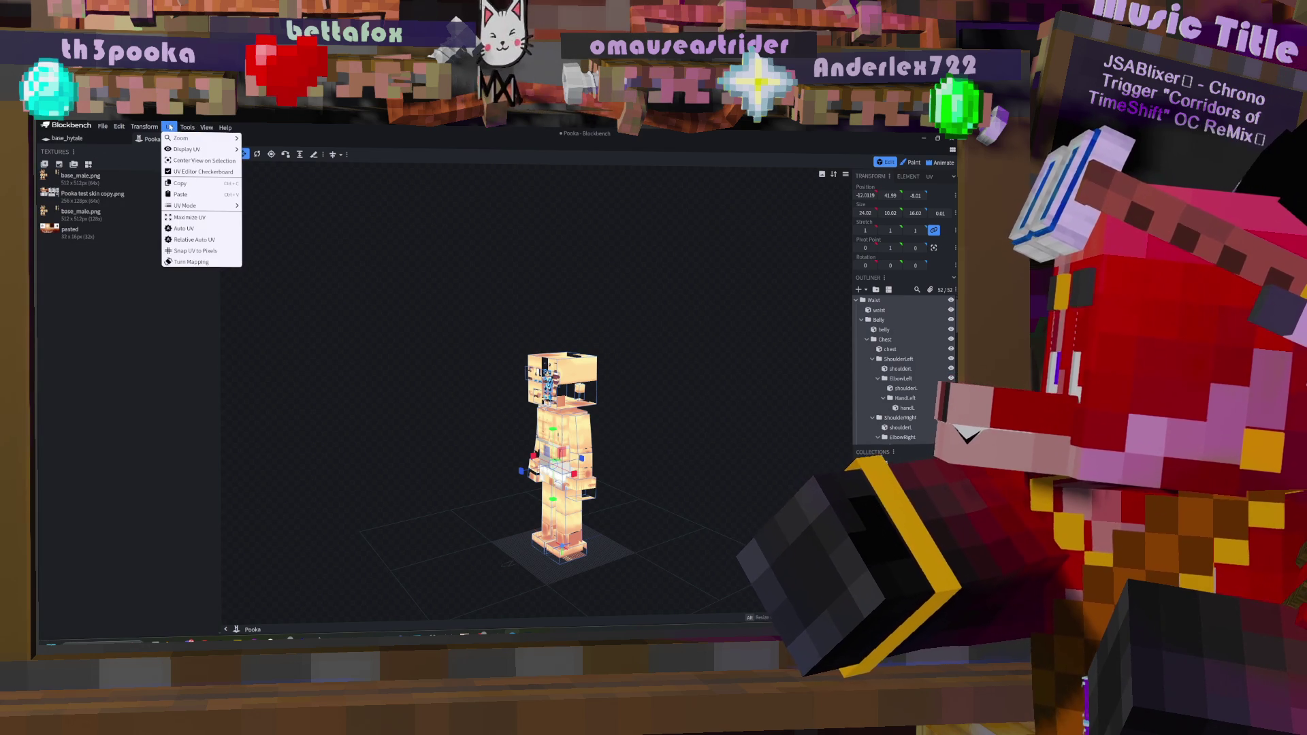
{"action": "mouse_move", "coordinate": [193, 203]}
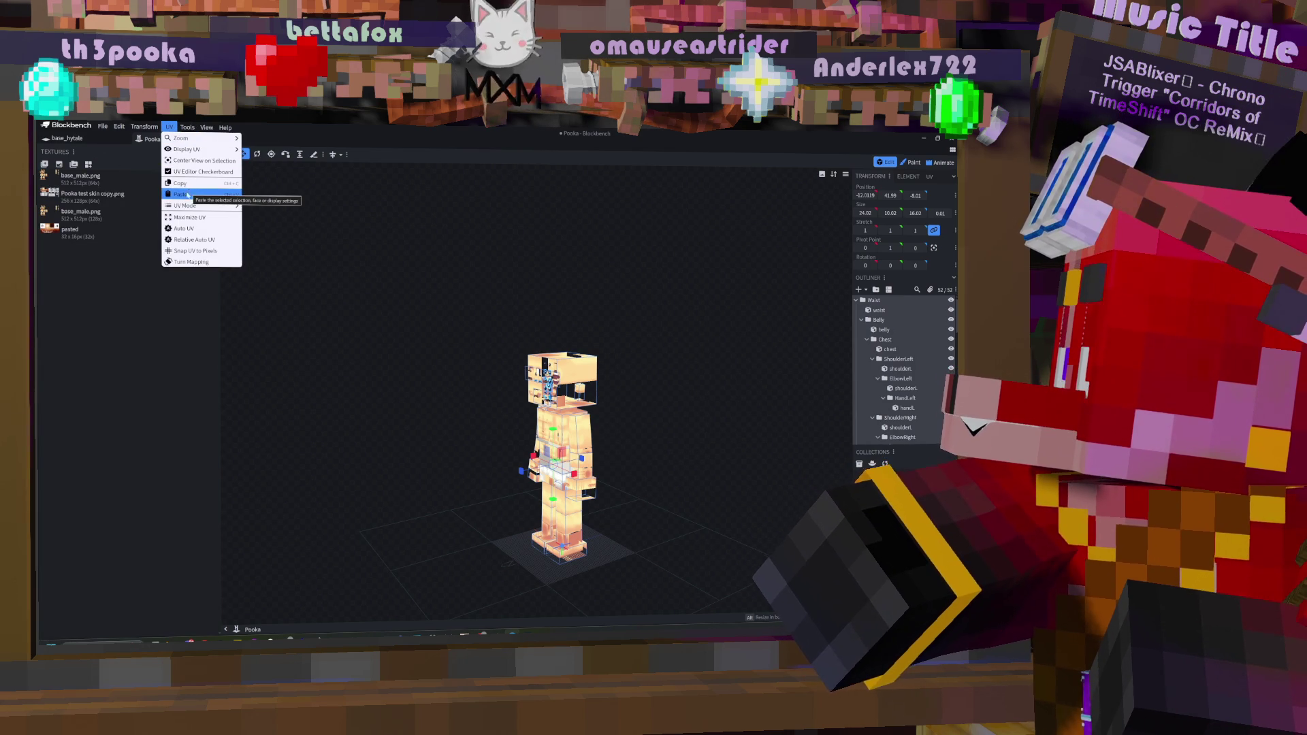
{"action": "left_click", "coordinate": [113, 325]}
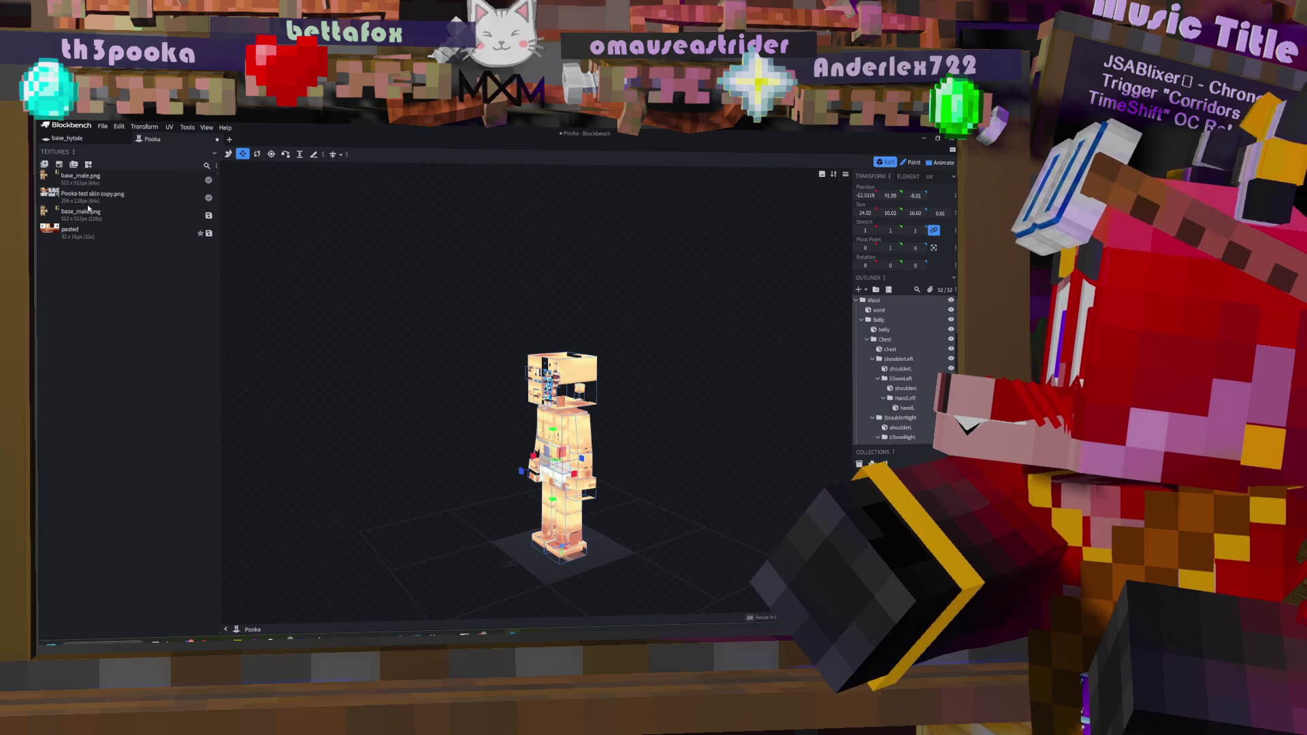
Switch to base_hytale and back to Pooka, then open the toolbar customization options
{"action": "left_click", "coordinate": [99, 138]}
{"action": "left_click", "coordinate": [148, 139]}
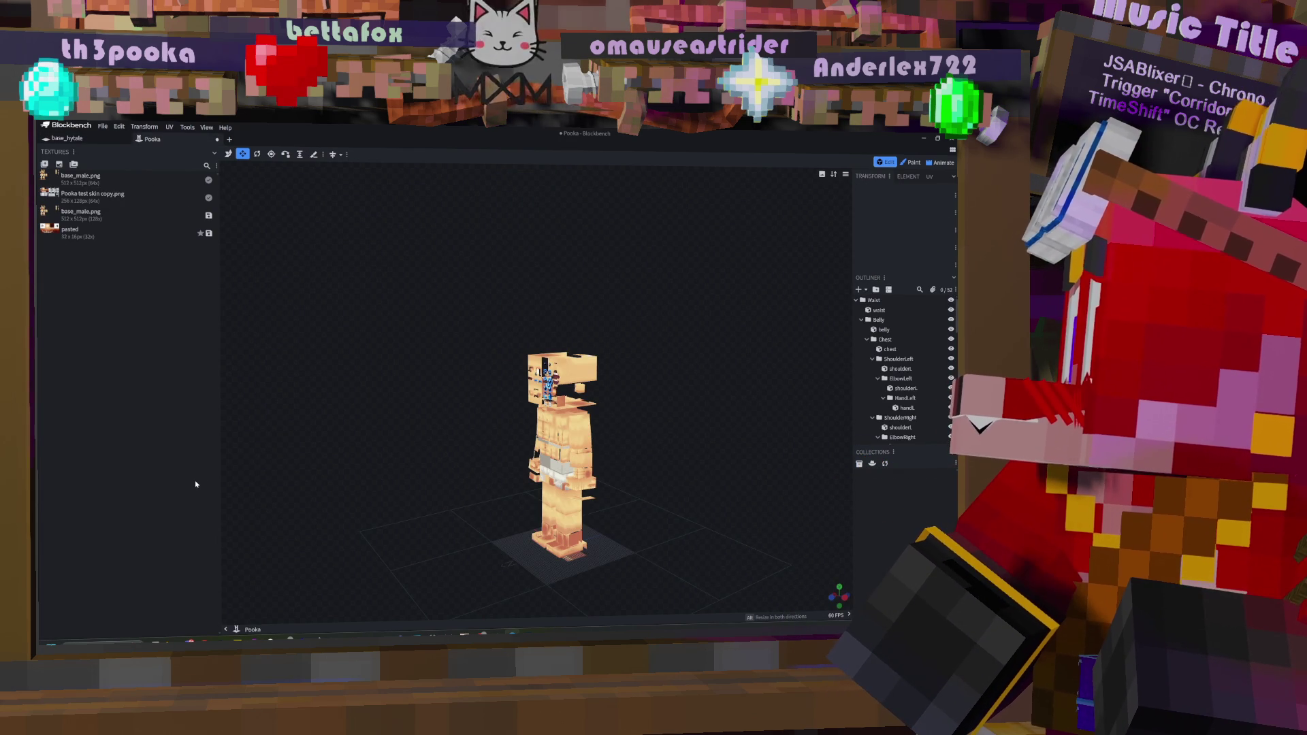
{"action": "right_click", "coordinate": [324, 157]}
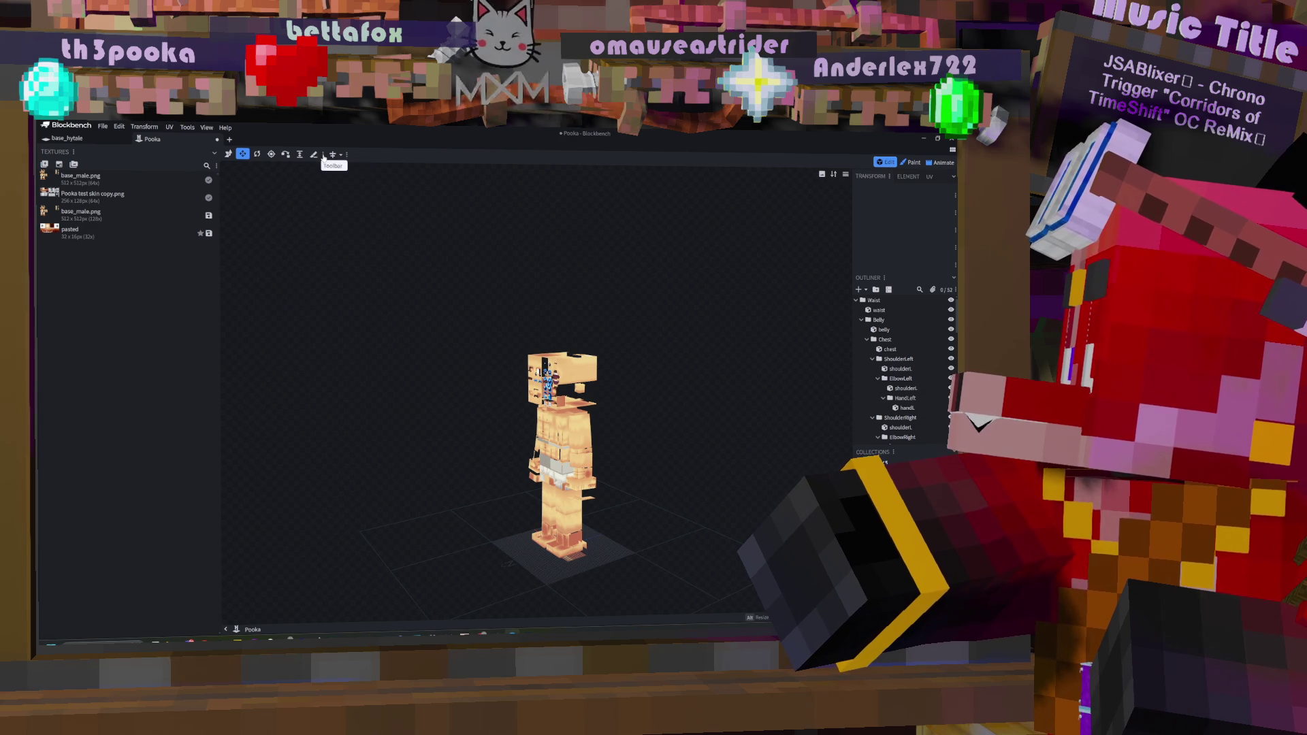
{"action": "left_click", "coordinate": [297, 204]}
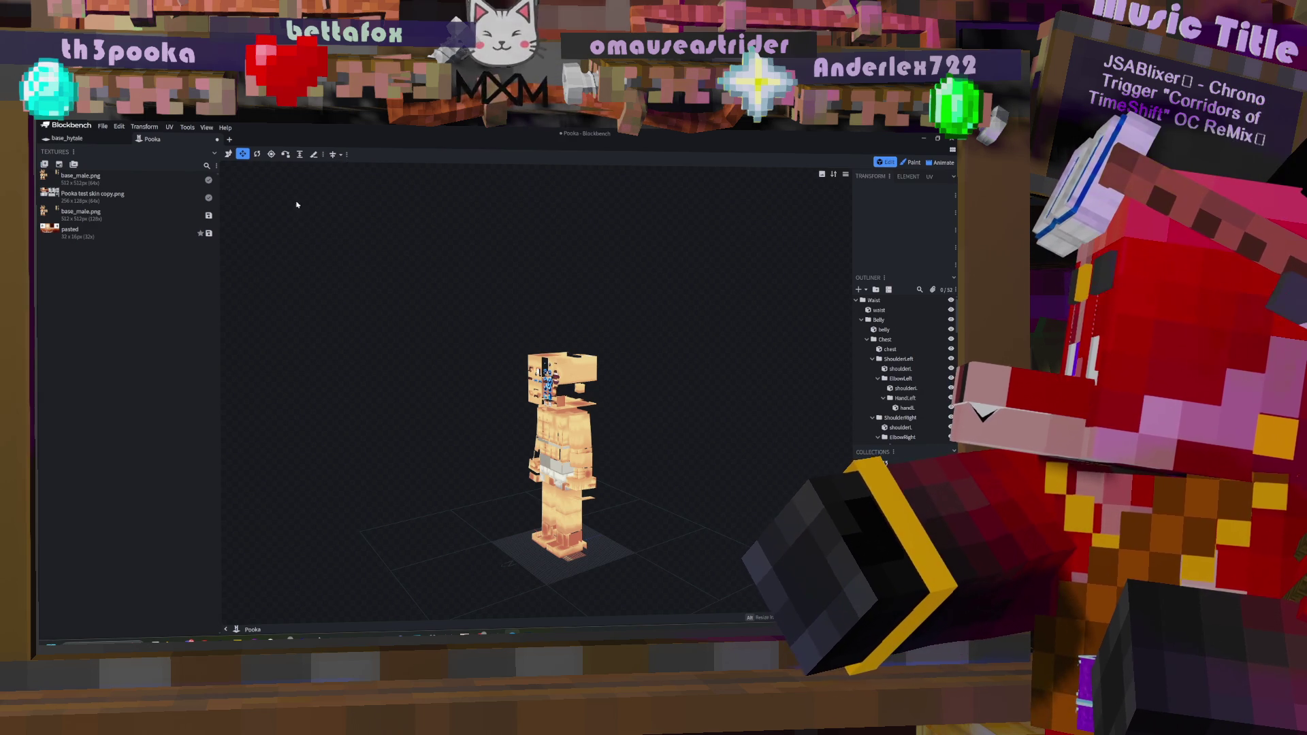
{"action": "right_click", "coordinate": [324, 156]}
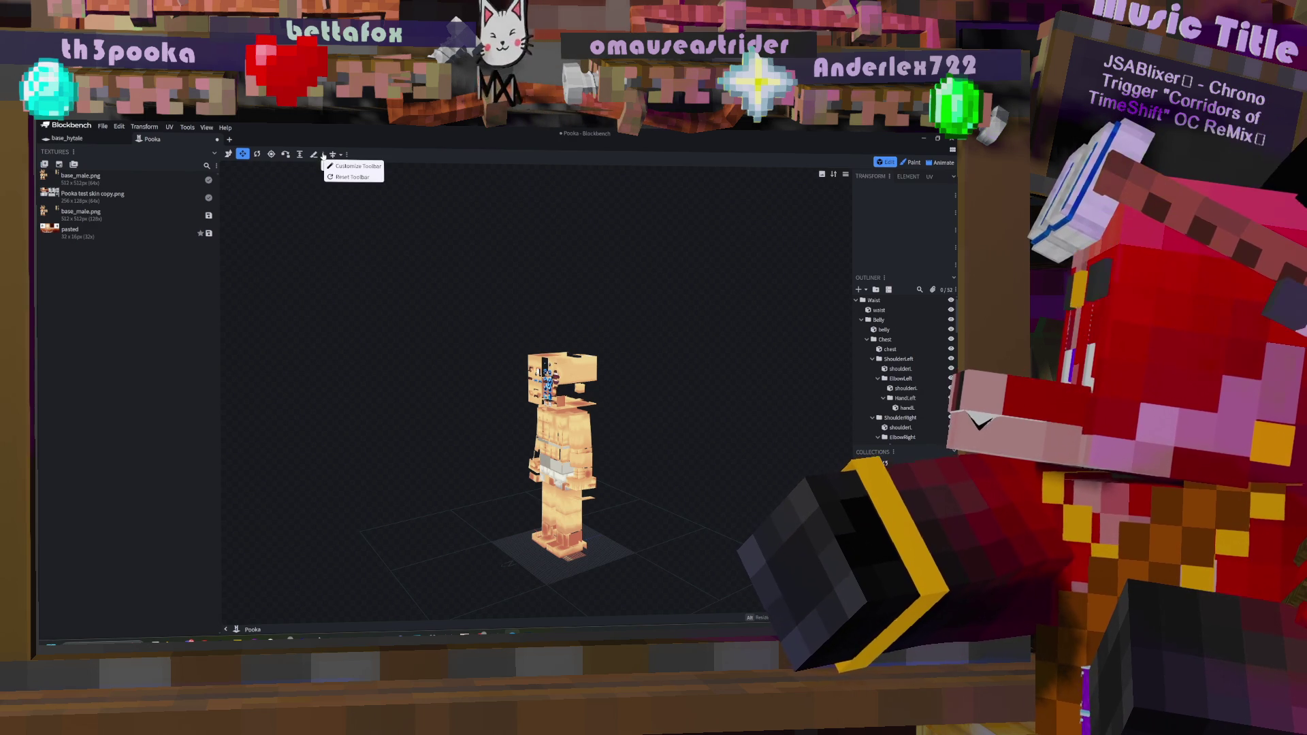
{"action": "left_click", "coordinate": [348, 177]}
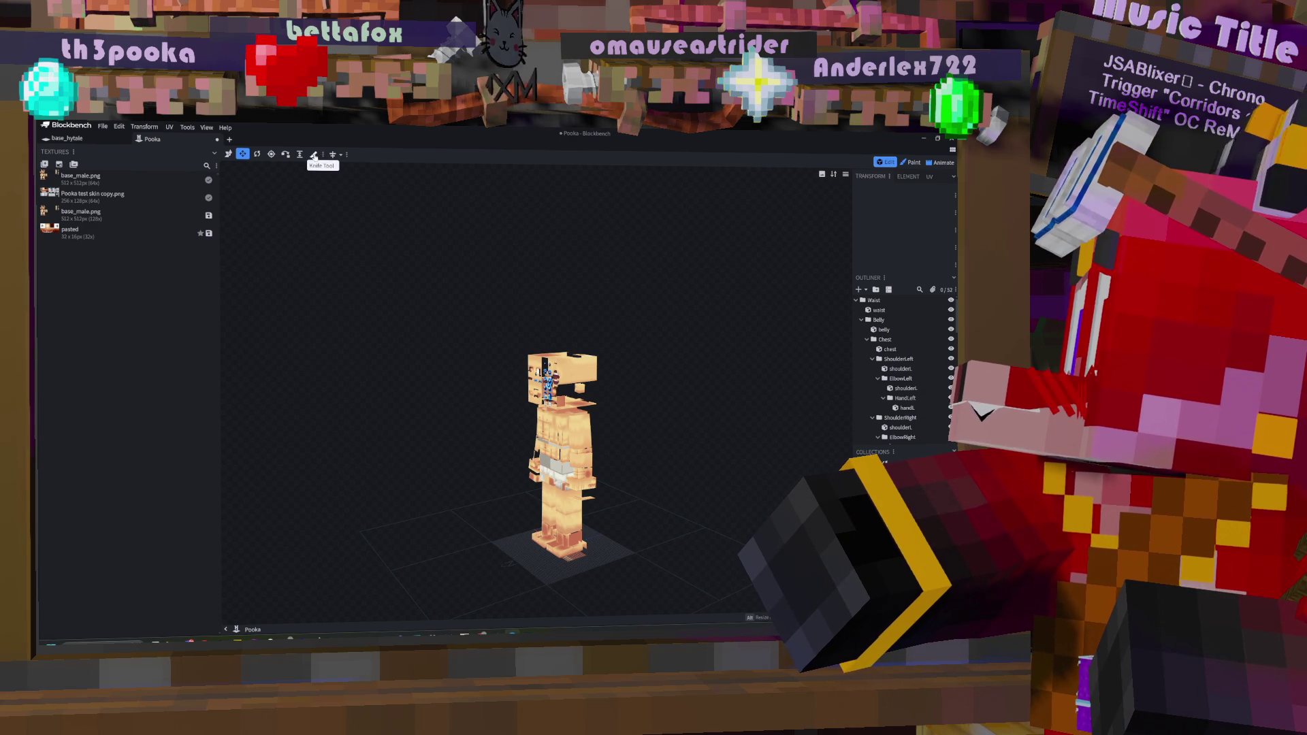
{"action": "right_click", "coordinate": [324, 159]}
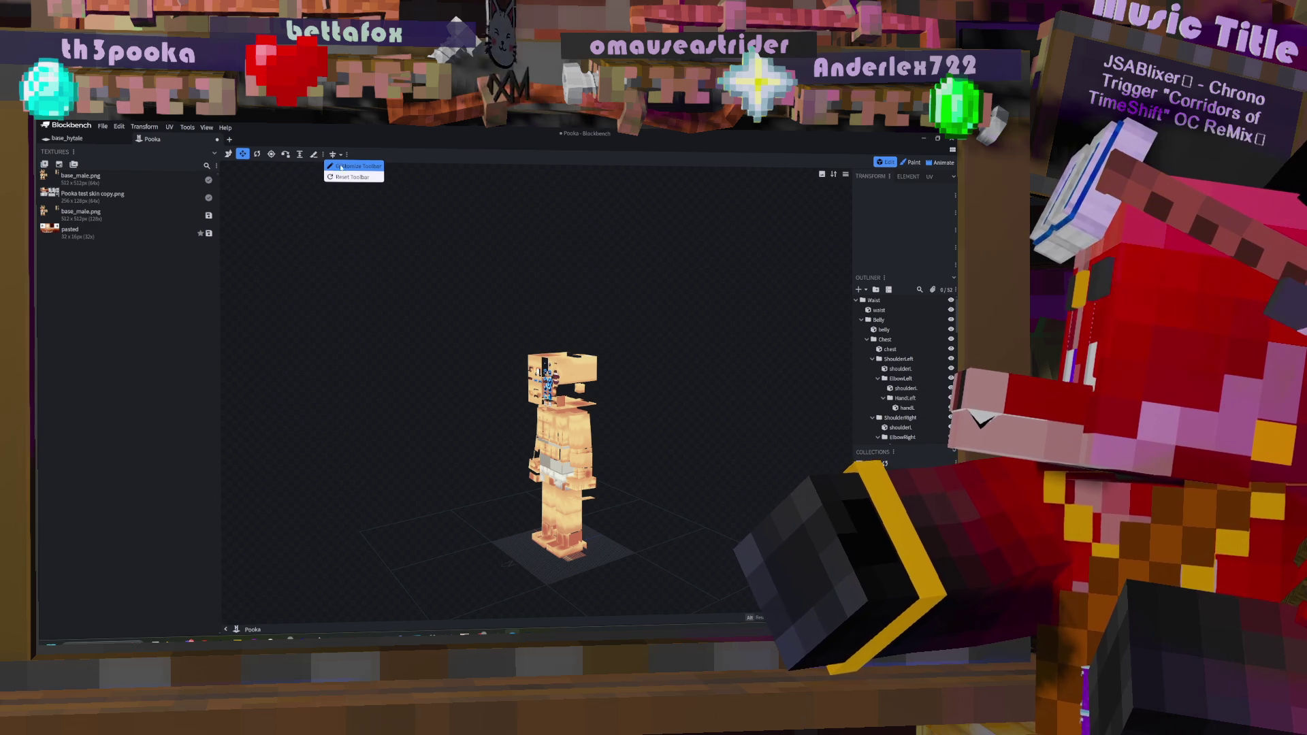
{"action": "left_click", "coordinate": [346, 167]}
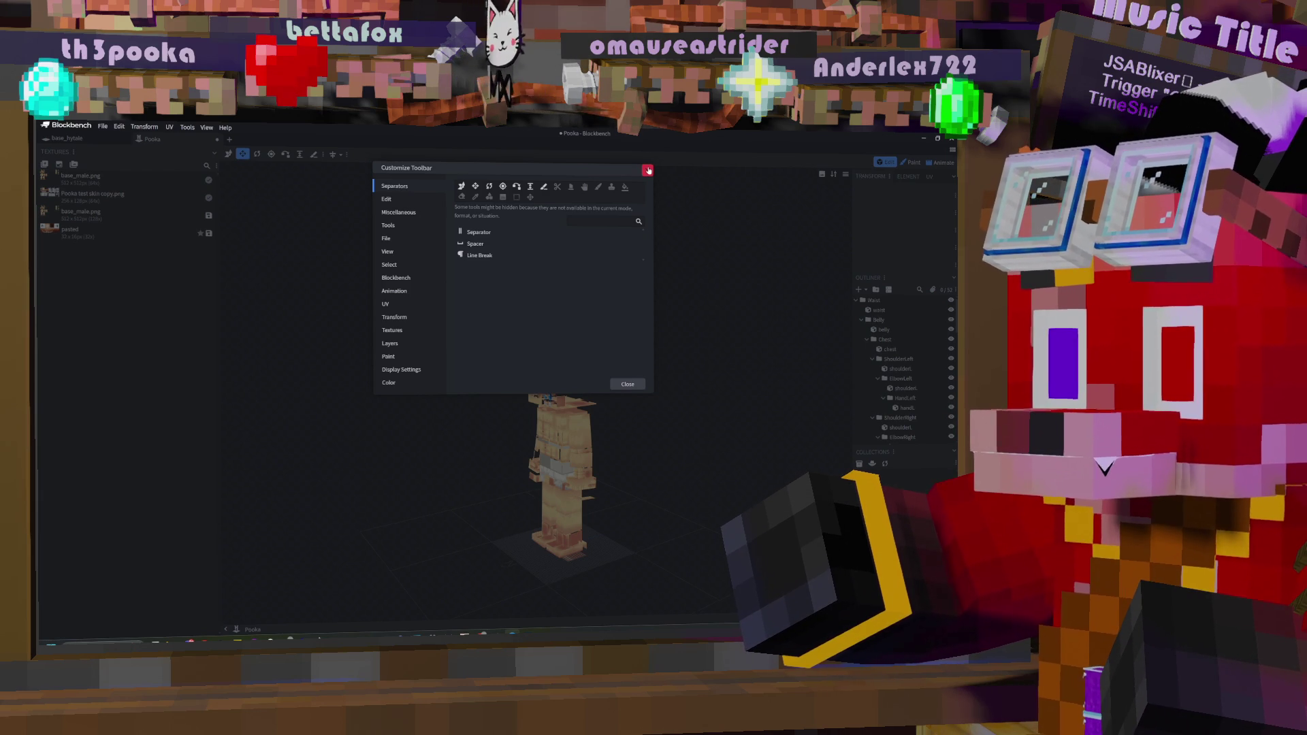
{"action": "left_click", "coordinate": [649, 171]}
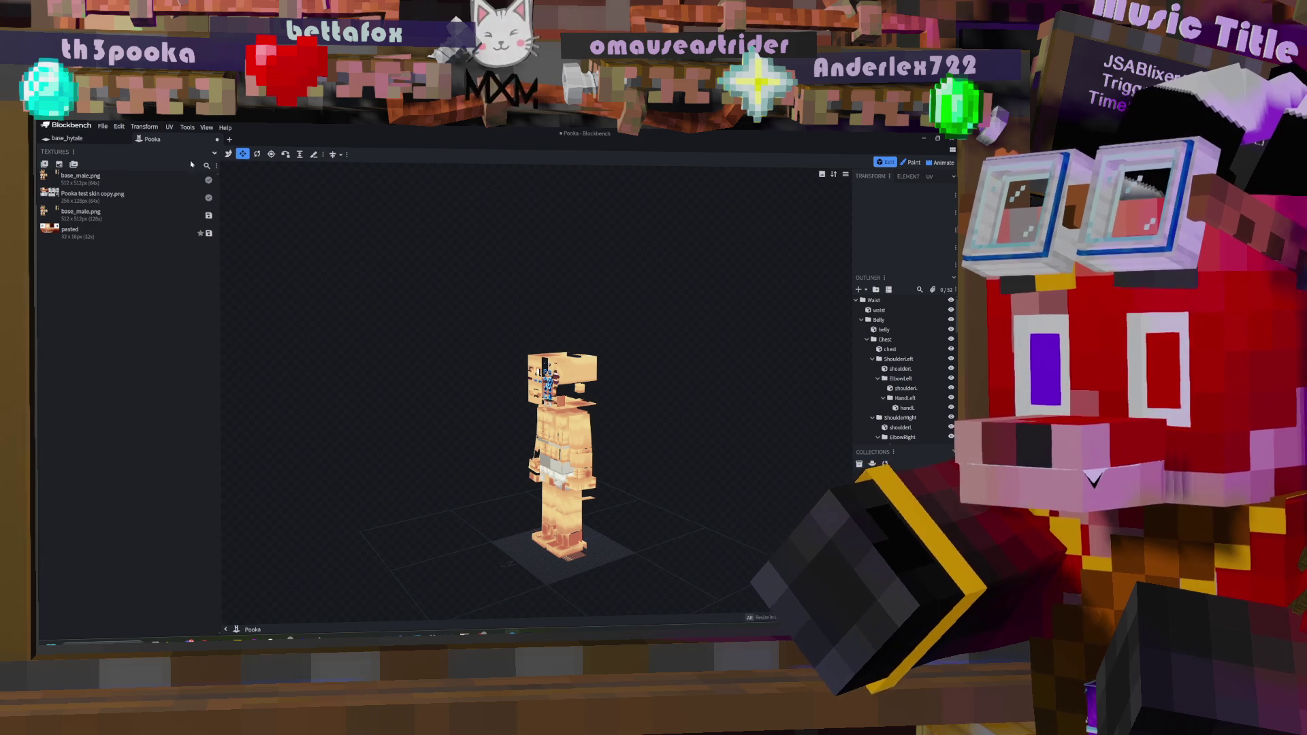
Turn off shading so the Pooka model renders flat
{"action": "left_click", "coordinate": [150, 127]}
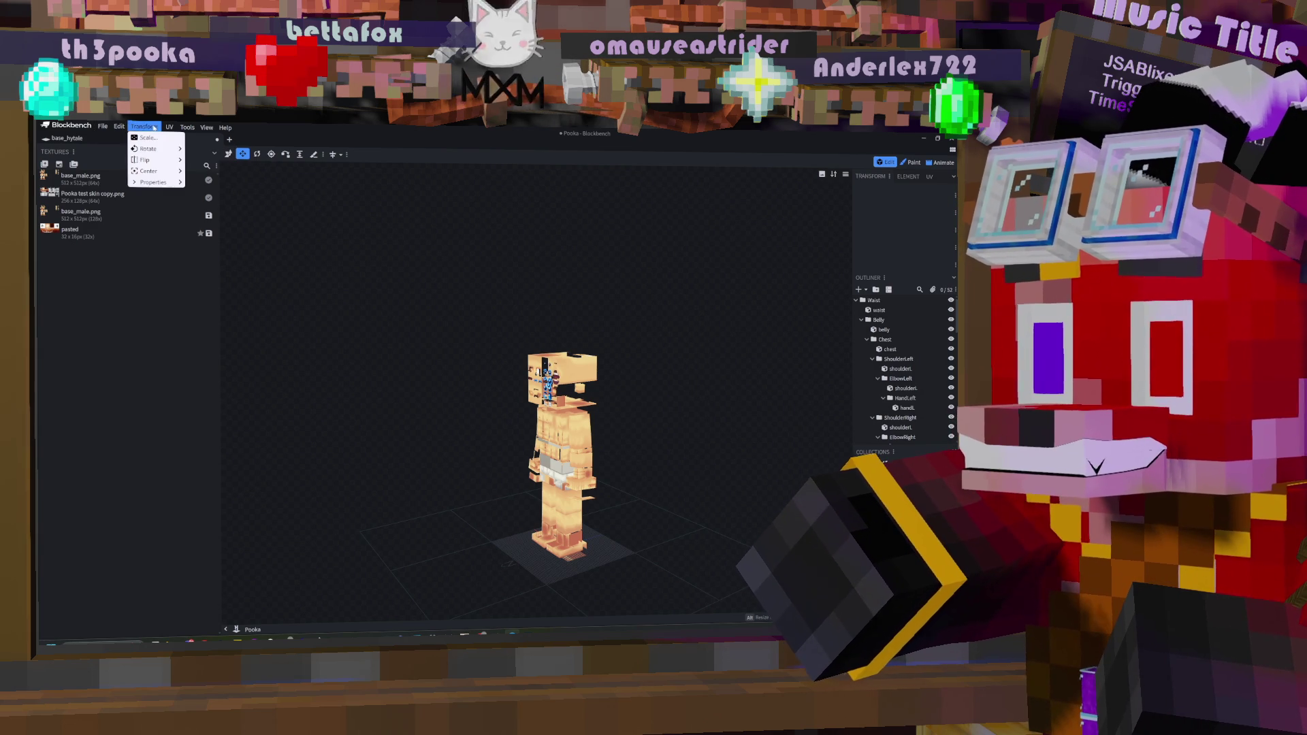
{"action": "mouse_move", "coordinate": [187, 126]}
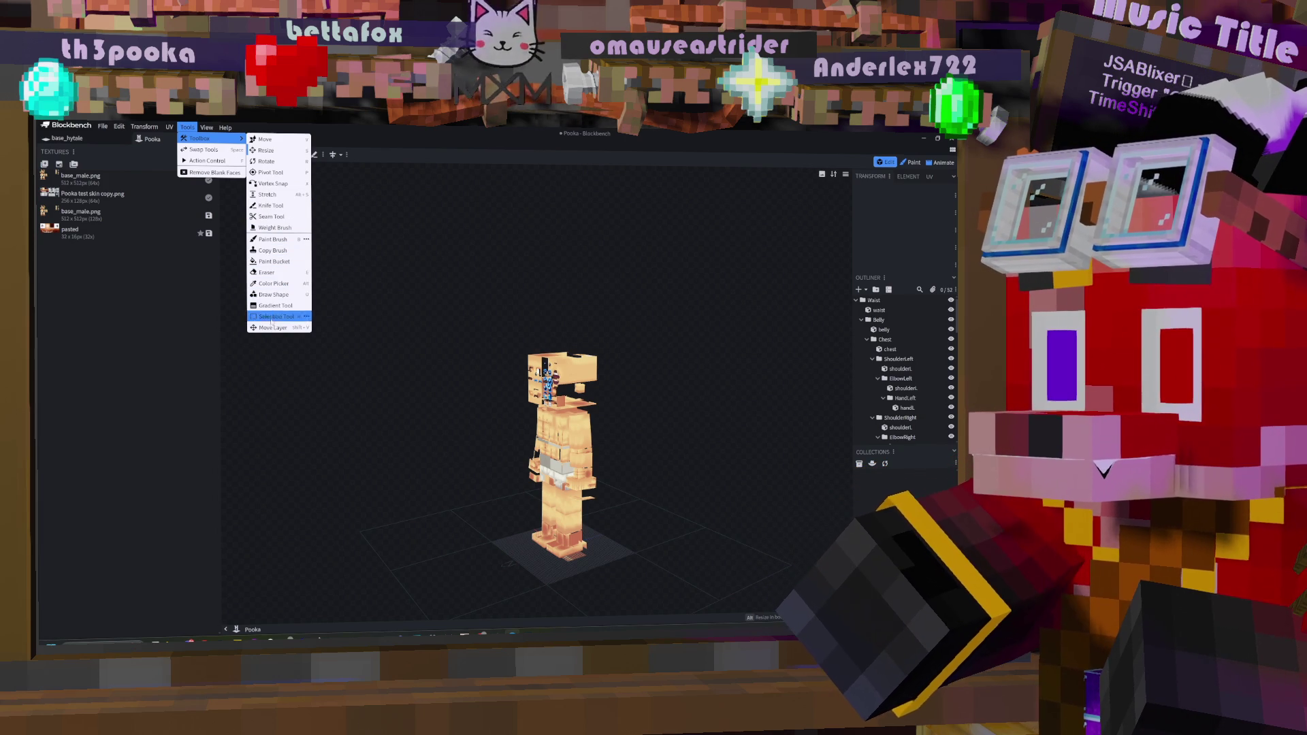
{"action": "left_click", "coordinate": [213, 126]}
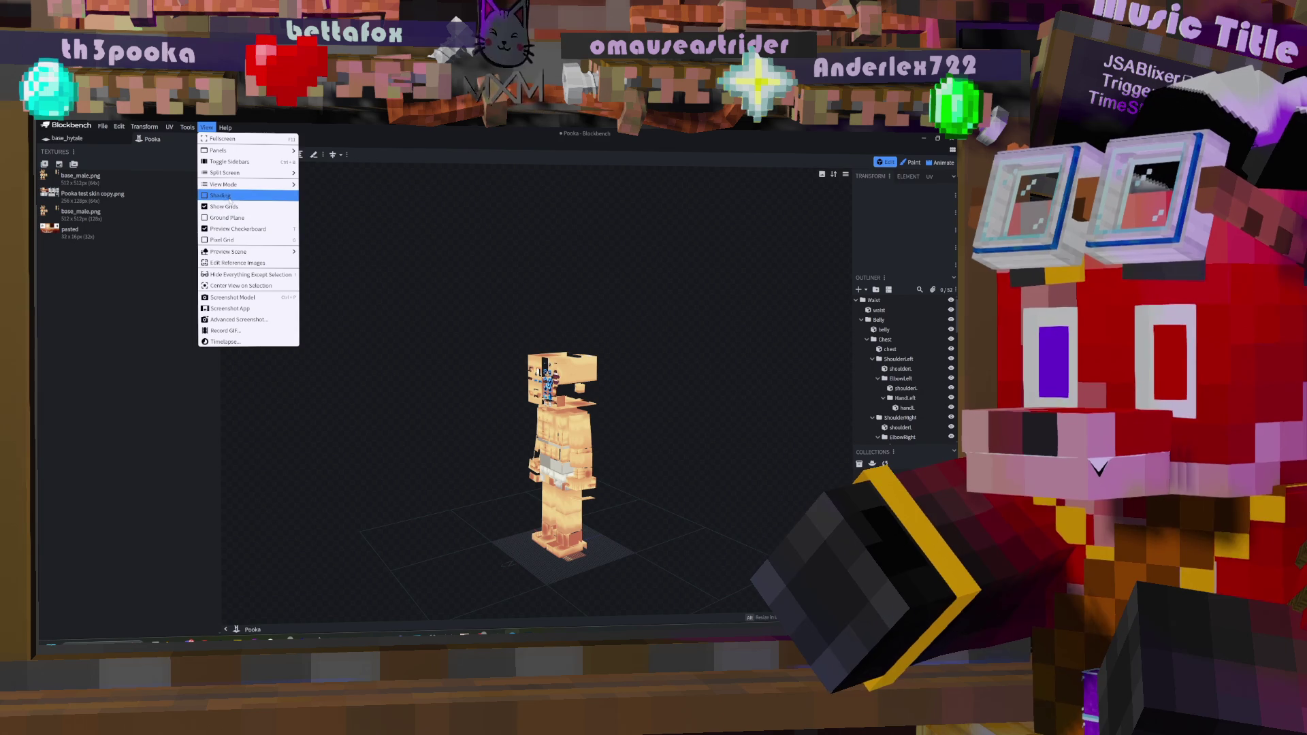
{"action": "left_click", "coordinate": [201, 196]}
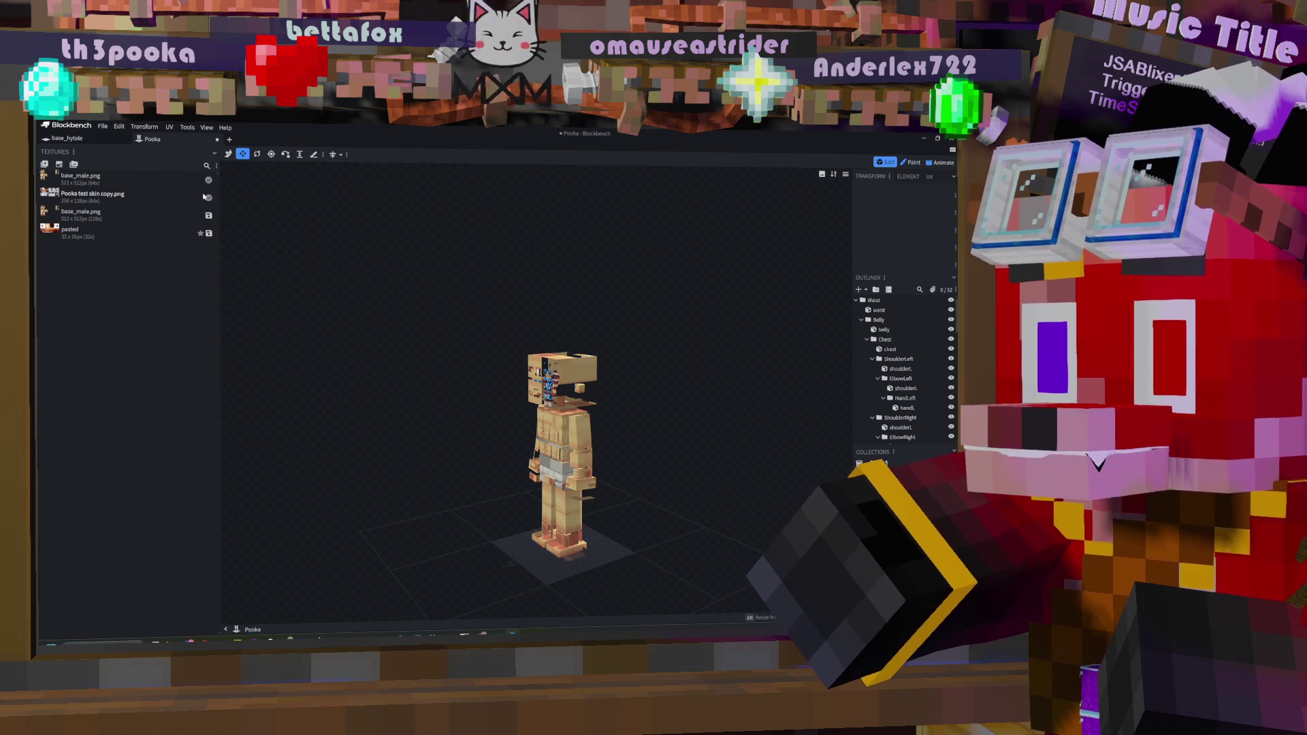
Show the ground plane under the model in the viewport
{"action": "left_click", "coordinate": [206, 128]}
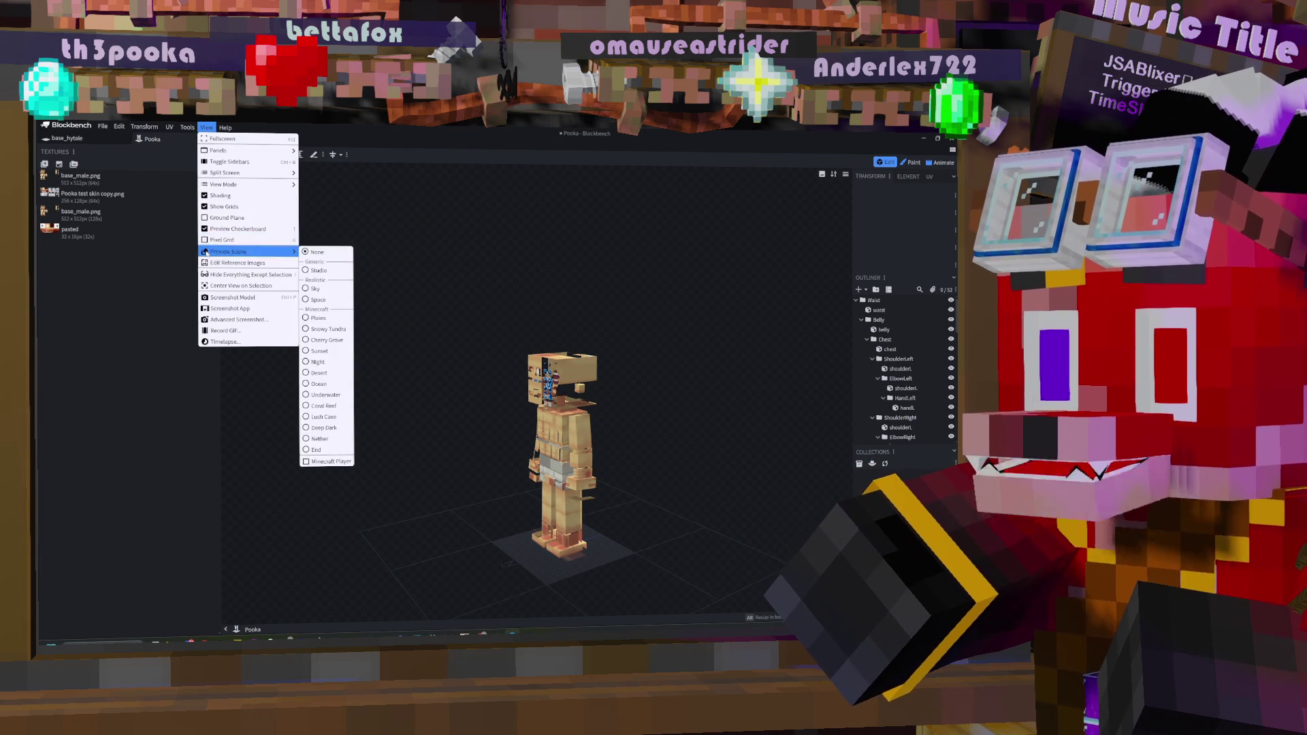
{"action": "left_click", "coordinate": [208, 218]}
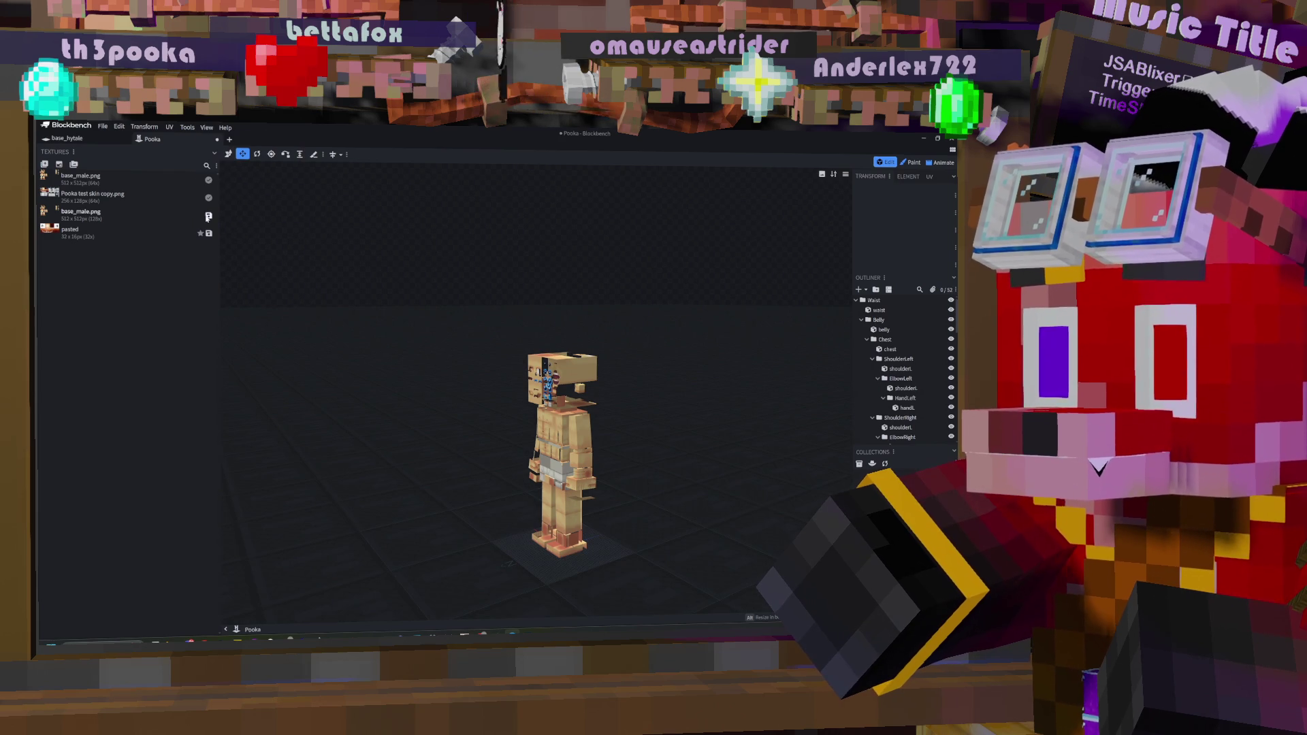
{"action": "left_click", "coordinate": [186, 128]}
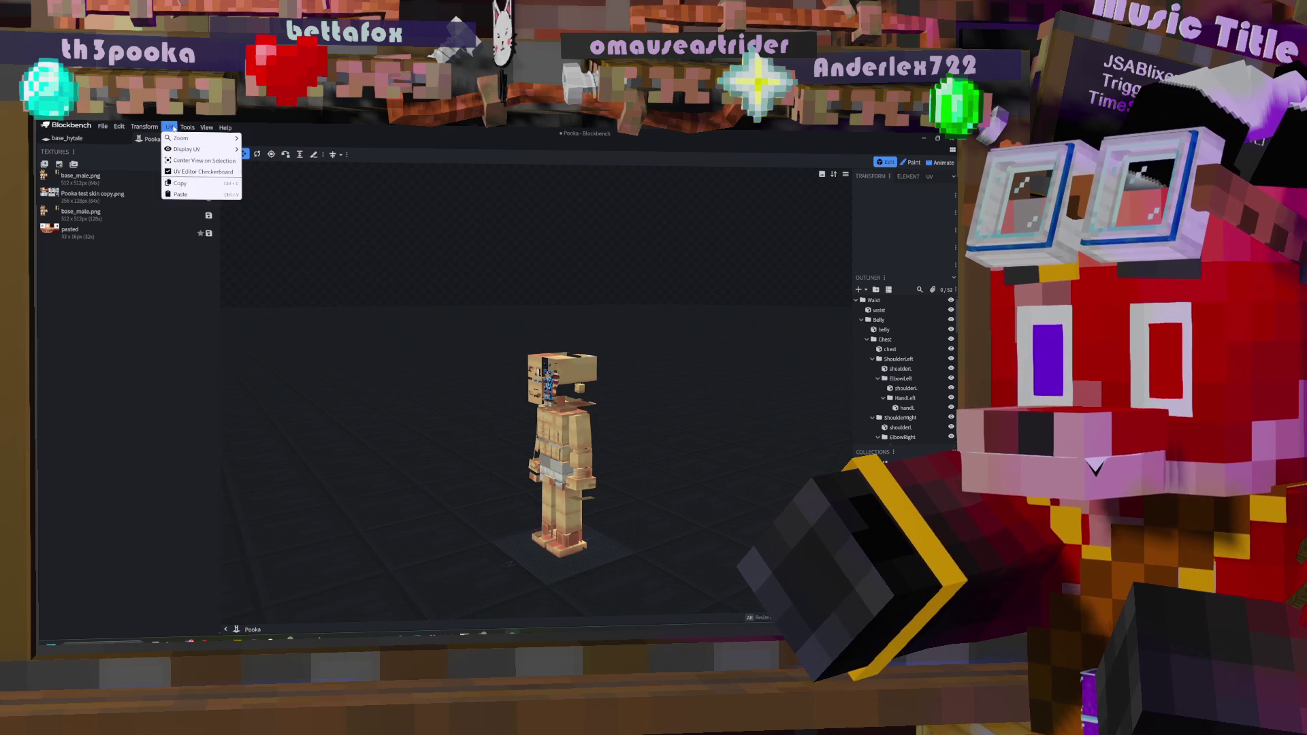
{"action": "left_click", "coordinate": [206, 127]}
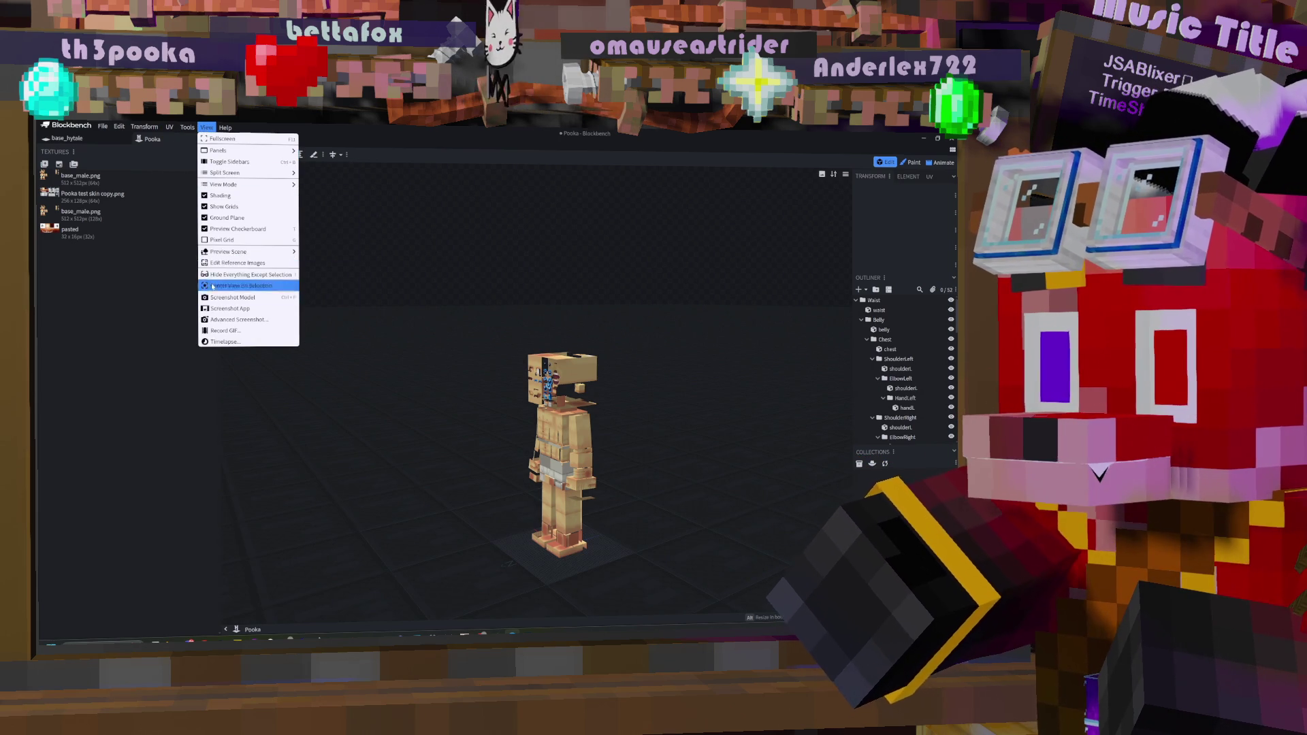
{"action": "mouse_move", "coordinate": [234, 252]}
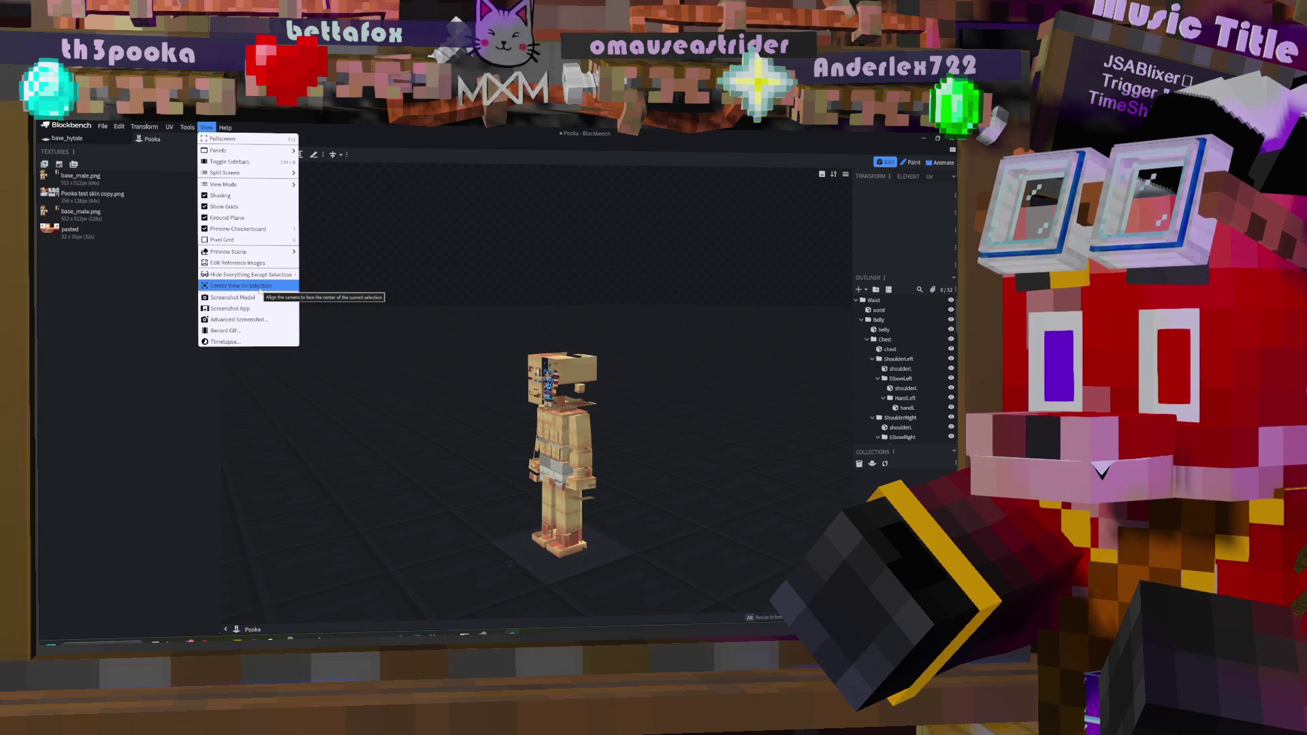
Move the Textures panel to the left sidebar through View > Panels
{"action": "mouse_move", "coordinate": [224, 128]}
{"action": "mouse_move", "coordinate": [272, 151]}
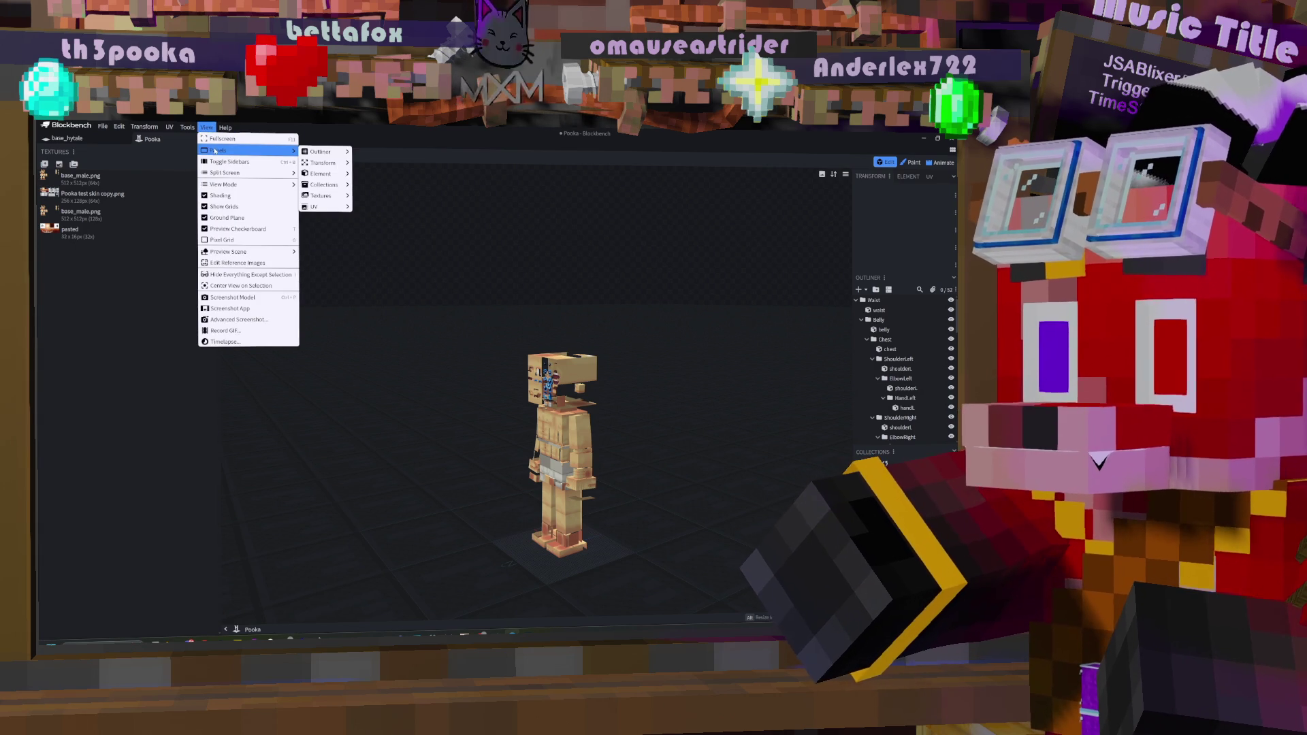
{"action": "mouse_move", "coordinate": [327, 152]}
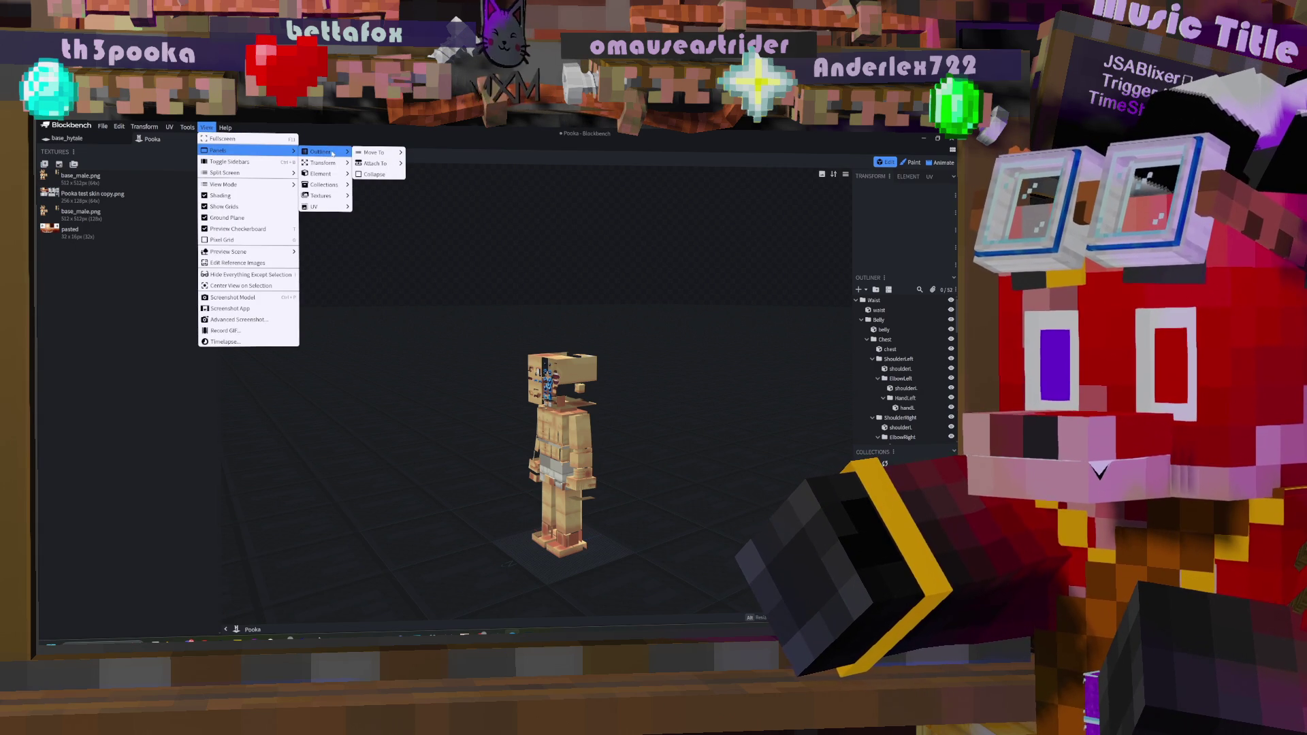
{"action": "mouse_move", "coordinate": [367, 164]}
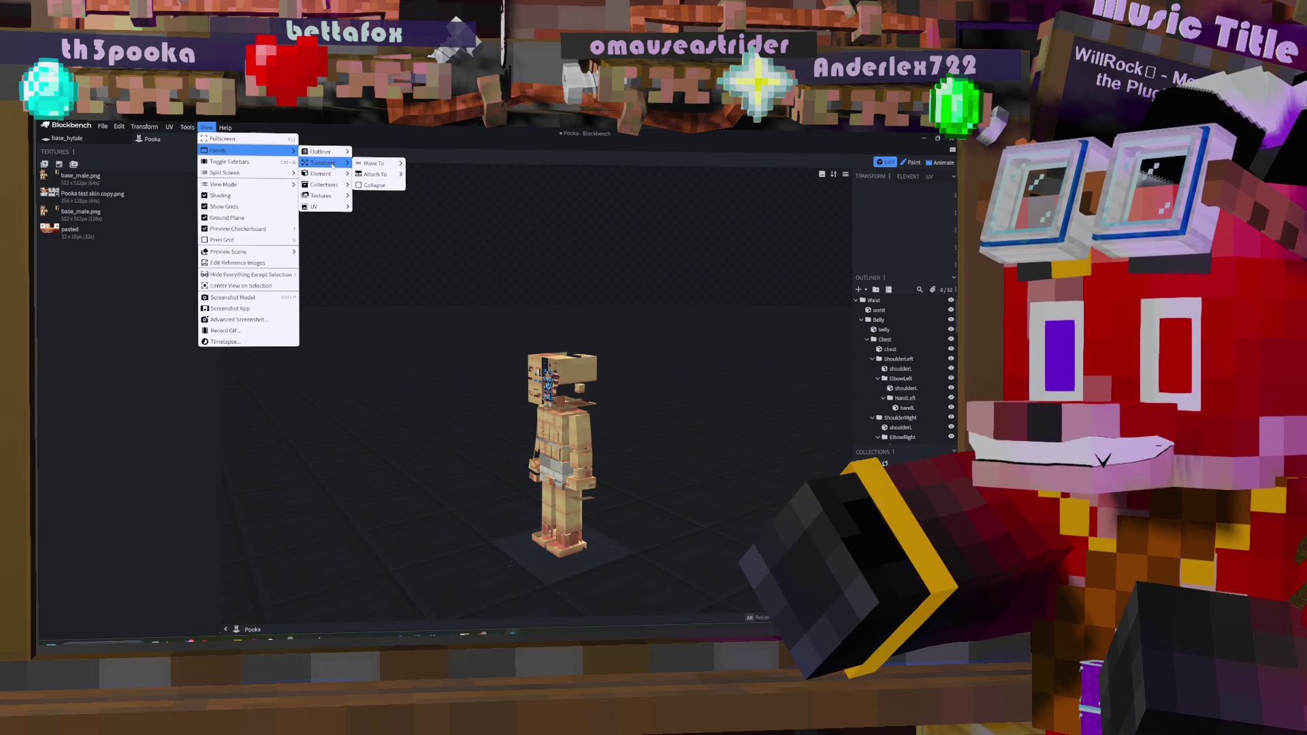
{"action": "mouse_move", "coordinate": [330, 196]}
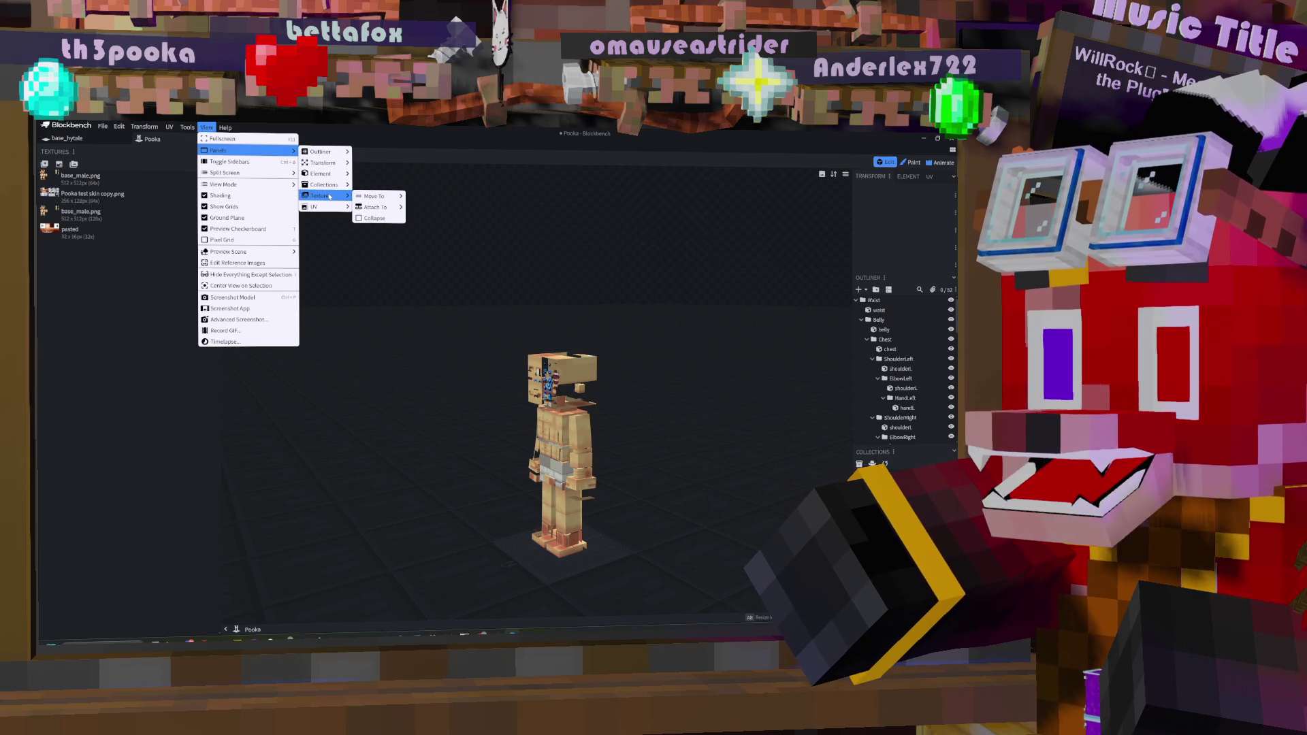
{"action": "mouse_move", "coordinate": [373, 196]}
{"action": "left_click", "coordinate": [437, 197]}
Show the UV panel's Move To docking options and choose Left Sidebar
{"action": "left_click", "coordinate": [206, 128]}
{"action": "mouse_move", "coordinate": [188, 128]}
{"action": "mouse_move", "coordinate": [231, 138]}
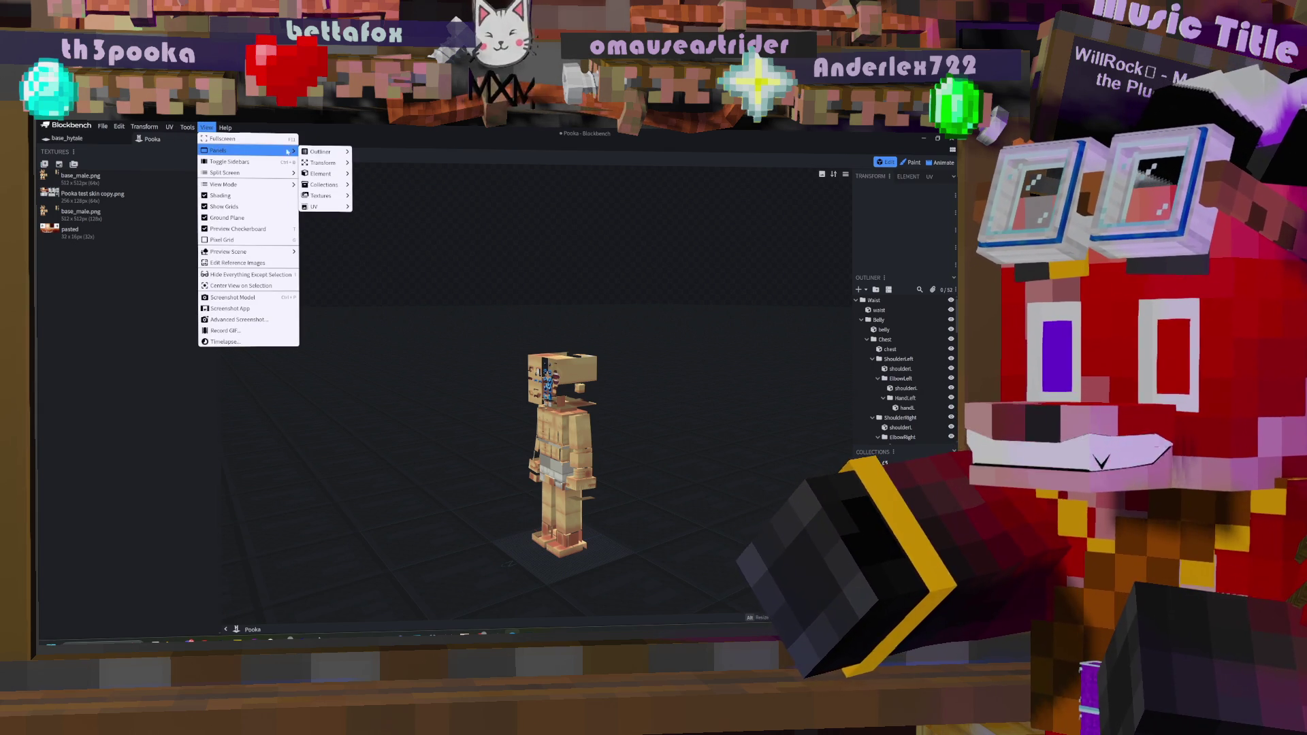
{"action": "mouse_move", "coordinate": [320, 206]}
{"action": "mouse_move", "coordinate": [378, 207]}
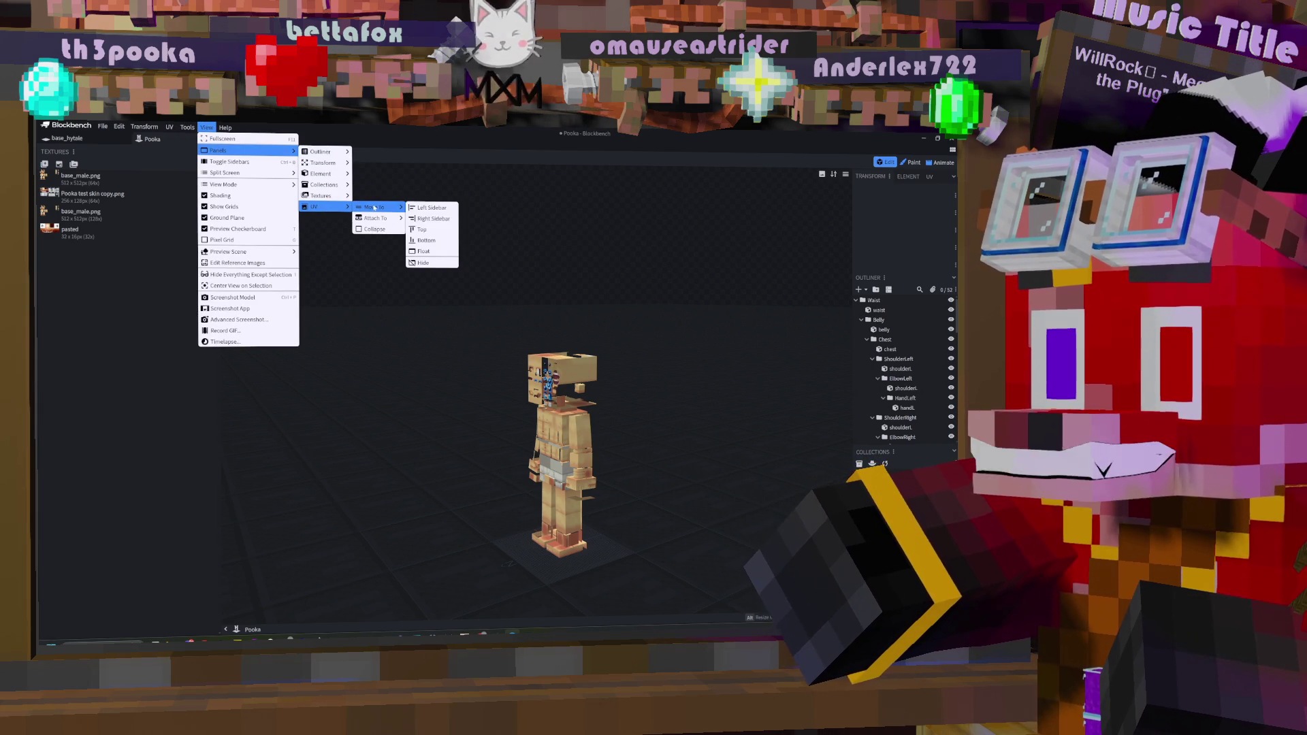
{"action": "left_click", "coordinate": [436, 208]}
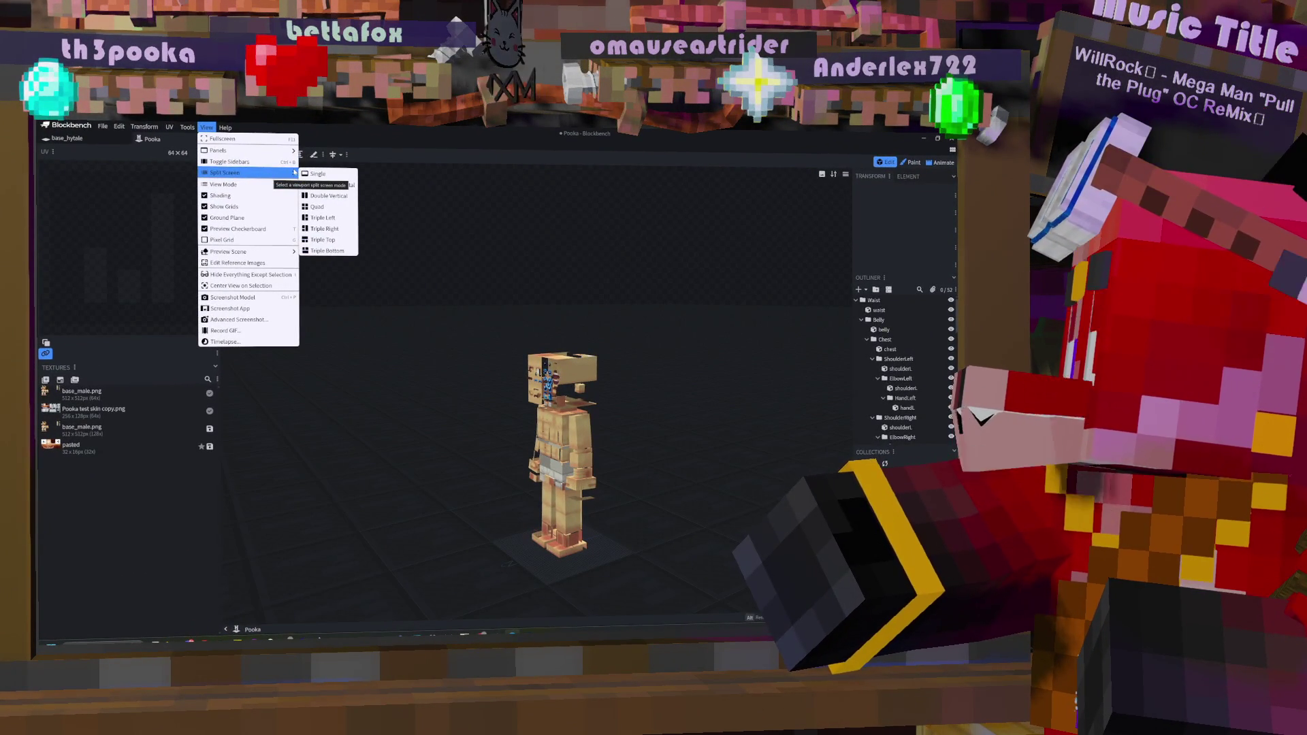
Select the head cube, then all 52 elements of the model with Ctrl+A
{"action": "mouse_move", "coordinate": [333, 199]}
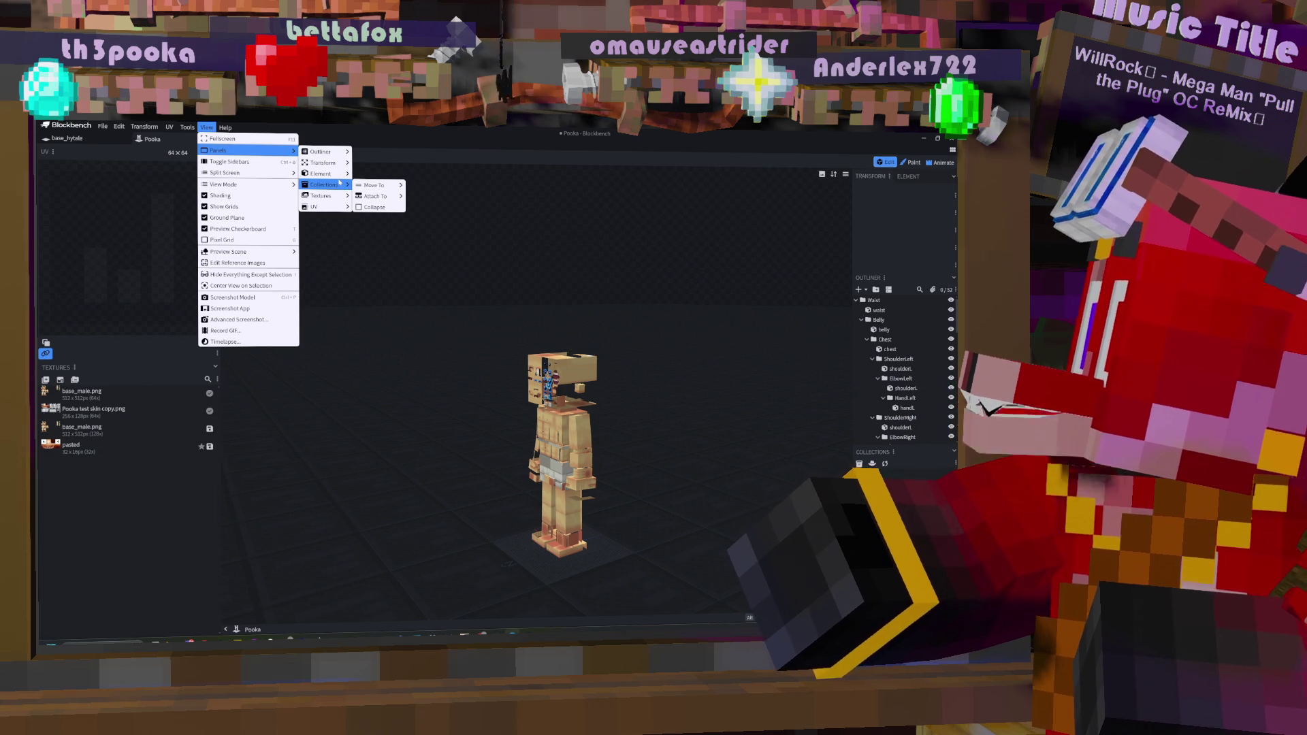
{"action": "key", "text": "Right"}
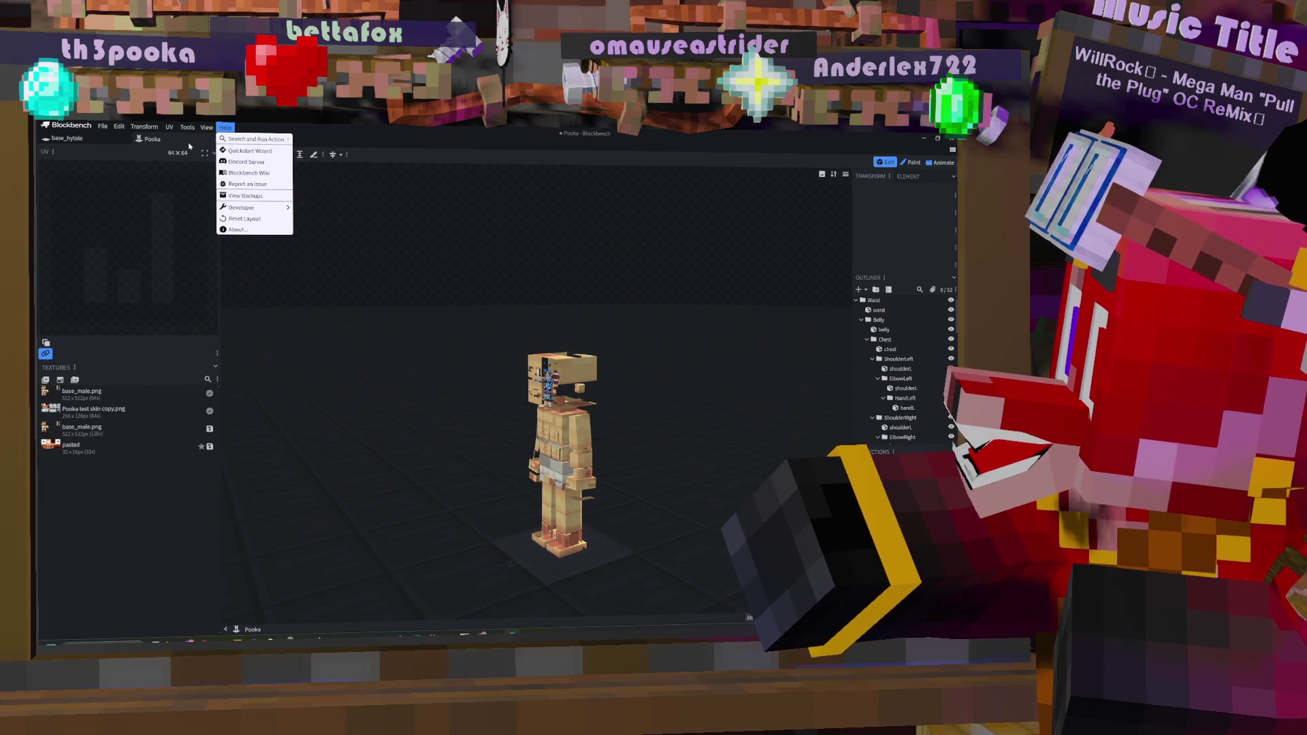
{"action": "key", "text": "Escape"}
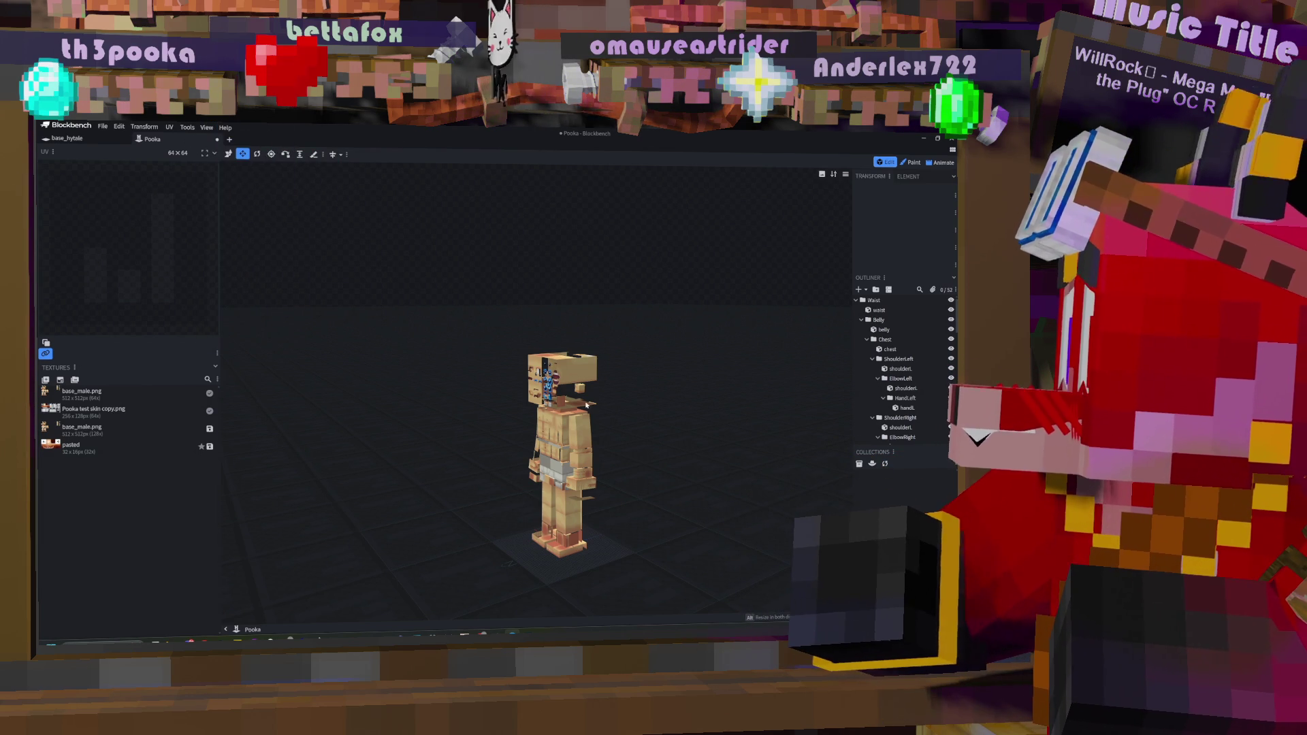
{"action": "left_click", "coordinate": [588, 400]}
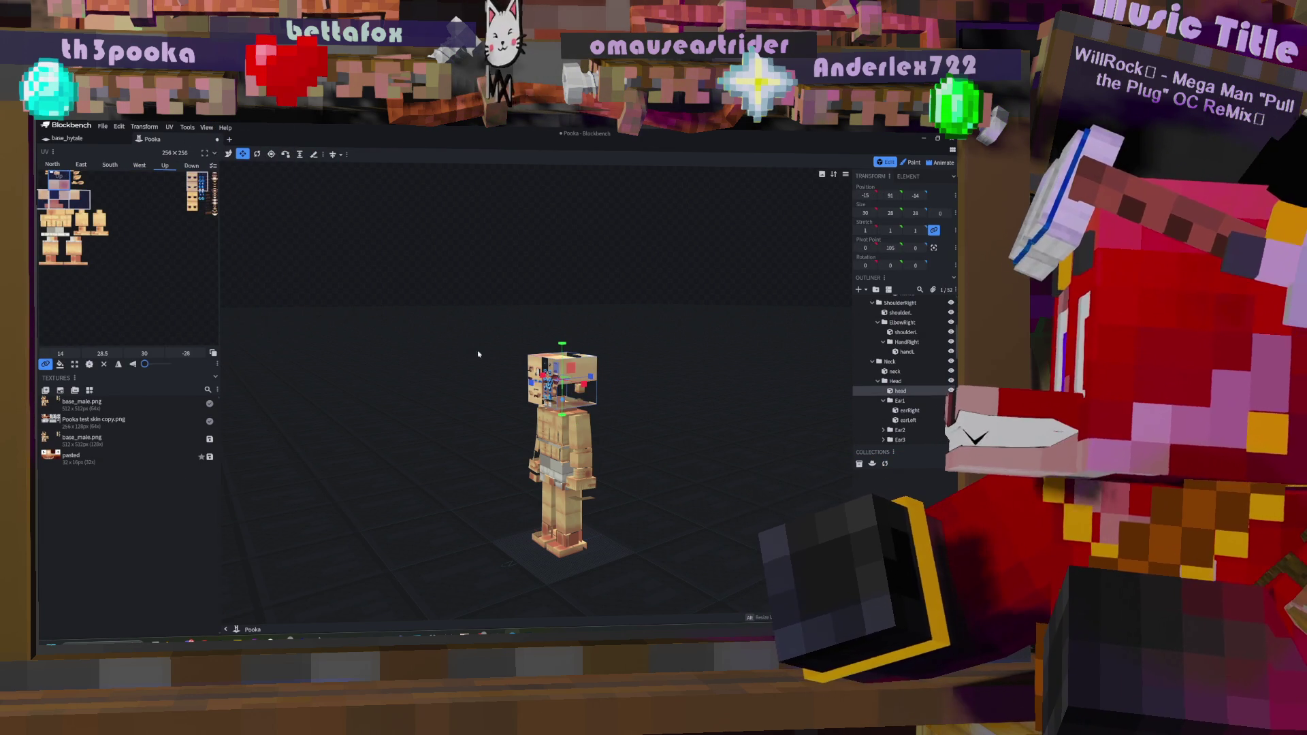
{"action": "scroll", "coordinate": [896, 355], "scroll_direction": "up", "scroll_amount": 3}
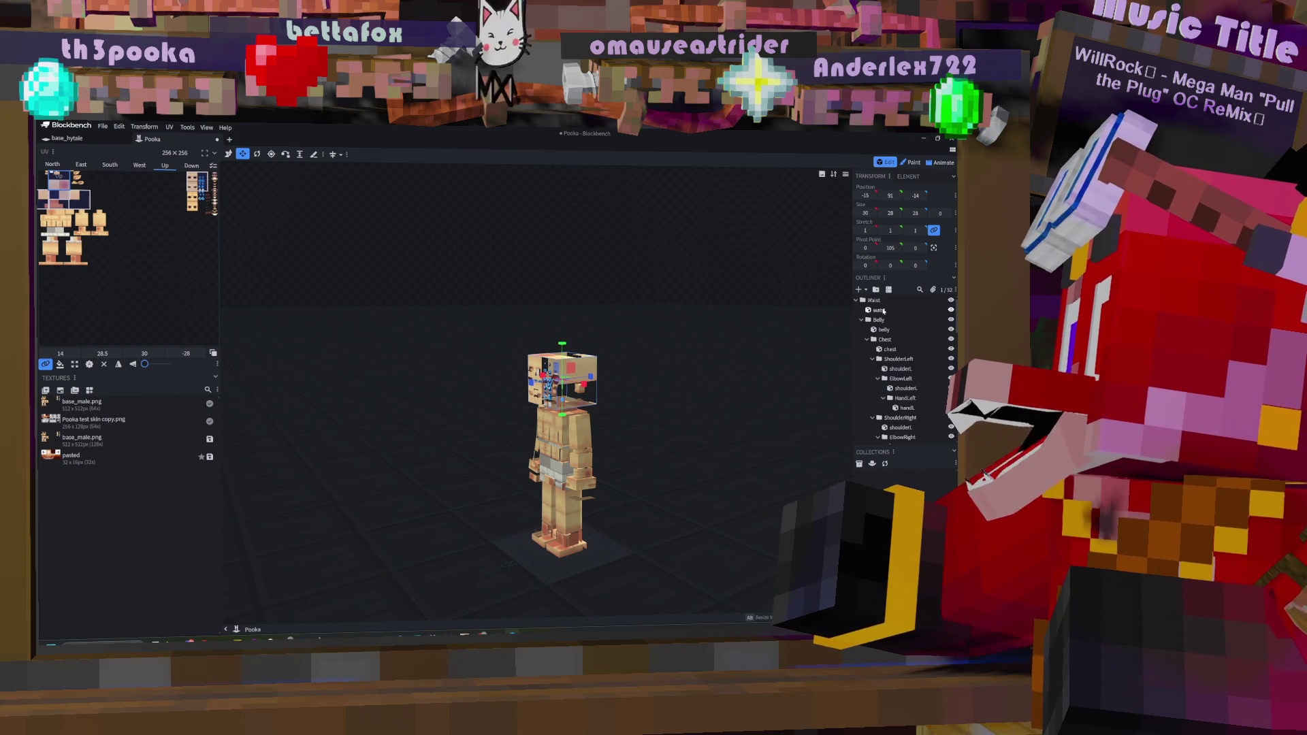
{"action": "key", "text": "ctrl+a"}
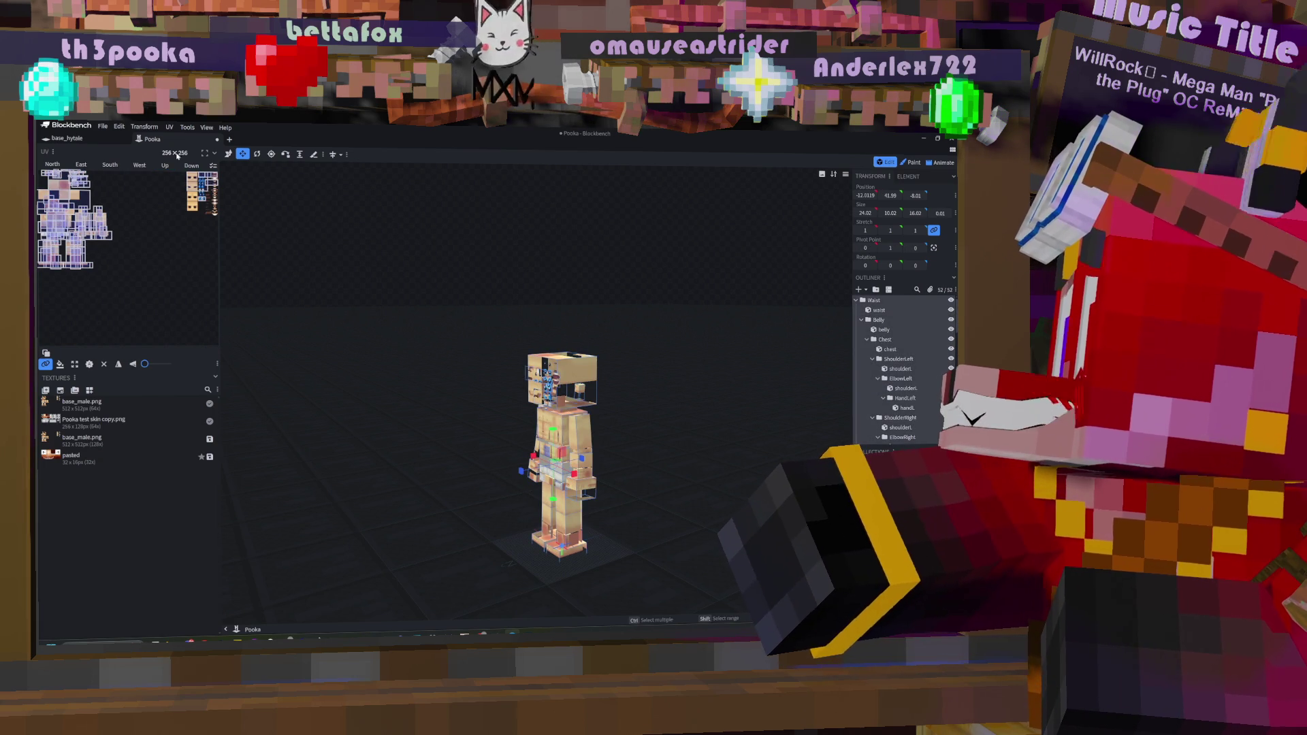
Widen the docked UV editor so the skin layout shows larger beside the 3D view
{"action": "left_click", "coordinate": [53, 152]}
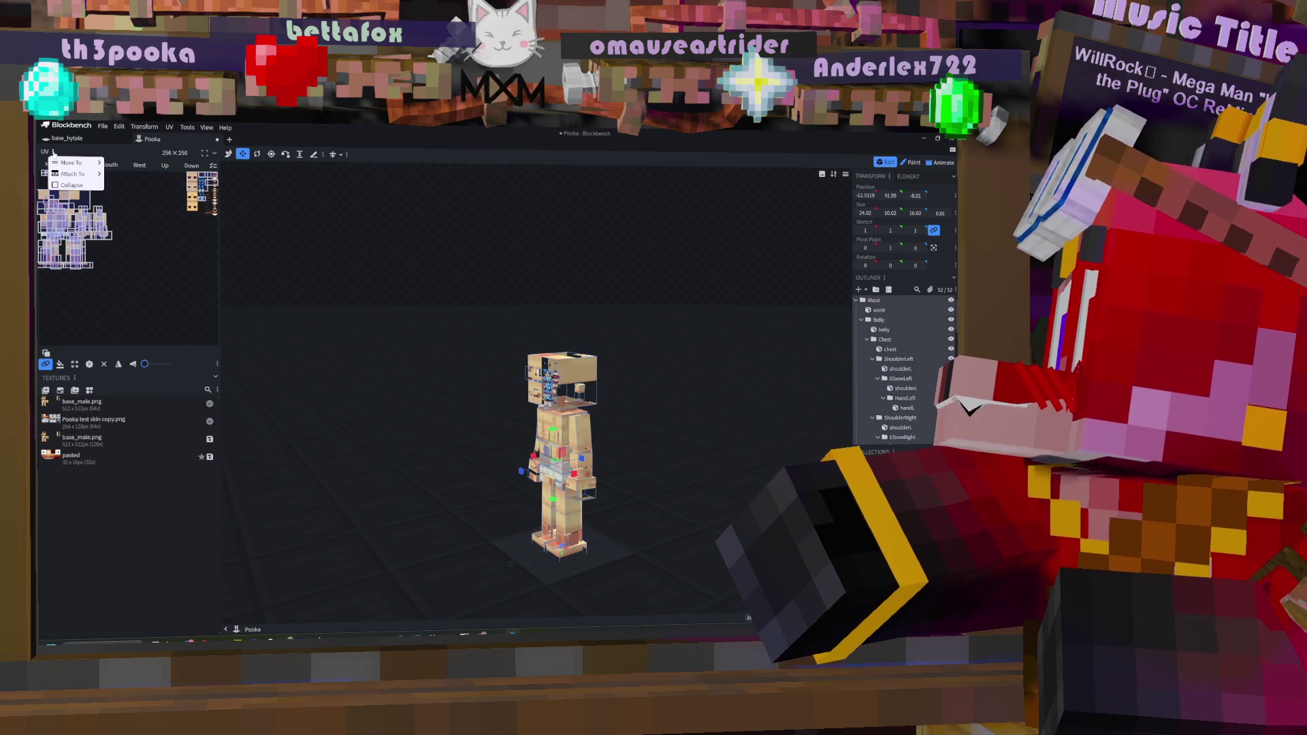
{"action": "mouse_move", "coordinate": [75, 163]}
{"action": "left_click", "coordinate": [176, 288]}
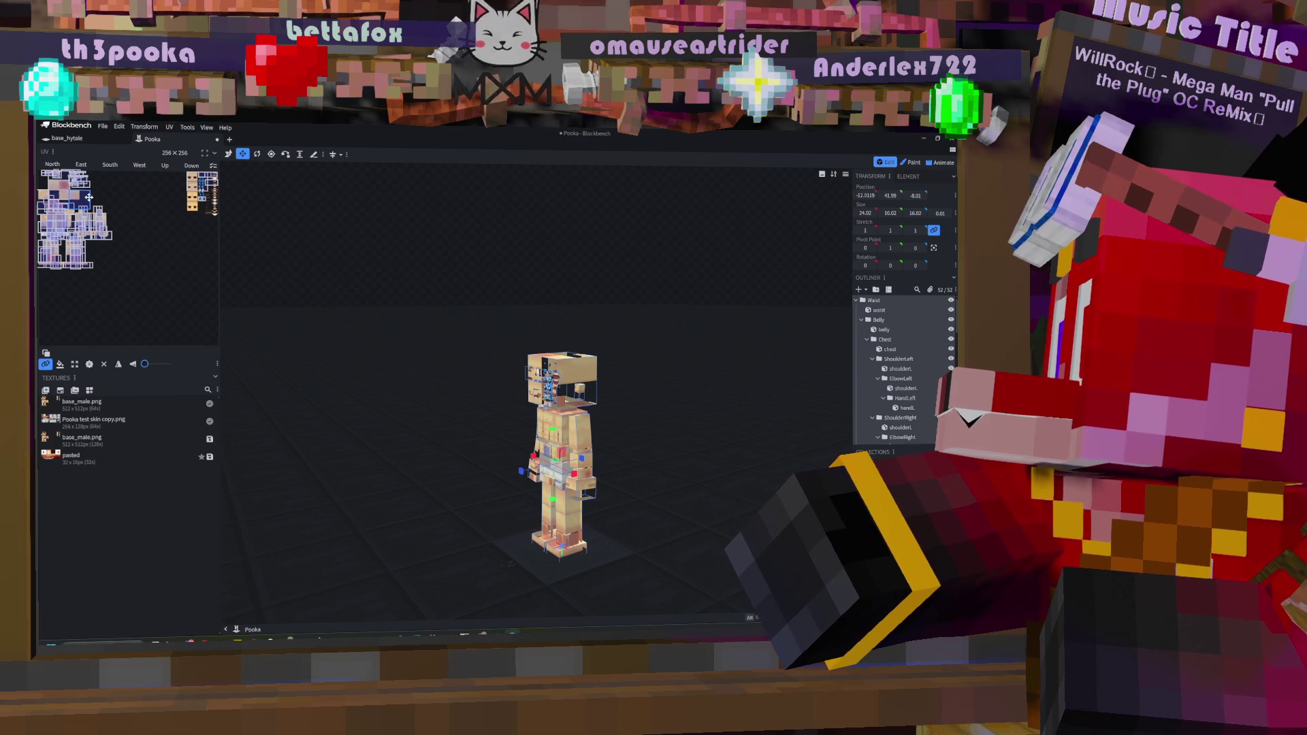
{"action": "mouse_move", "coordinate": [219, 316]}
{"action": "left_mouse_down"}
{"action": "mouse_move", "coordinate": [531, 353]}
{"action": "mouse_move", "coordinate": [442, 344]}
{"action": "left_mouse_up"}
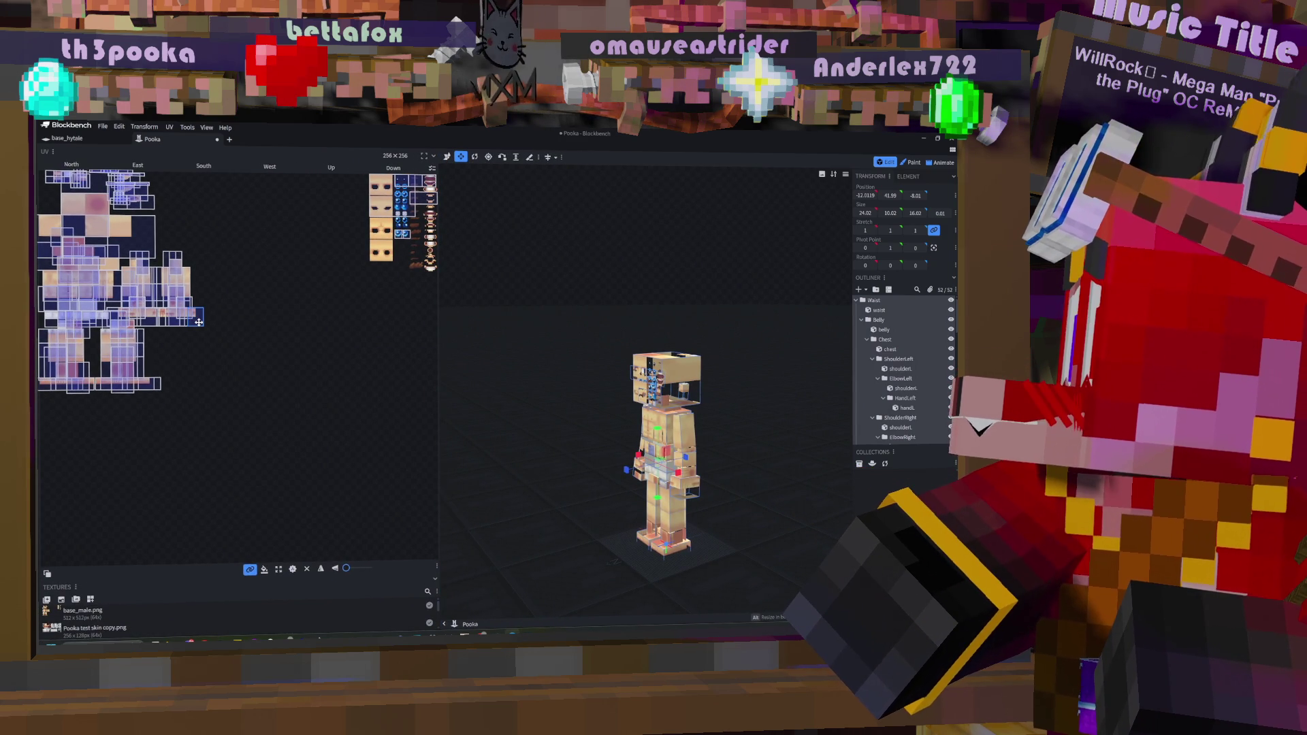
{"action": "mouse_move", "coordinate": [44, 563]}
{"action": "left_mouse_down"}
{"action": "mouse_move", "coordinate": [237, 282]}
{"action": "mouse_move", "coordinate": [432, 174]}
{"action": "left_mouse_up"}
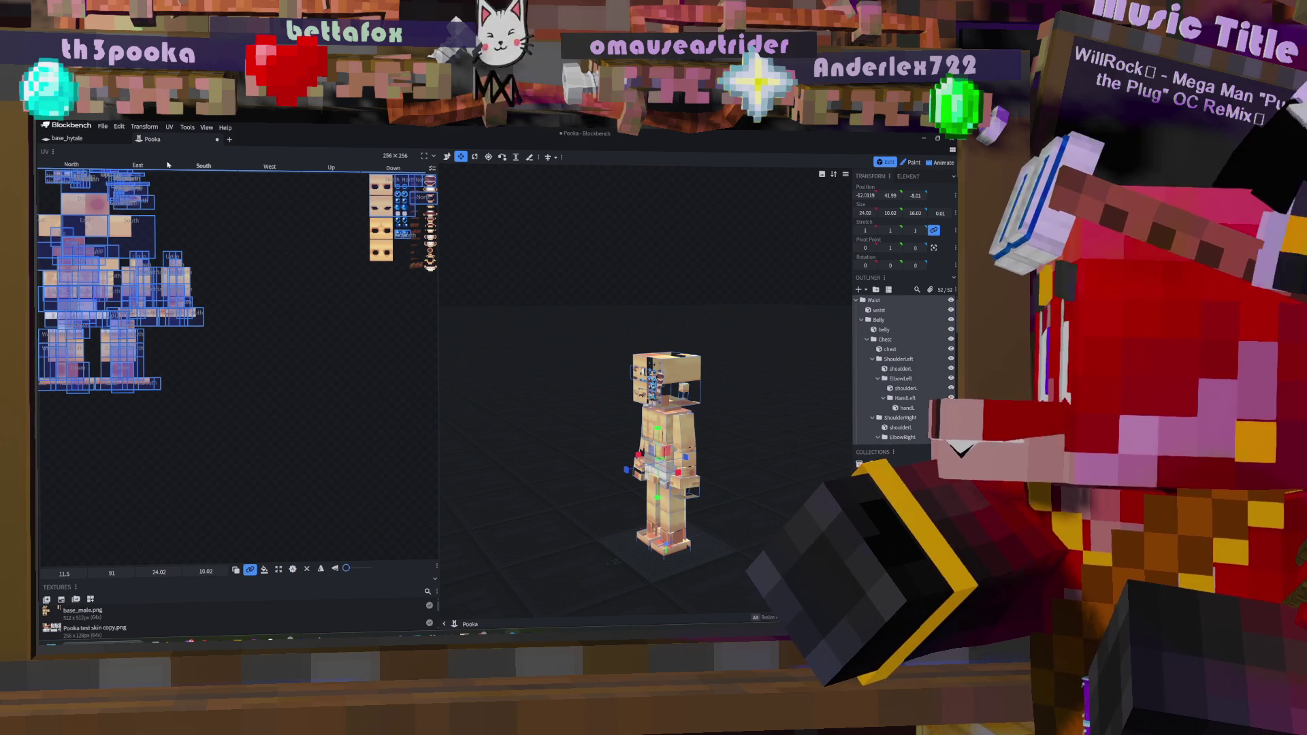
{"action": "left_click_drag", "start_coordinate": [434, 156], "coordinate": [382, 162]}
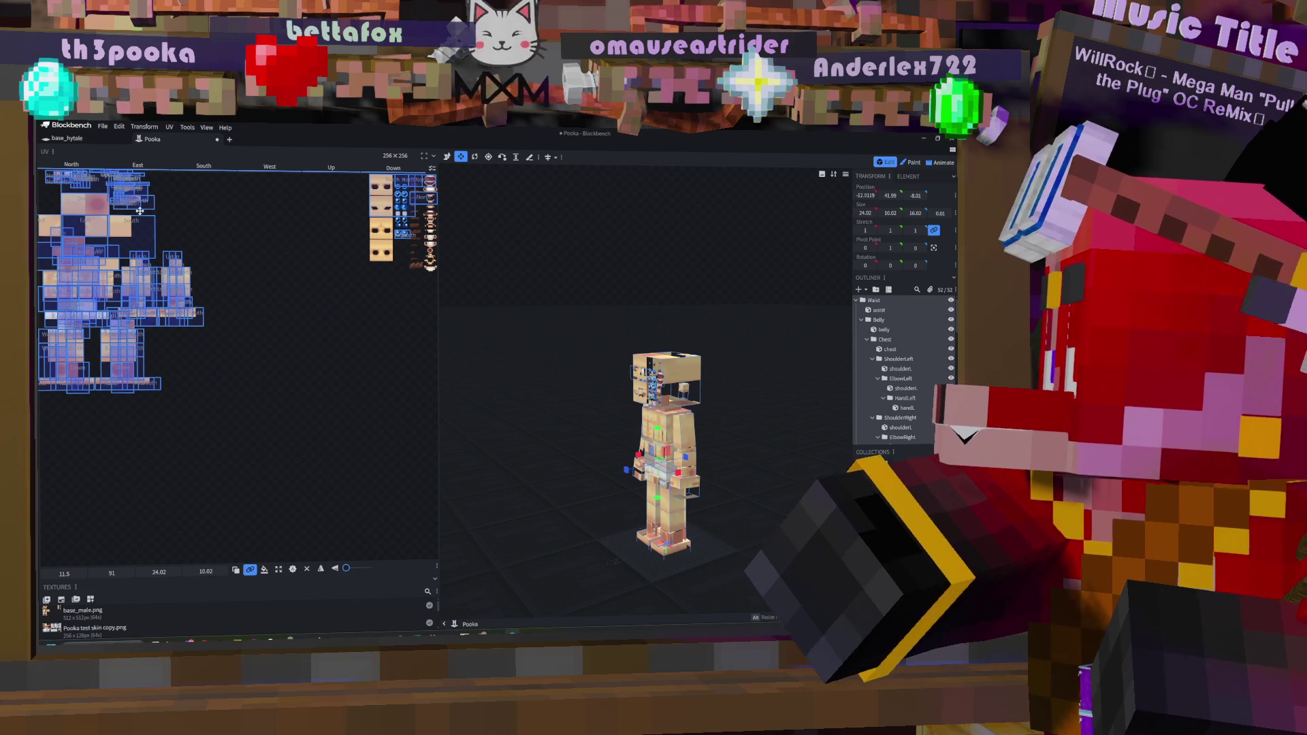
{"action": "left_click", "coordinate": [142, 126]}
{"action": "left_click", "coordinate": [147, 138]}
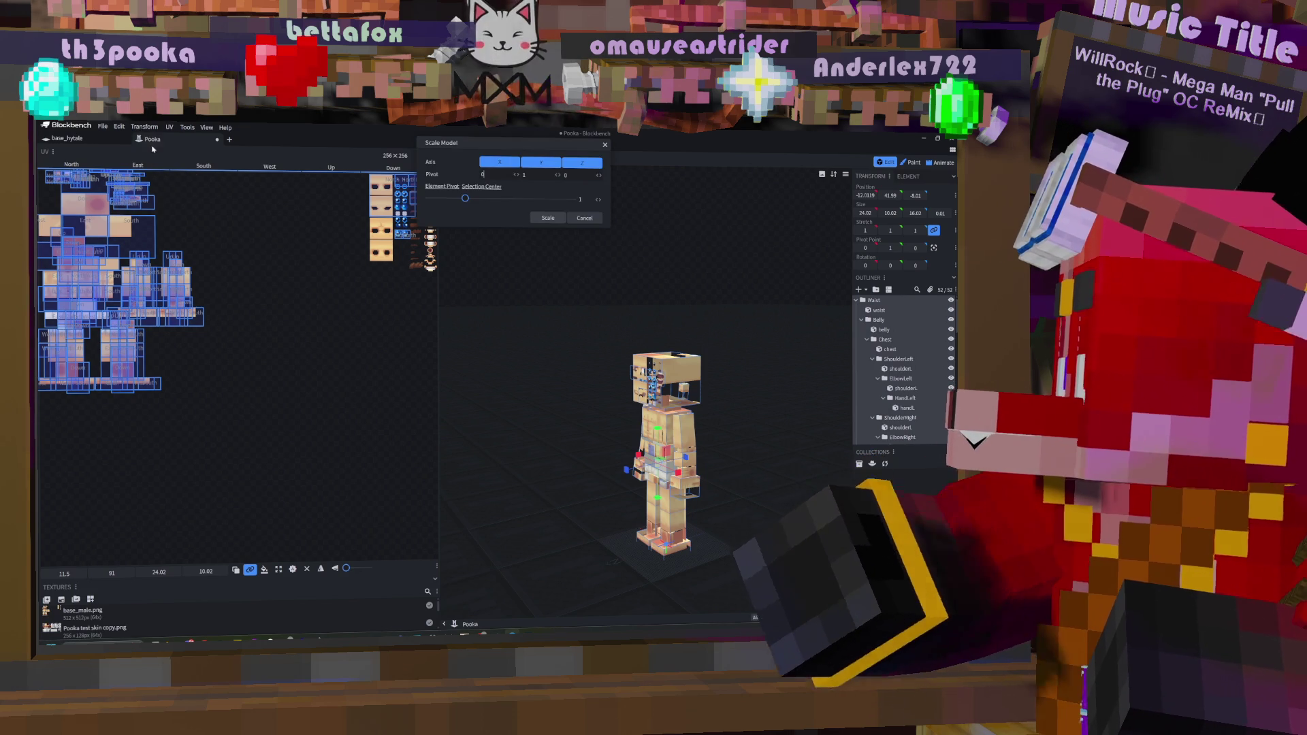
{"action": "left_click_drag", "start_coordinate": [464, 198], "coordinate": [476, 199]}
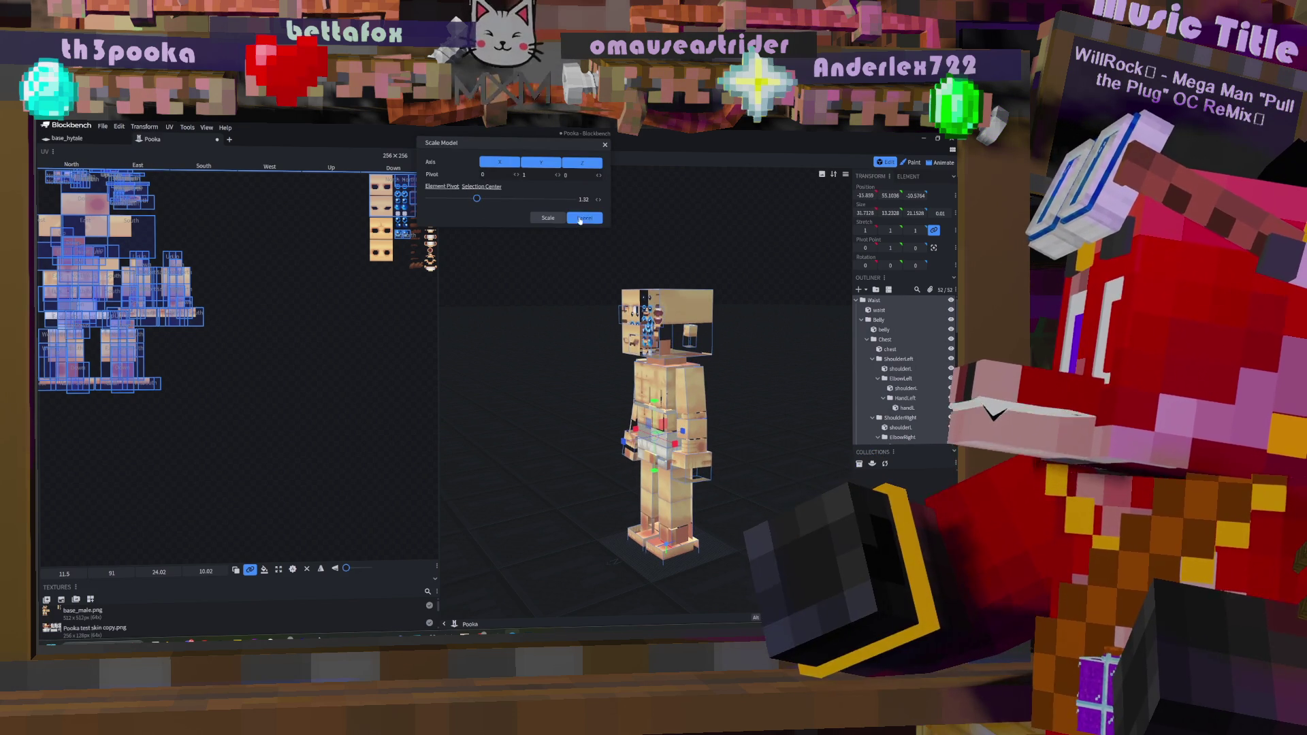
{"action": "left_click", "coordinate": [585, 218]}
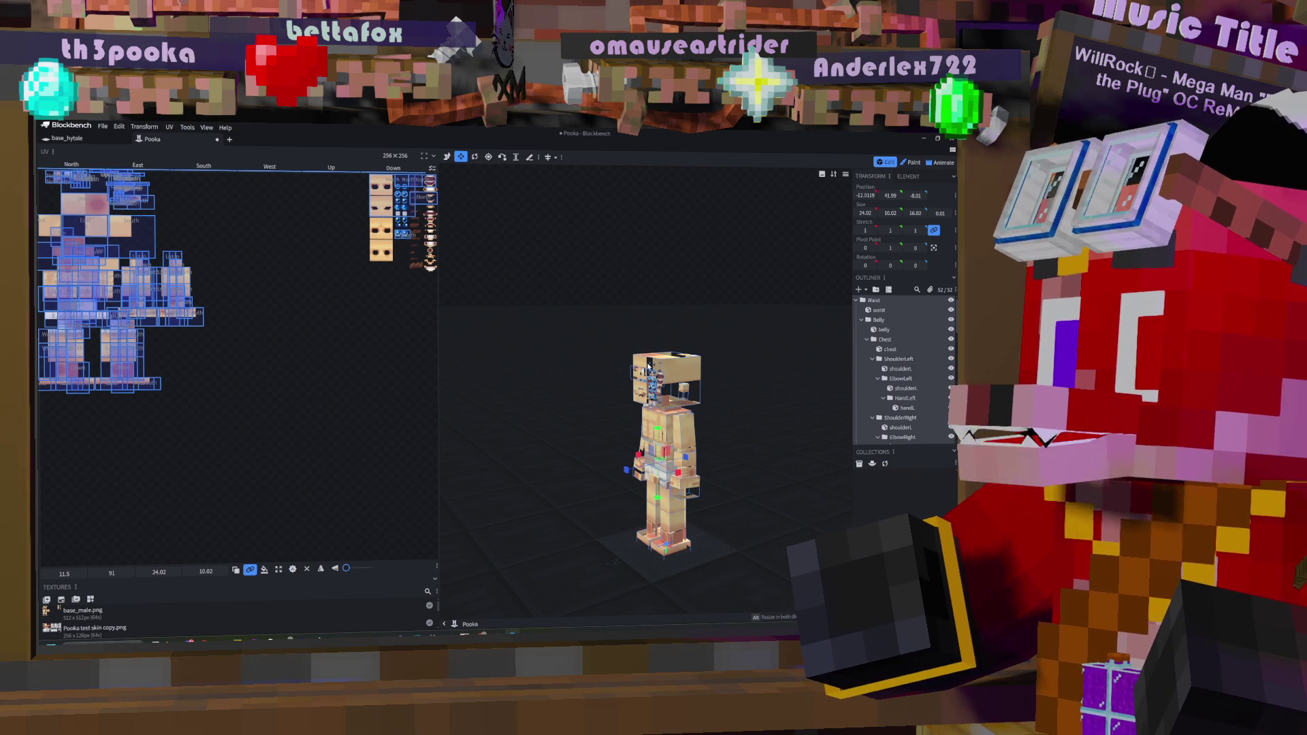
Map the head's east face to a rotated, auto-sized 28×28 UV at the texture's top-left
{"action": "left_click", "coordinate": [648, 367]}
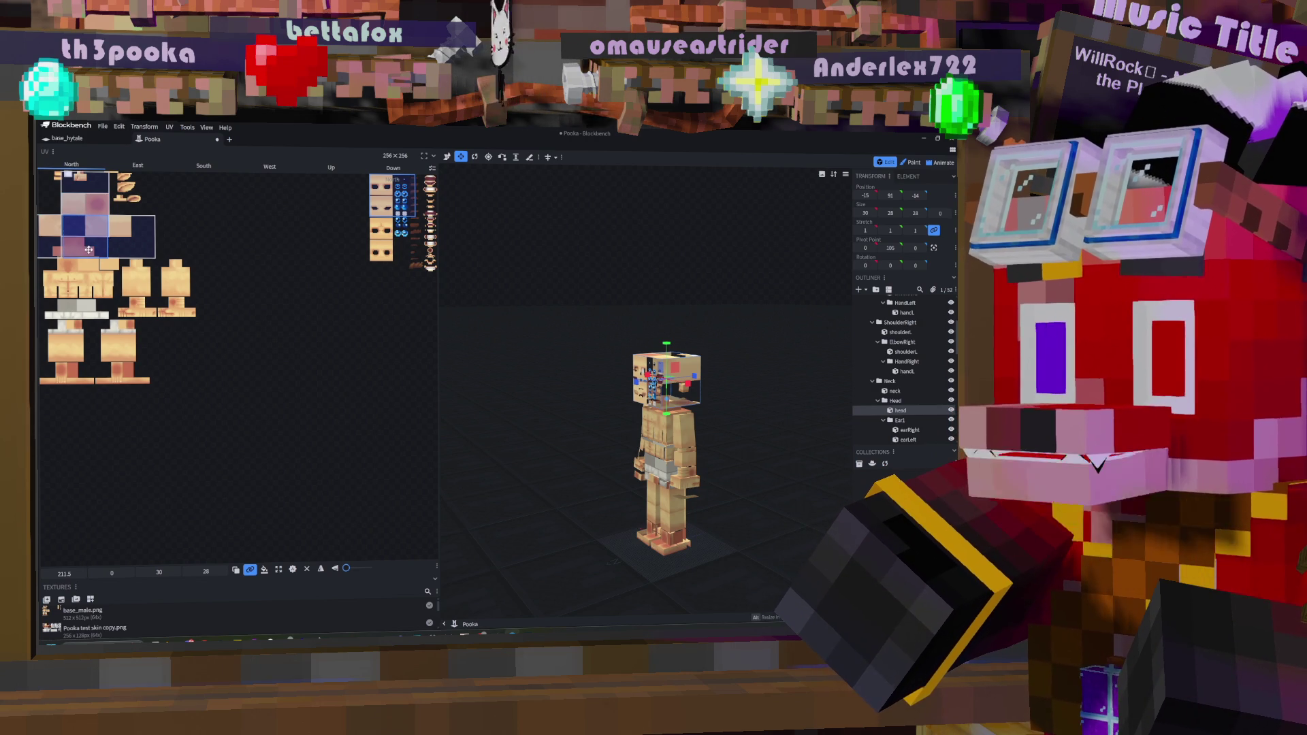
{"action": "left_click", "coordinate": [118, 256]}
{"action": "left_click_drag", "start_coordinate": [118, 256], "coordinate": [74, 249]}
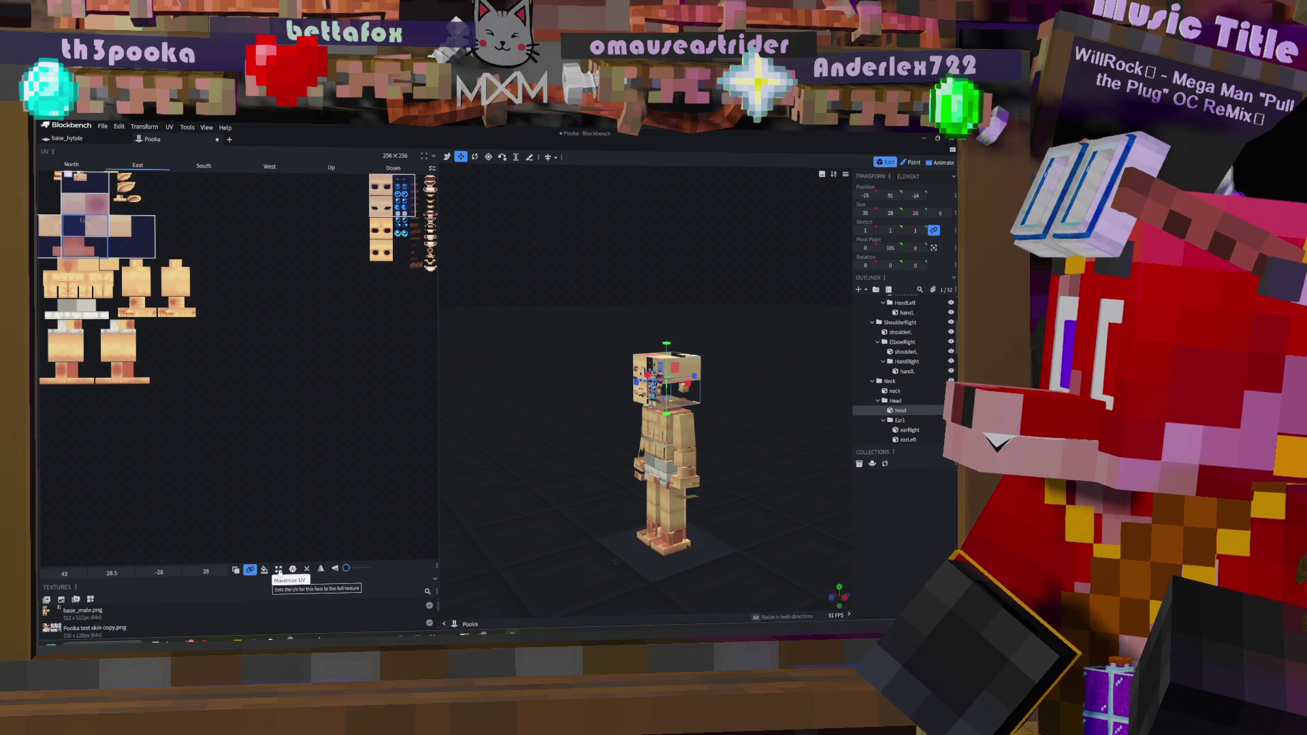
{"action": "left_click", "coordinate": [278, 570]}
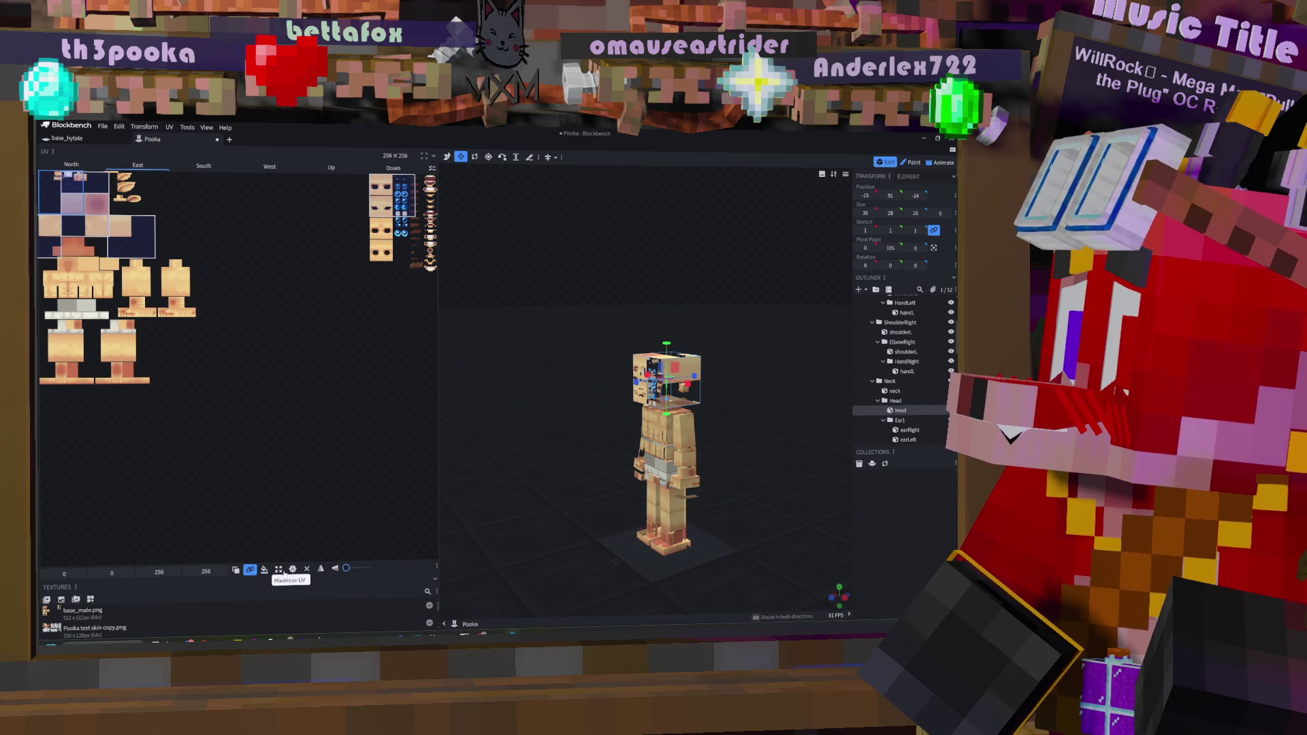
{"action": "left_click", "coordinate": [292, 569]}
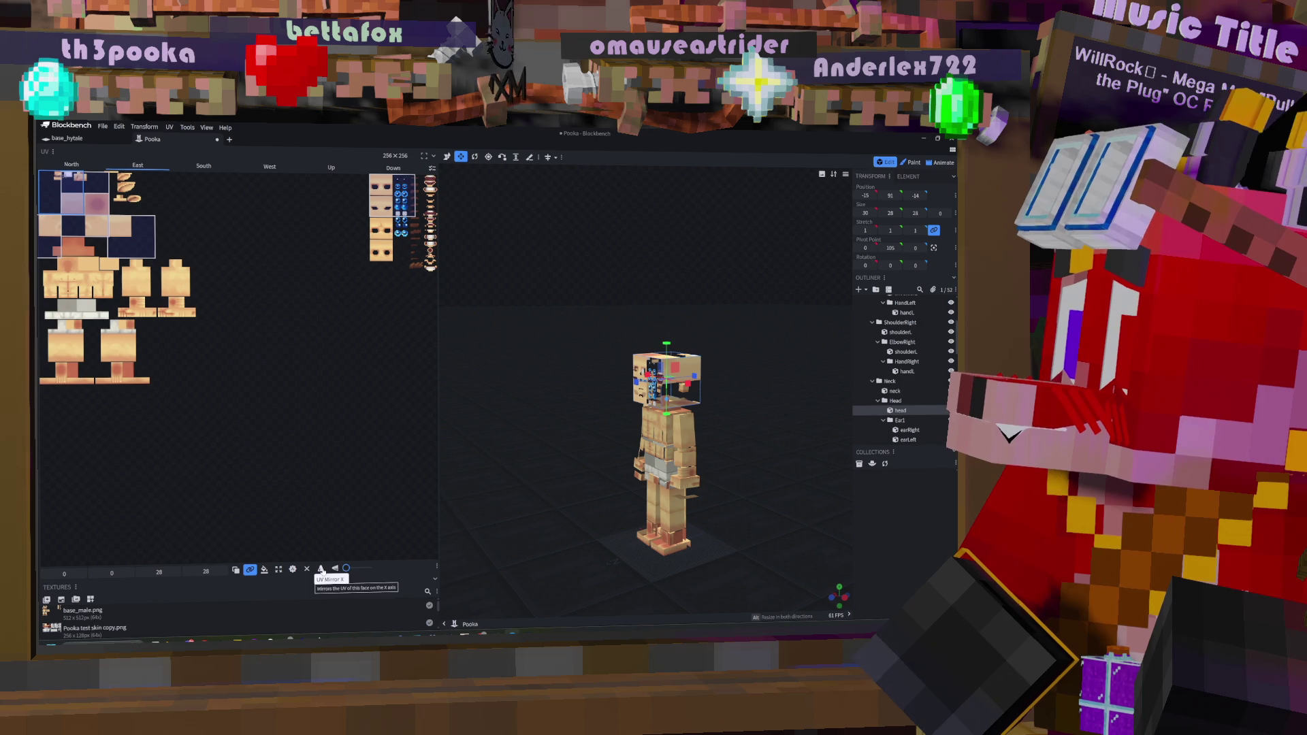
{"action": "mouse_move", "coordinate": [346, 568]}
{"action": "left_mouse_down"}
{"action": "mouse_move", "coordinate": [325, 572]}
{"action": "mouse_move", "coordinate": [368, 569]}
{"action": "mouse_move", "coordinate": [346, 569]}
{"action": "left_mouse_up"}
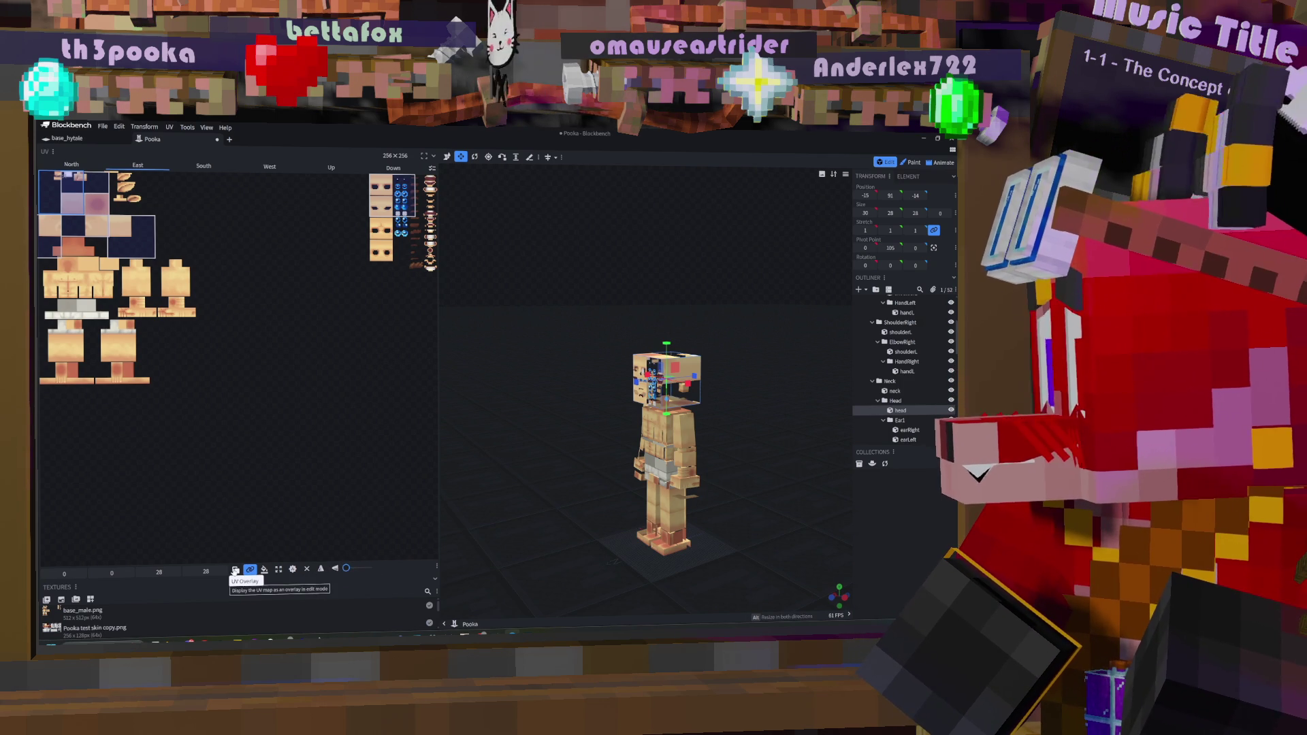
{"action": "left_click", "coordinate": [235, 570]}
{"action": "left_click", "coordinate": [235, 571]}
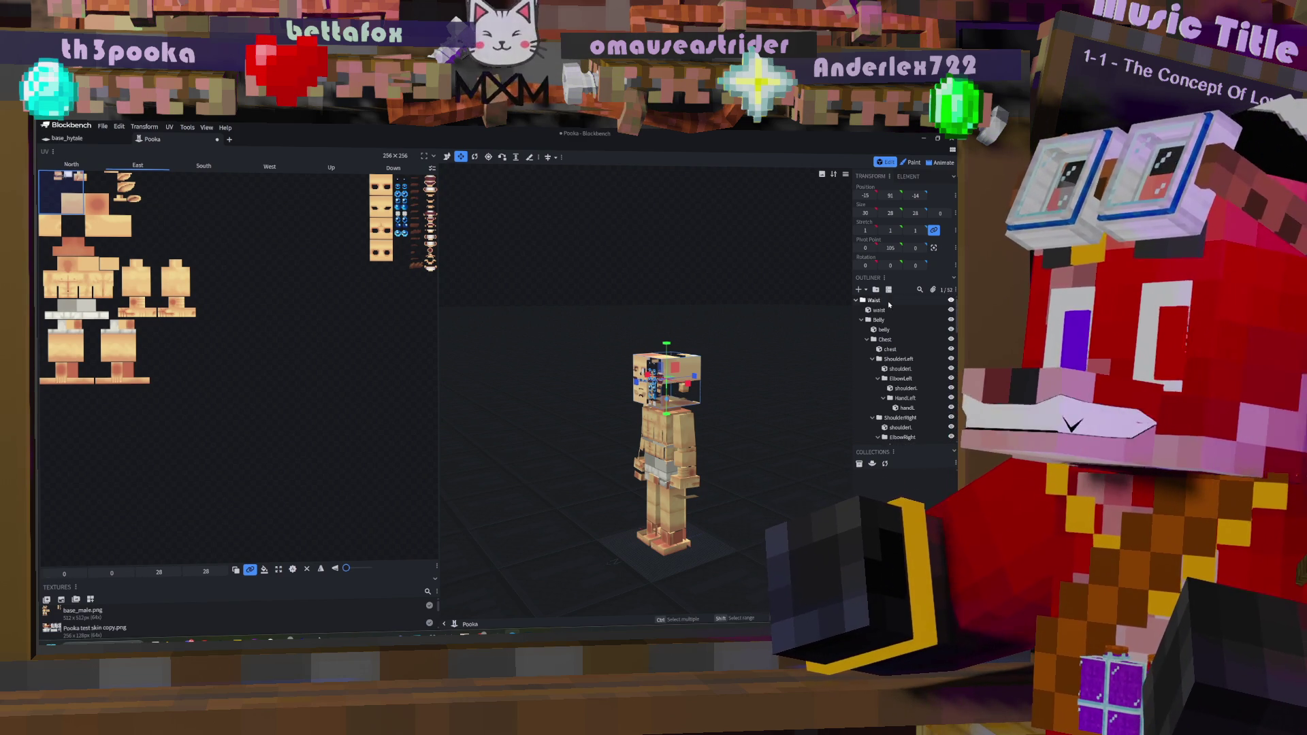
Try head north-face UV width 25 and height 11.5, then reset it with Auto Size
{"action": "key", "text": "ctrl+a"}
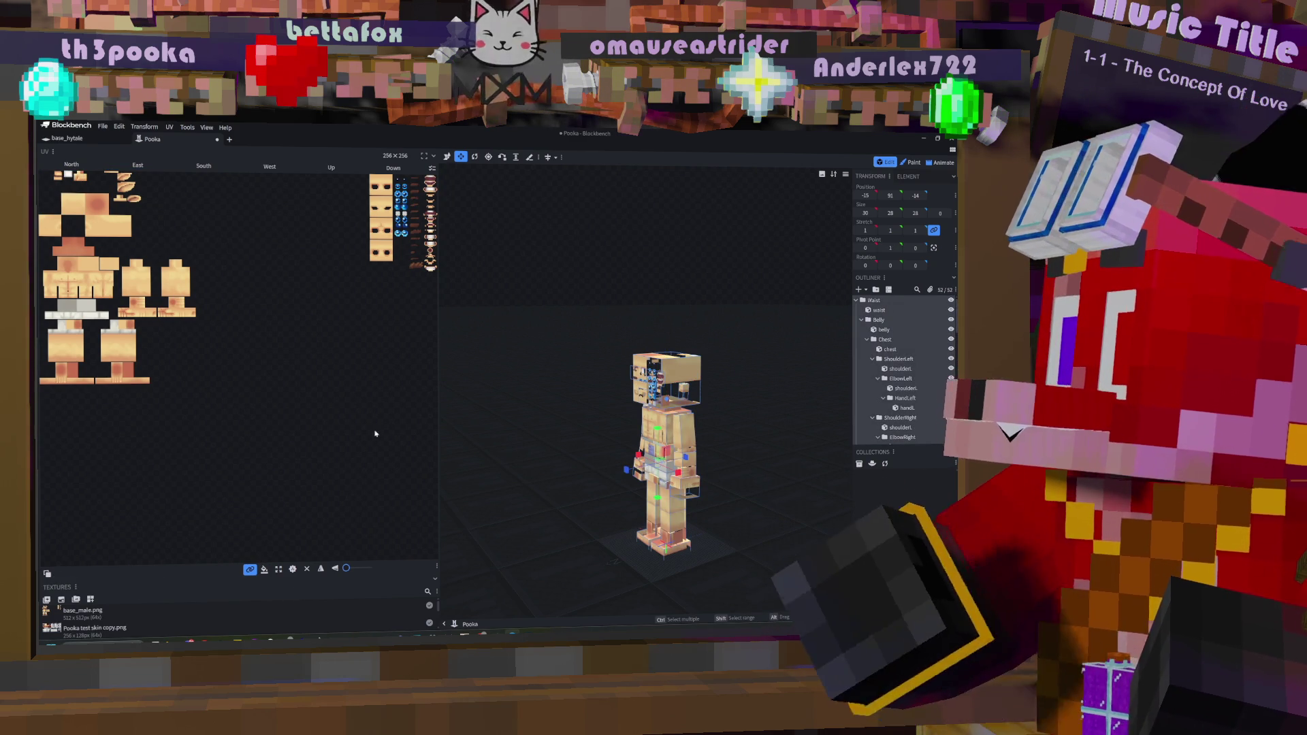
{"action": "left_click", "coordinate": [678, 365]}
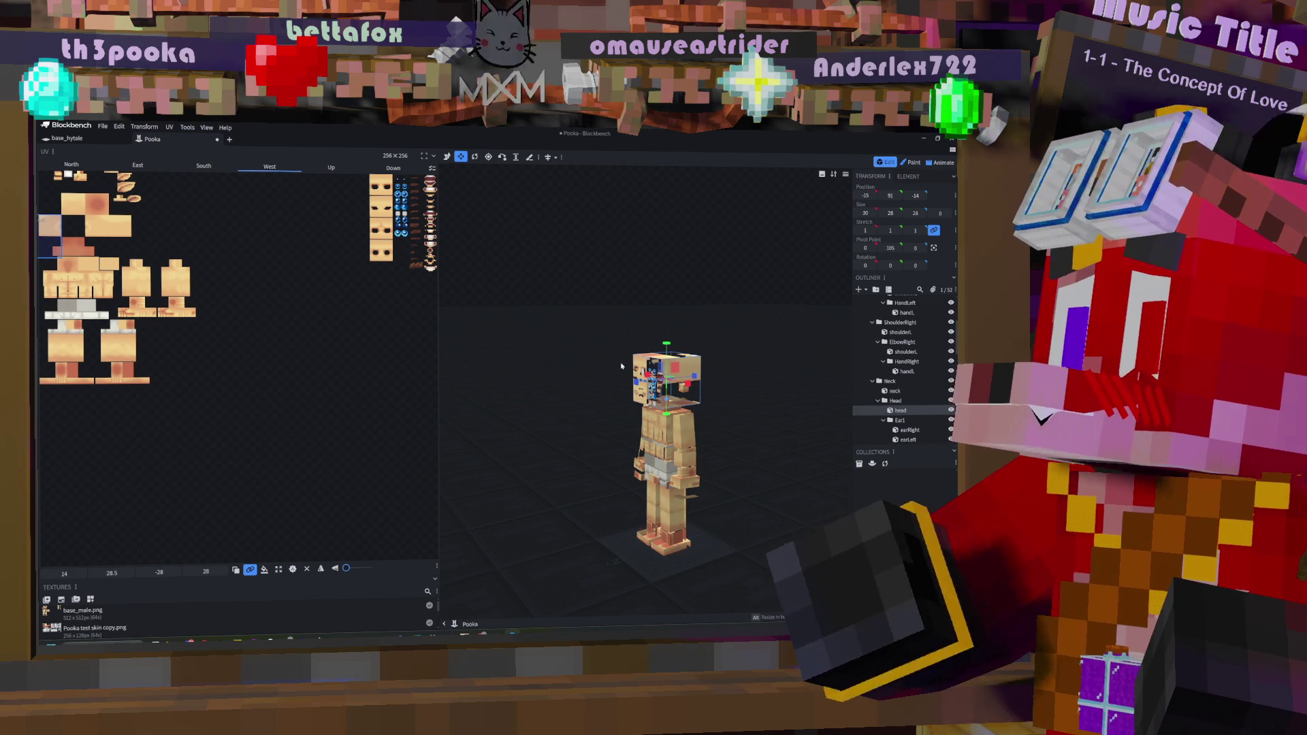
{"action": "left_click", "coordinate": [71, 165]}
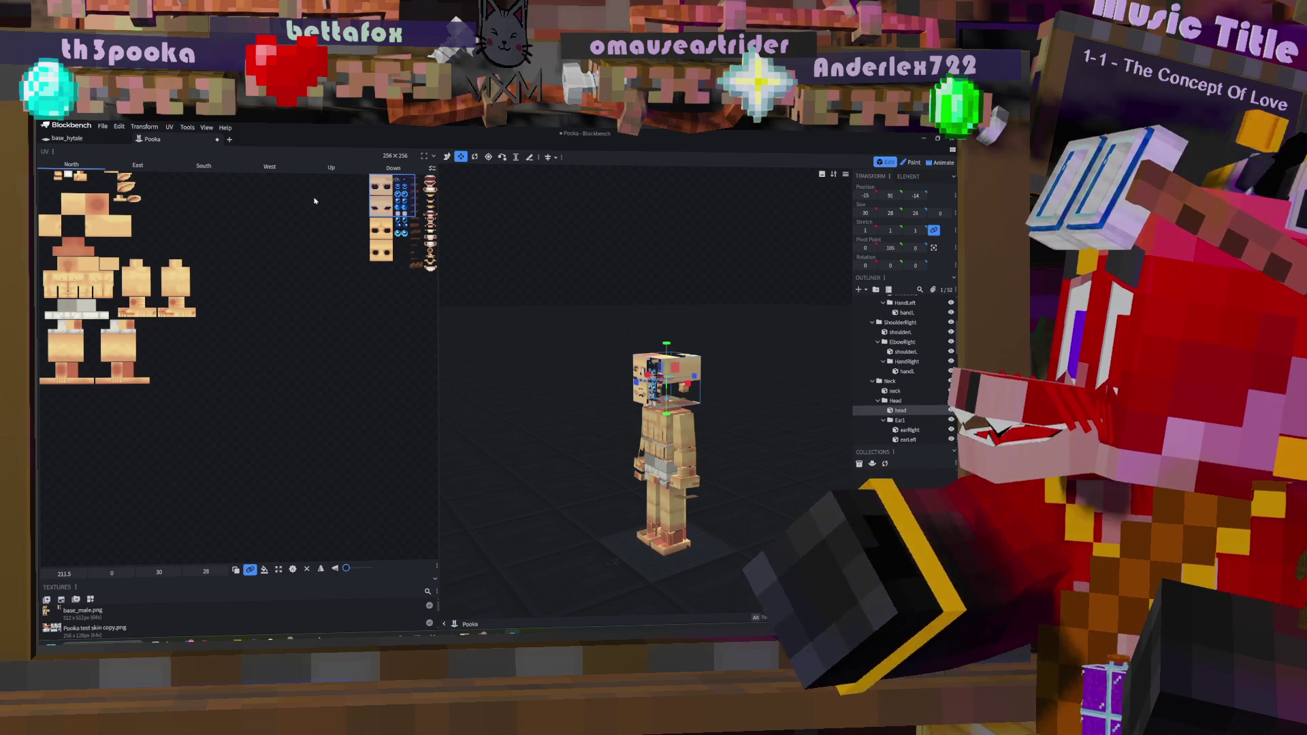
{"action": "left_click_drag", "start_coordinate": [159, 571], "coordinate": [138, 572]}
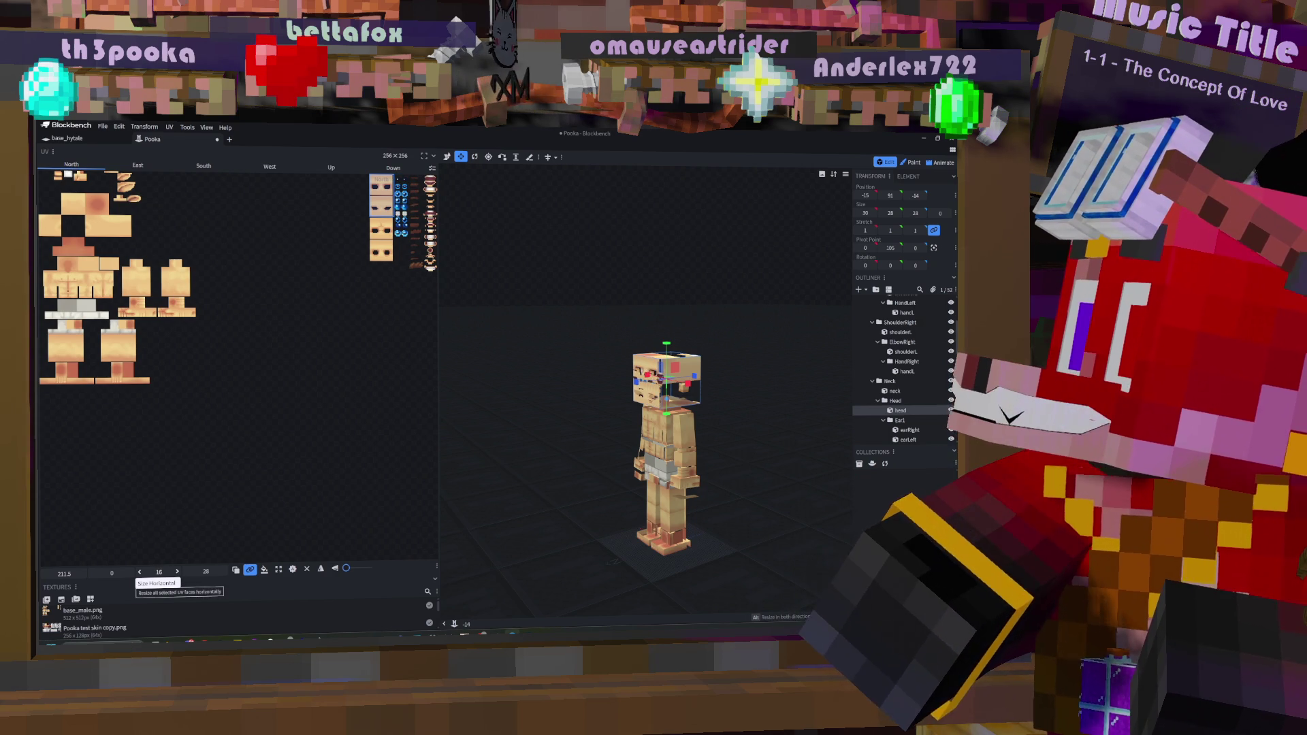
{"action": "left_click_drag", "start_coordinate": [393, 216], "coordinate": [396, 215]}
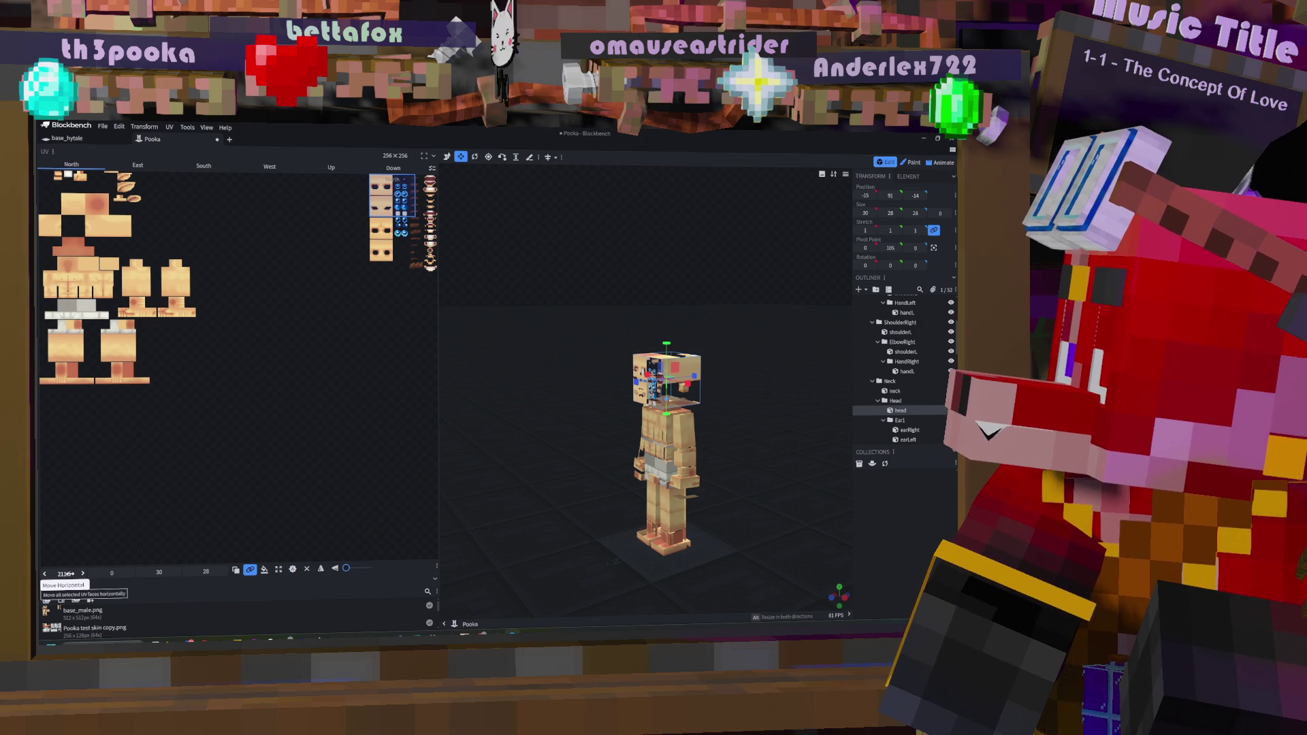
{"action": "left_click_drag", "start_coordinate": [158, 572], "coordinate": [151, 572]}
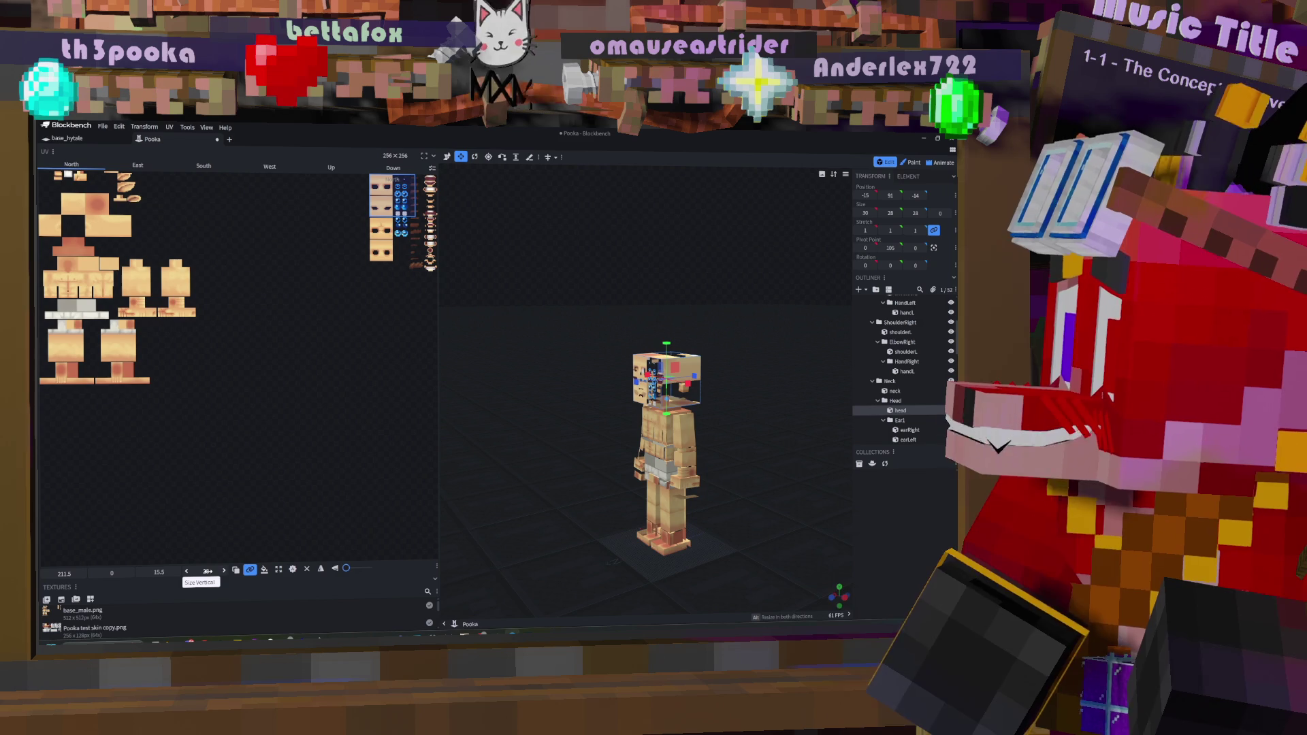
{"action": "mouse_move", "coordinate": [205, 572]}
{"action": "left_mouse_down"}
{"action": "mouse_move", "coordinate": [194, 572]}
{"action": "mouse_move", "coordinate": [213, 571]}
{"action": "left_mouse_up"}
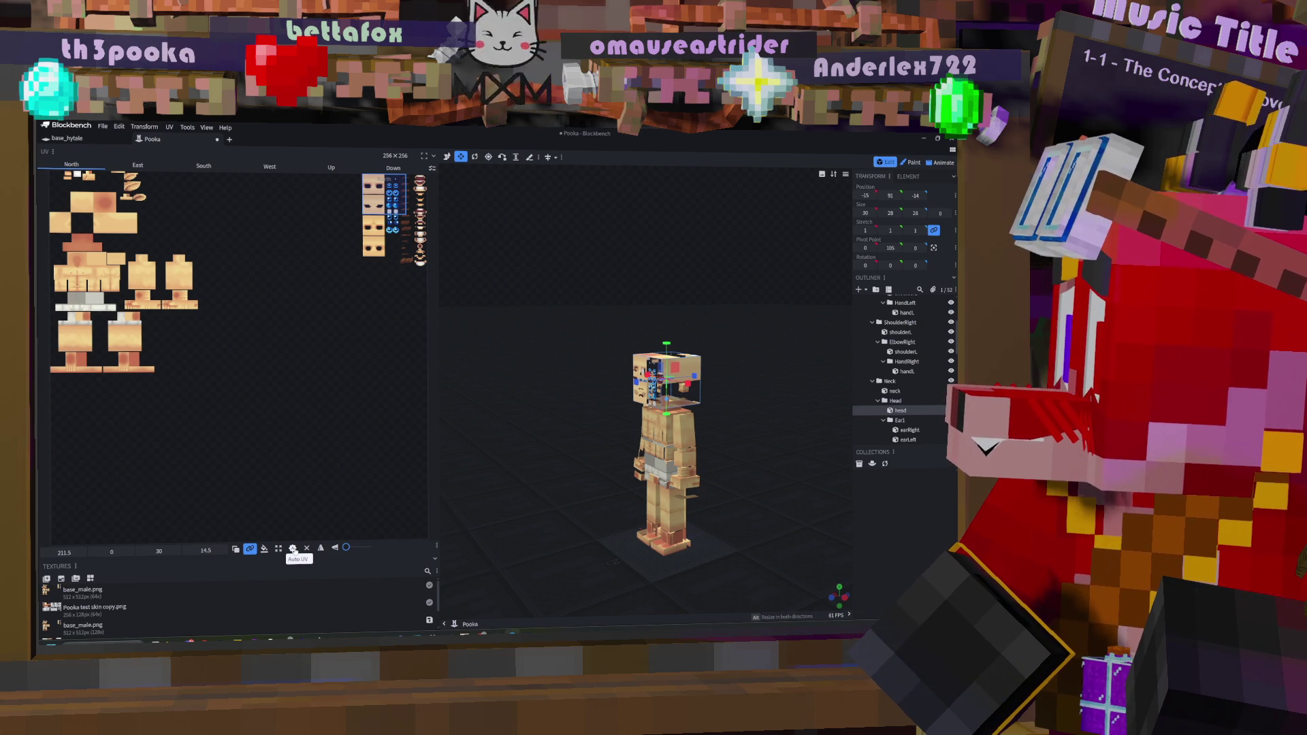
{"action": "left_click", "coordinate": [293, 548]}
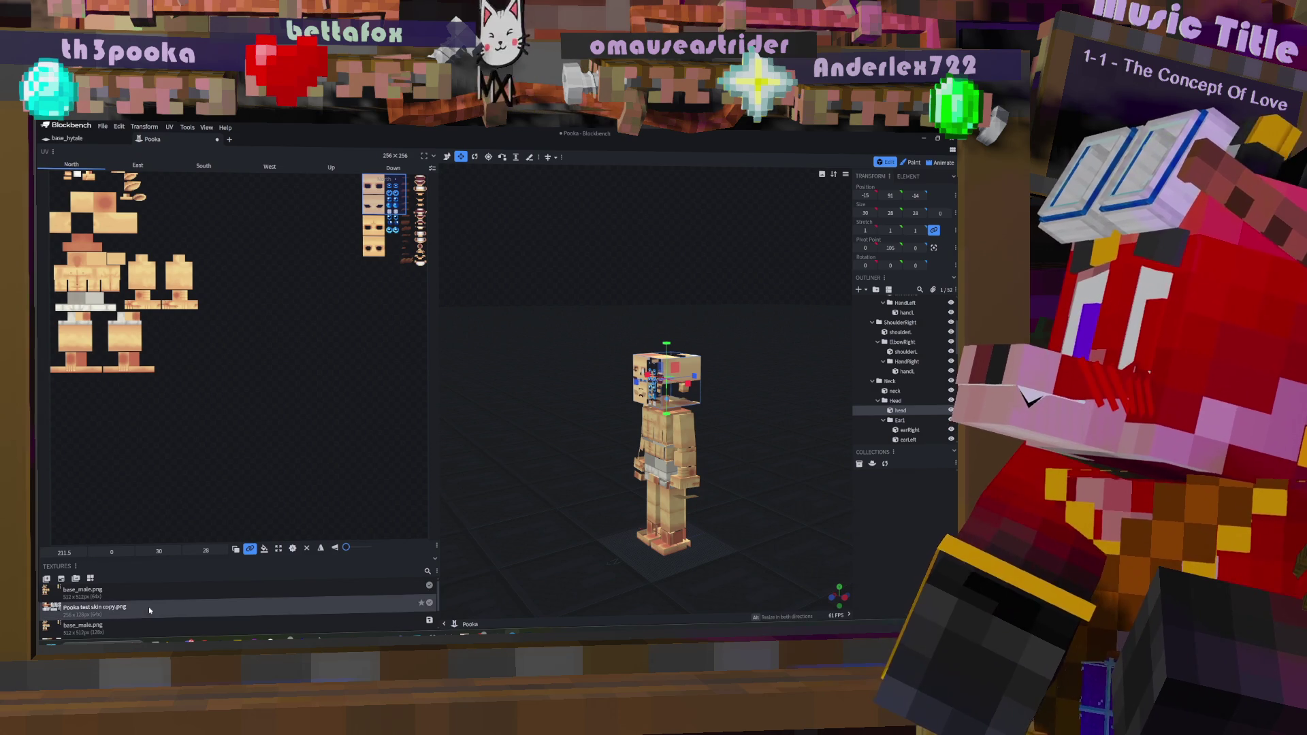
Apply the Pooka test skin copy to the head's north face and place its UV over the skin's face
{"action": "right_click", "coordinate": [347, 606]}
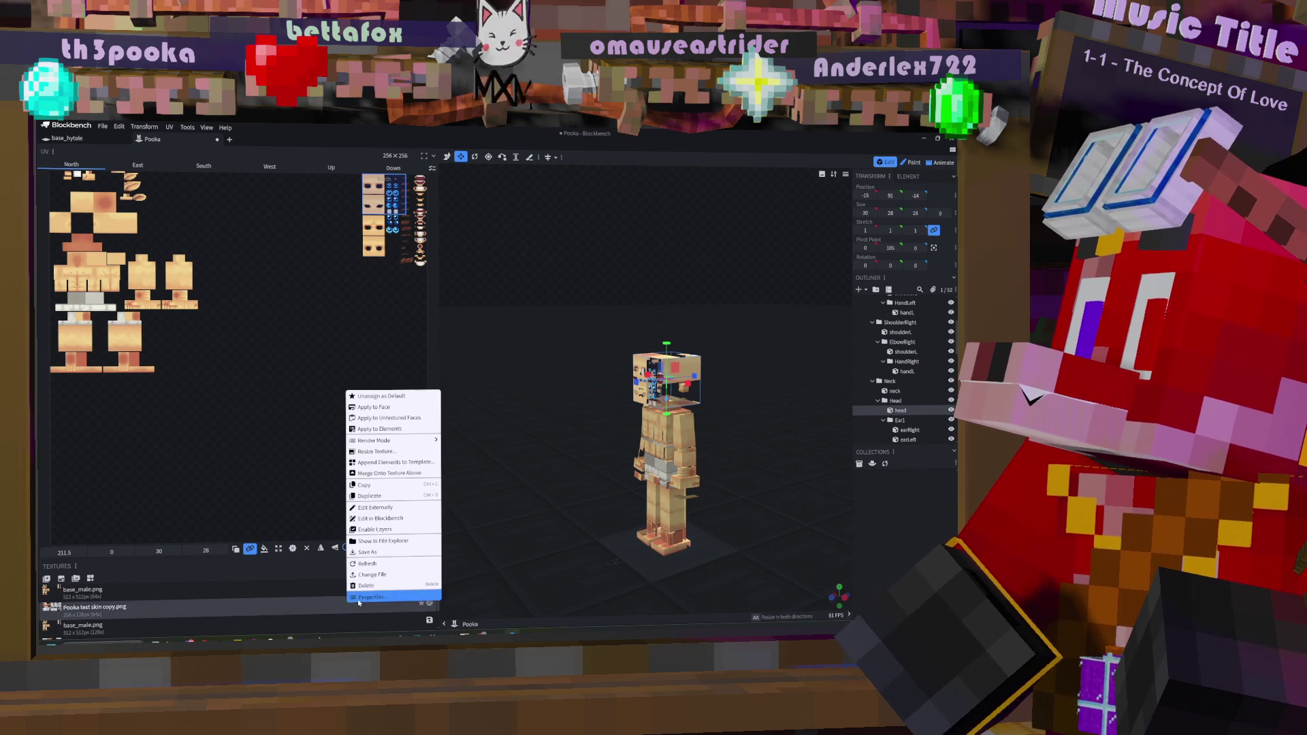
{"action": "left_click", "coordinate": [398, 406]}
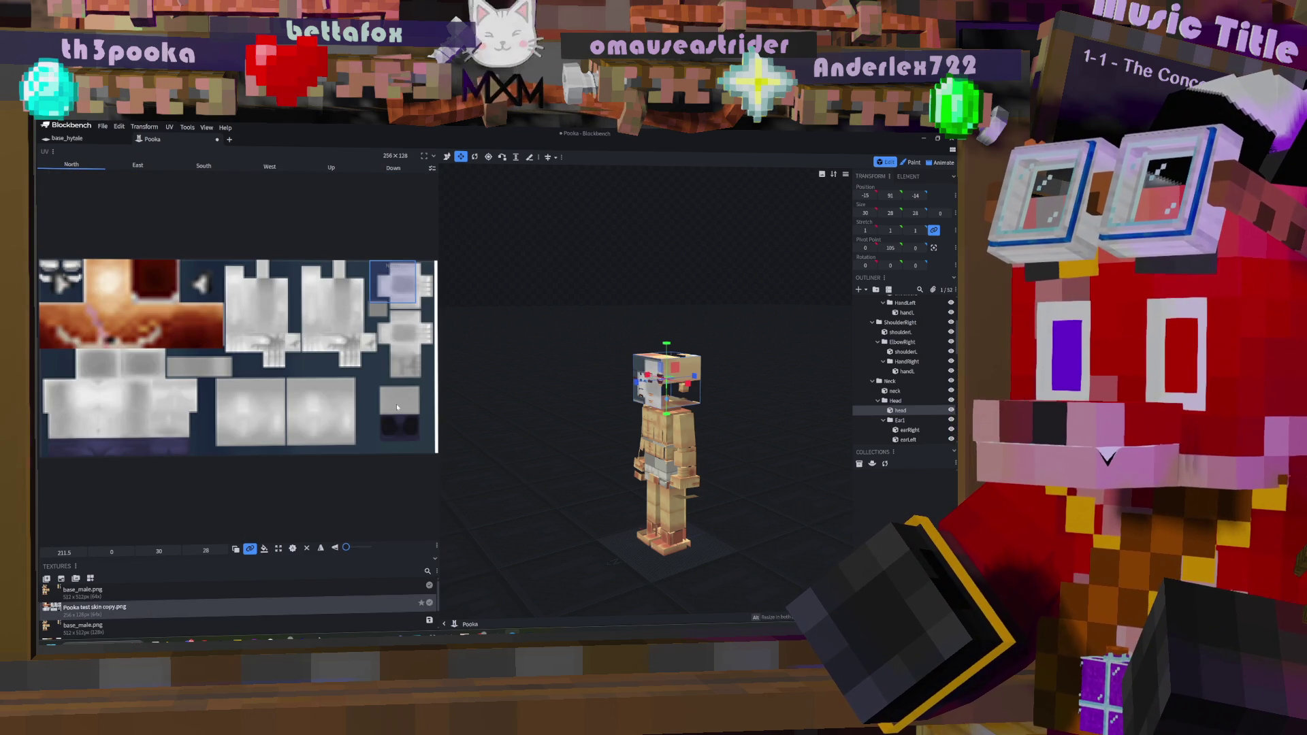
{"action": "mouse_move", "coordinate": [399, 286]}
{"action": "left_mouse_down"}
{"action": "mouse_move", "coordinate": [306, 338]}
{"action": "mouse_move", "coordinate": [83, 328]}
{"action": "mouse_move", "coordinate": [110, 335]}
{"action": "left_mouse_up"}
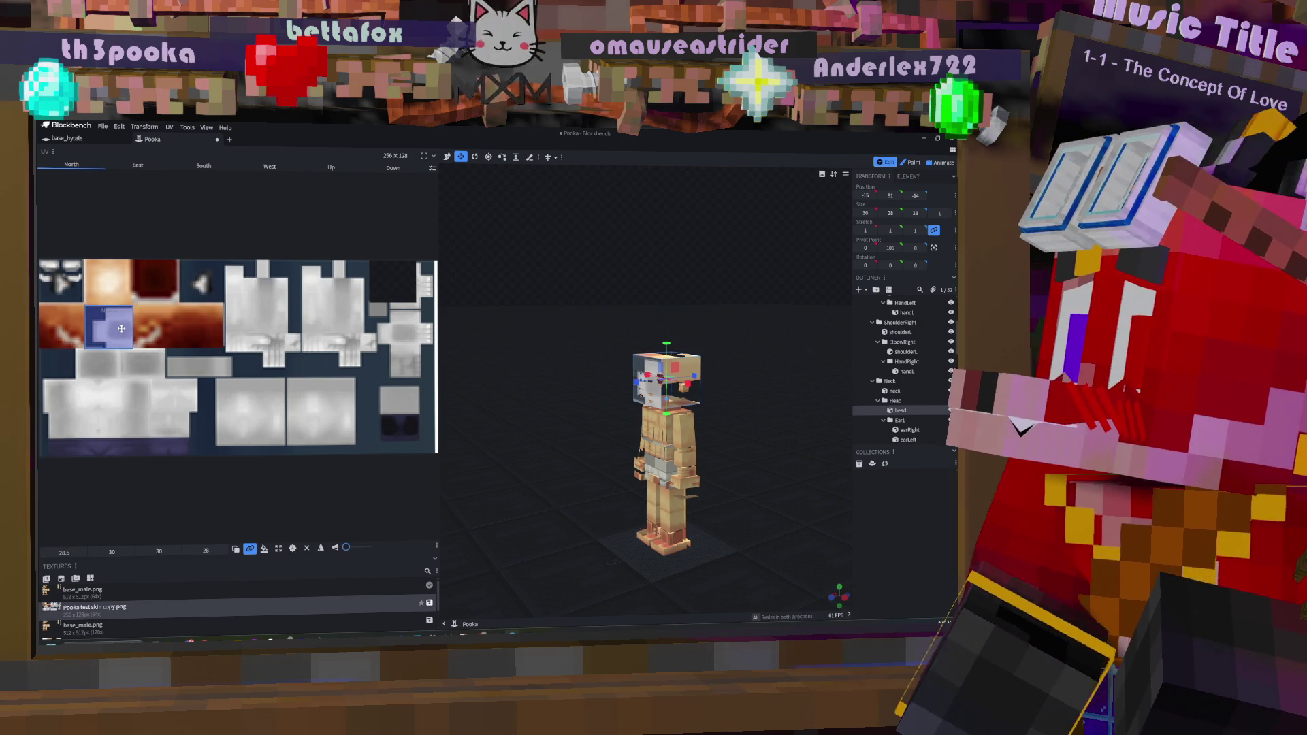
{"action": "left_click_drag", "start_coordinate": [122, 329], "coordinate": [406, 282]}
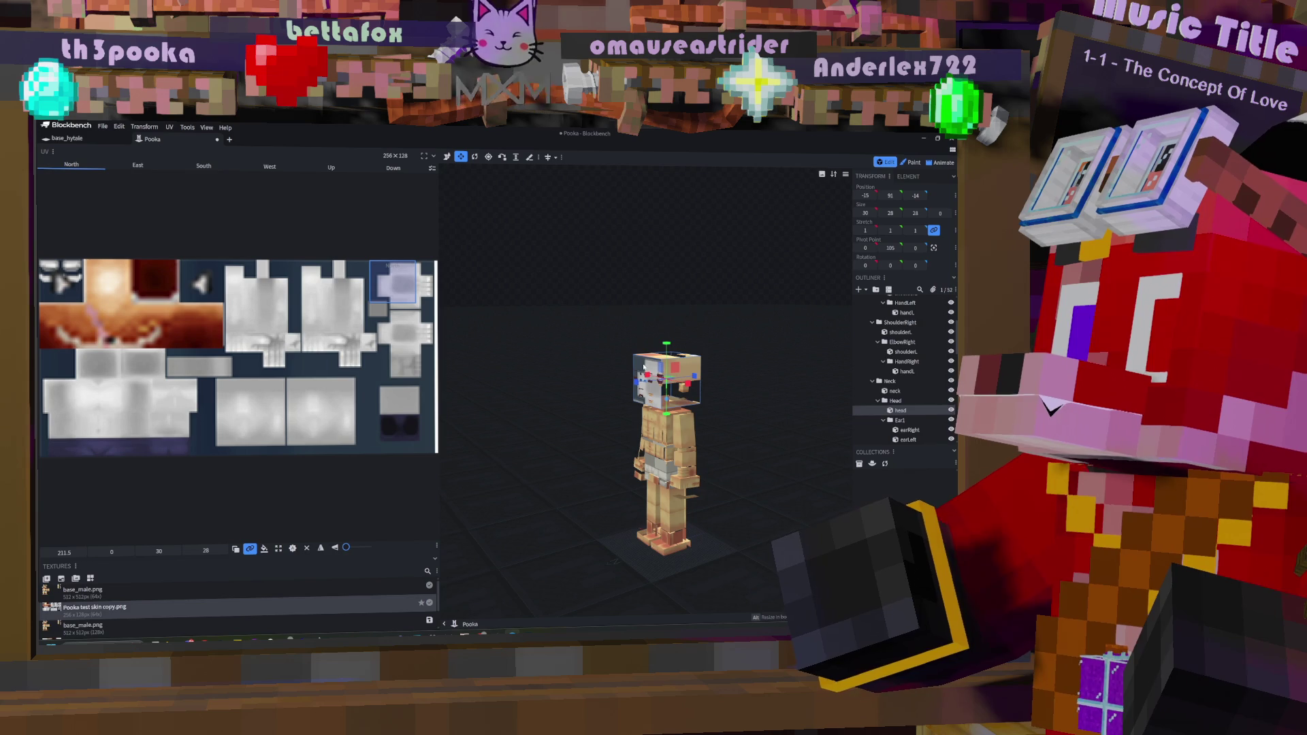
{"action": "mouse_move", "coordinate": [395, 282]}
{"action": "left_mouse_down"}
{"action": "mouse_move", "coordinate": [288, 327]}
{"action": "mouse_move", "coordinate": [106, 328]}
{"action": "left_mouse_up"}
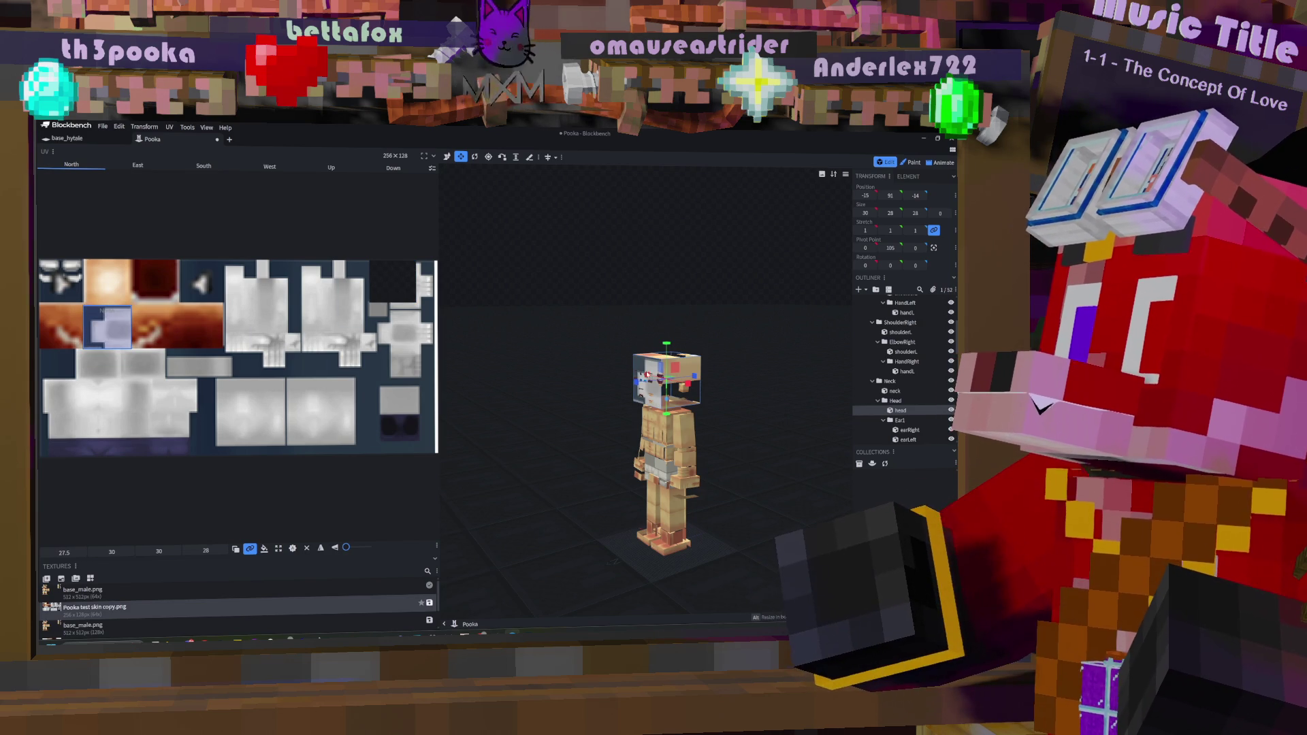
{"action": "key", "text": "ctrl+z"}
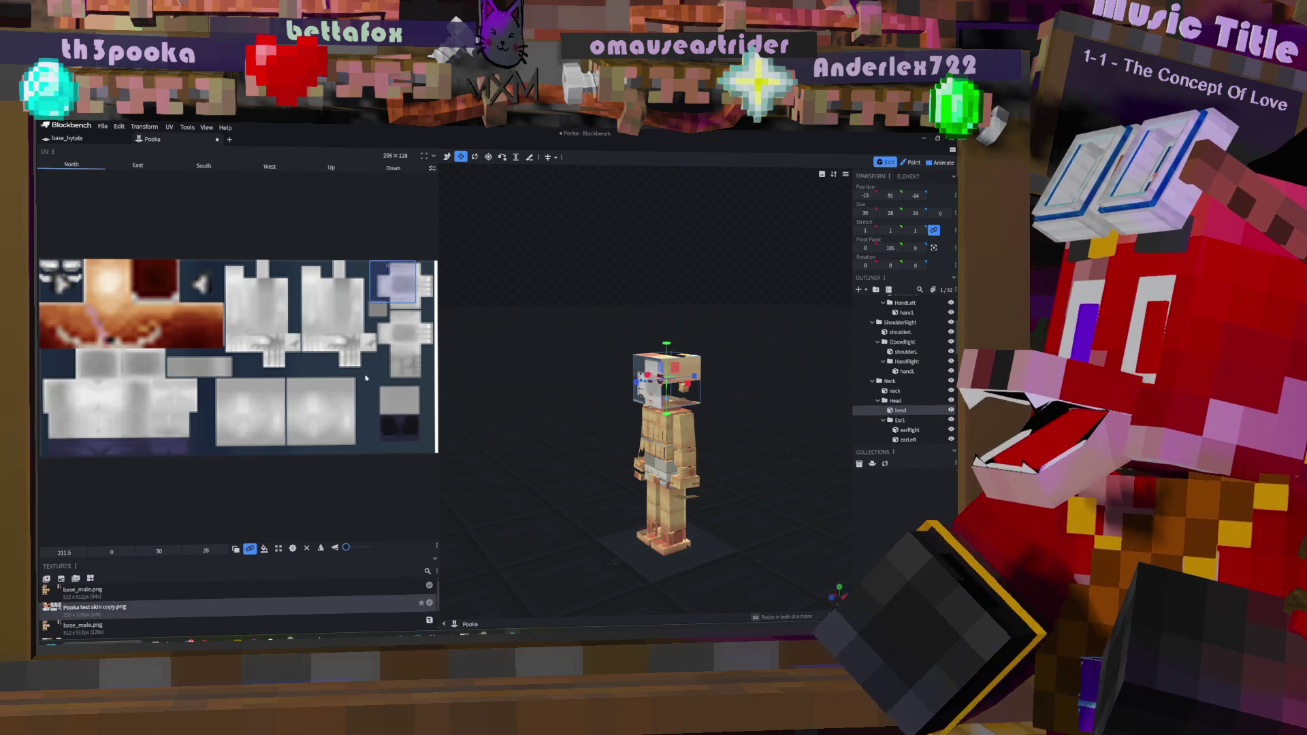
{"action": "left_click", "coordinate": [235, 548]}
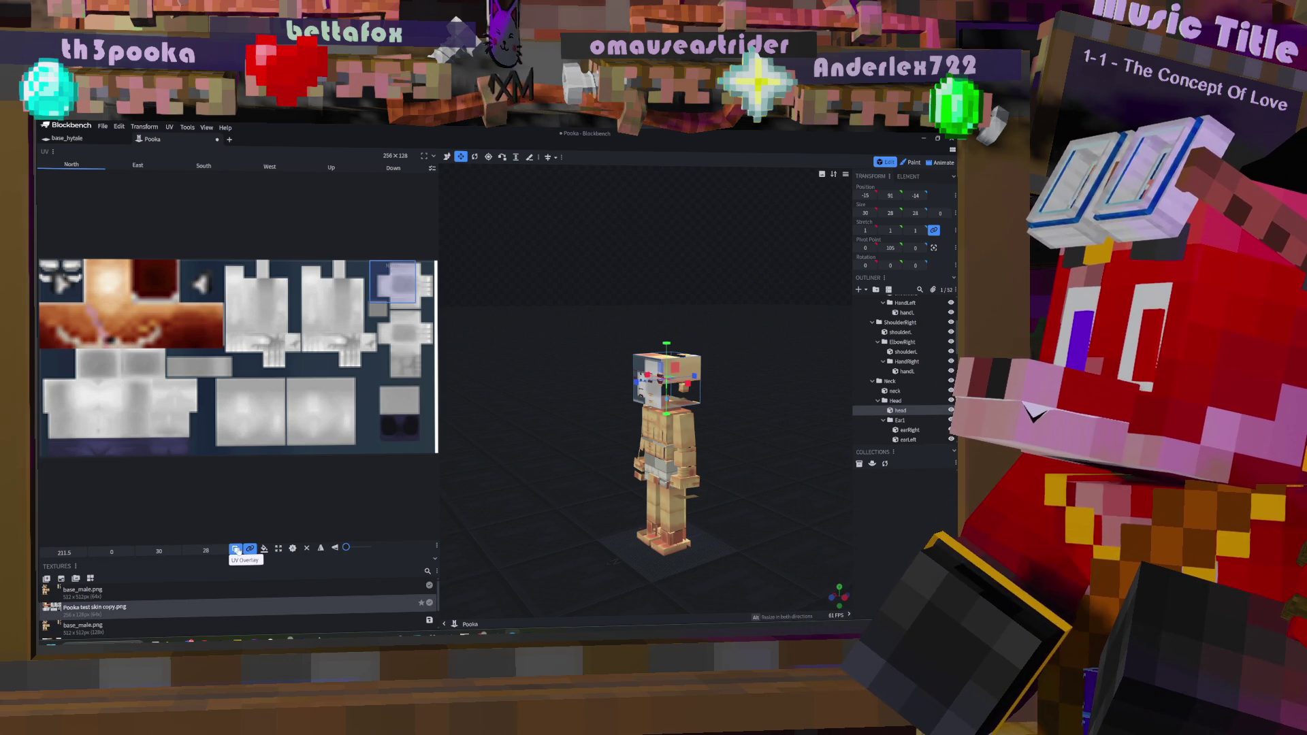
{"action": "left_click", "coordinate": [250, 549]}
{"action": "mouse_move", "coordinate": [403, 285]}
{"action": "left_mouse_down"}
{"action": "mouse_move", "coordinate": [353, 303]}
{"action": "mouse_move", "coordinate": [103, 330]}
{"action": "left_mouse_up"}
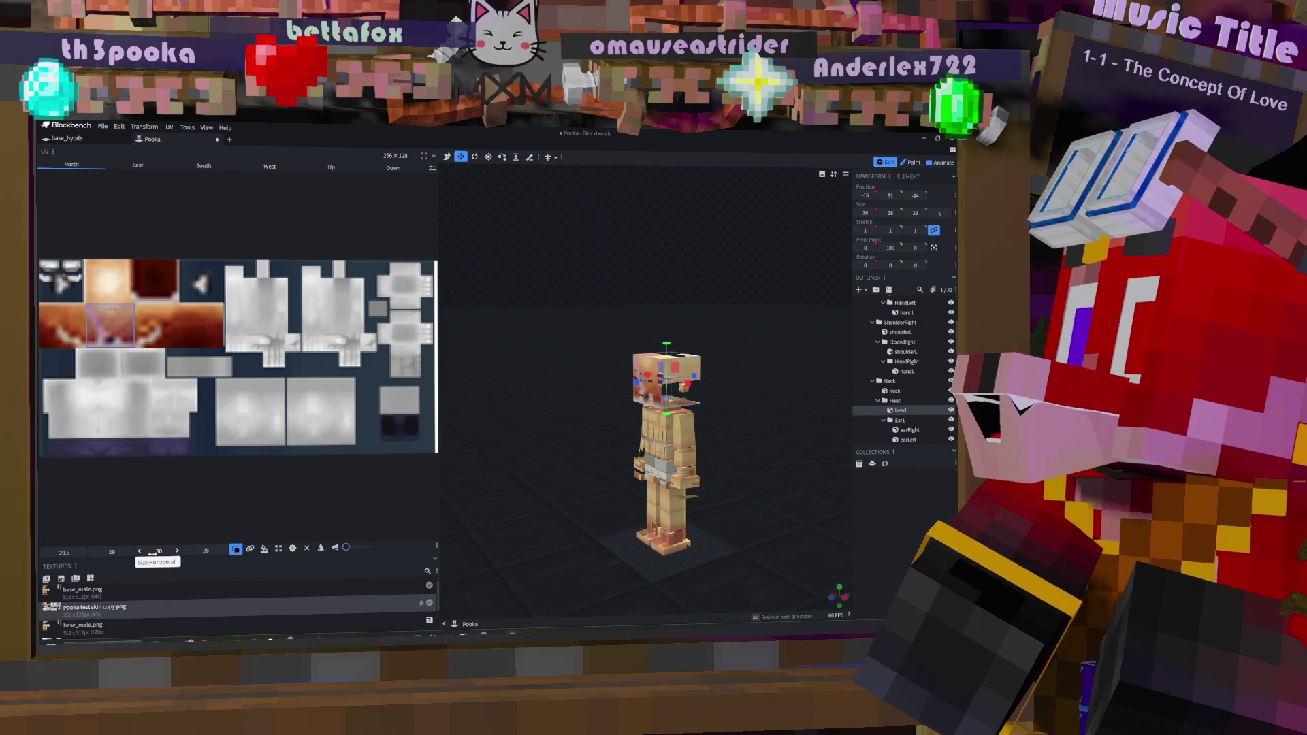
Set the head's north-face UV width to 30 pixels
{"action": "left_click", "coordinate": [177, 550]}
{"action": "left_click", "coordinate": [177, 550]}
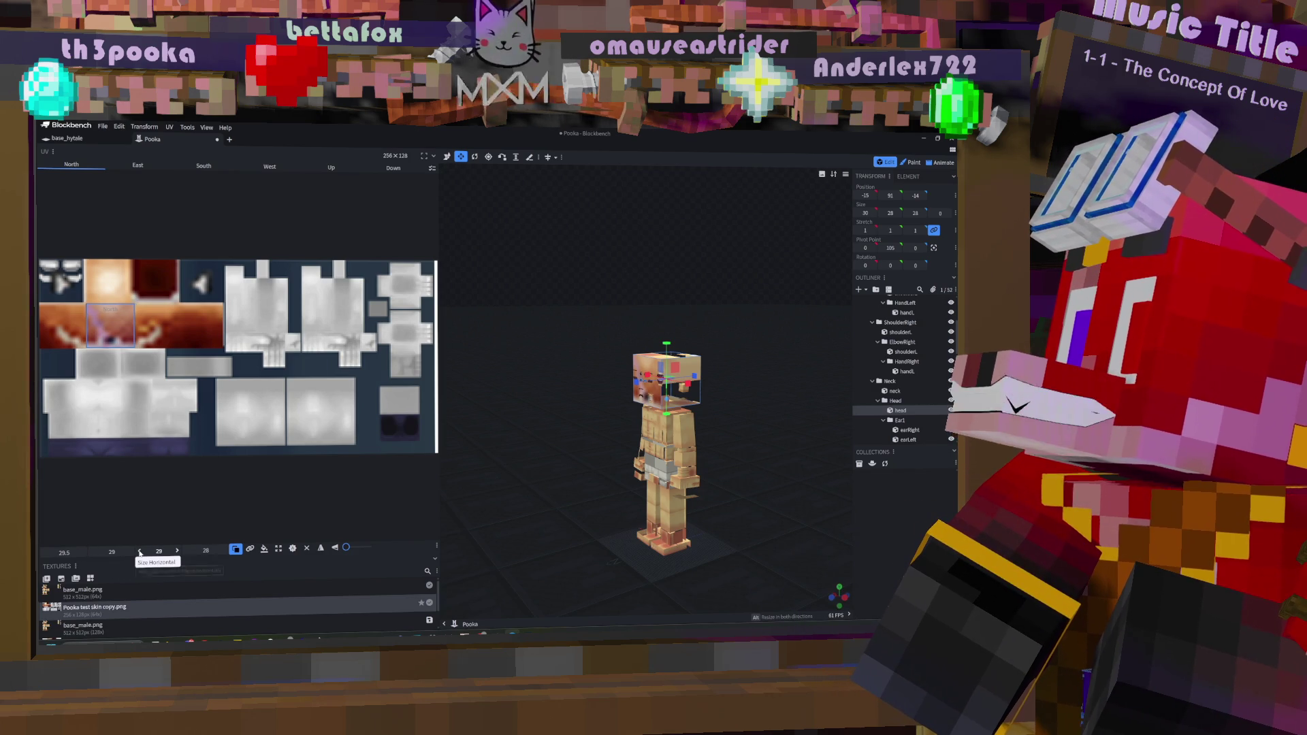
{"action": "left_click", "coordinate": [139, 551]}
{"action": "left_click", "coordinate": [139, 552]}
{"action": "left_click", "coordinate": [140, 551]}
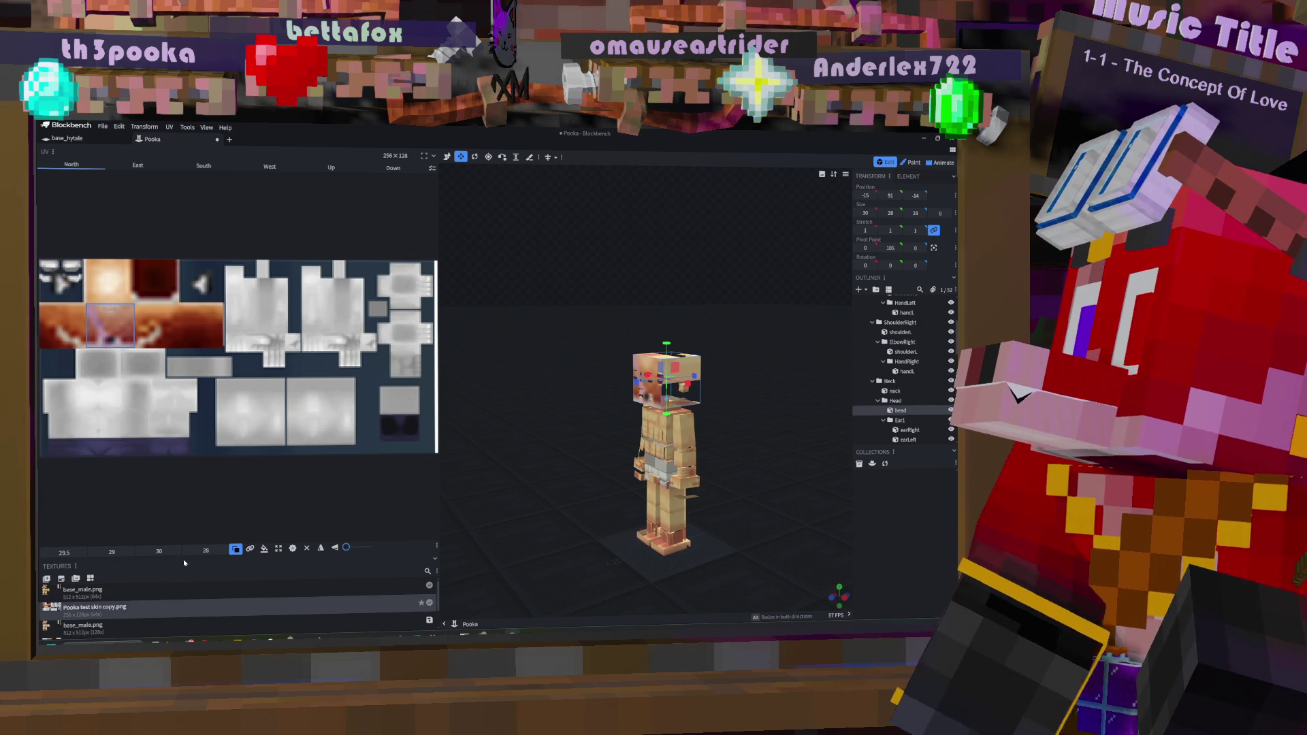
{"action": "left_click", "coordinate": [179, 551]}
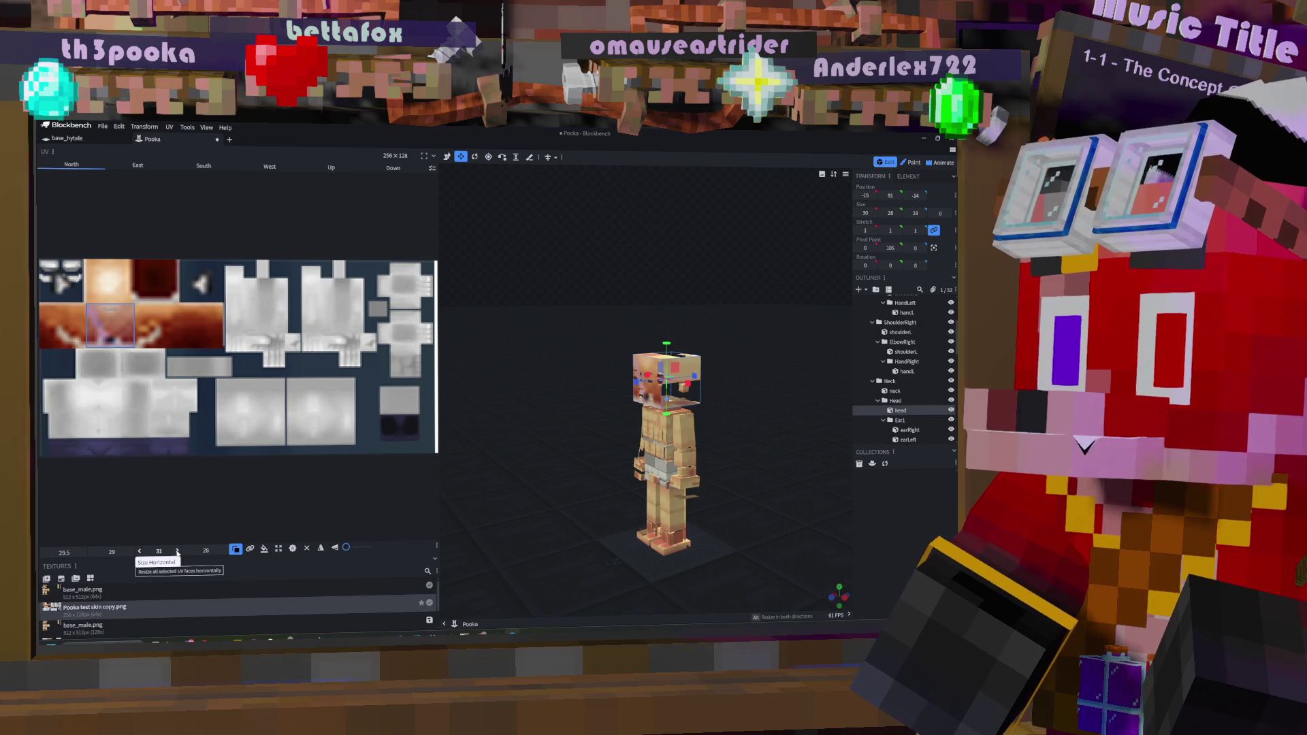
{"action": "left_click", "coordinate": [140, 551]}
{"action": "left_click", "coordinate": [139, 551]}
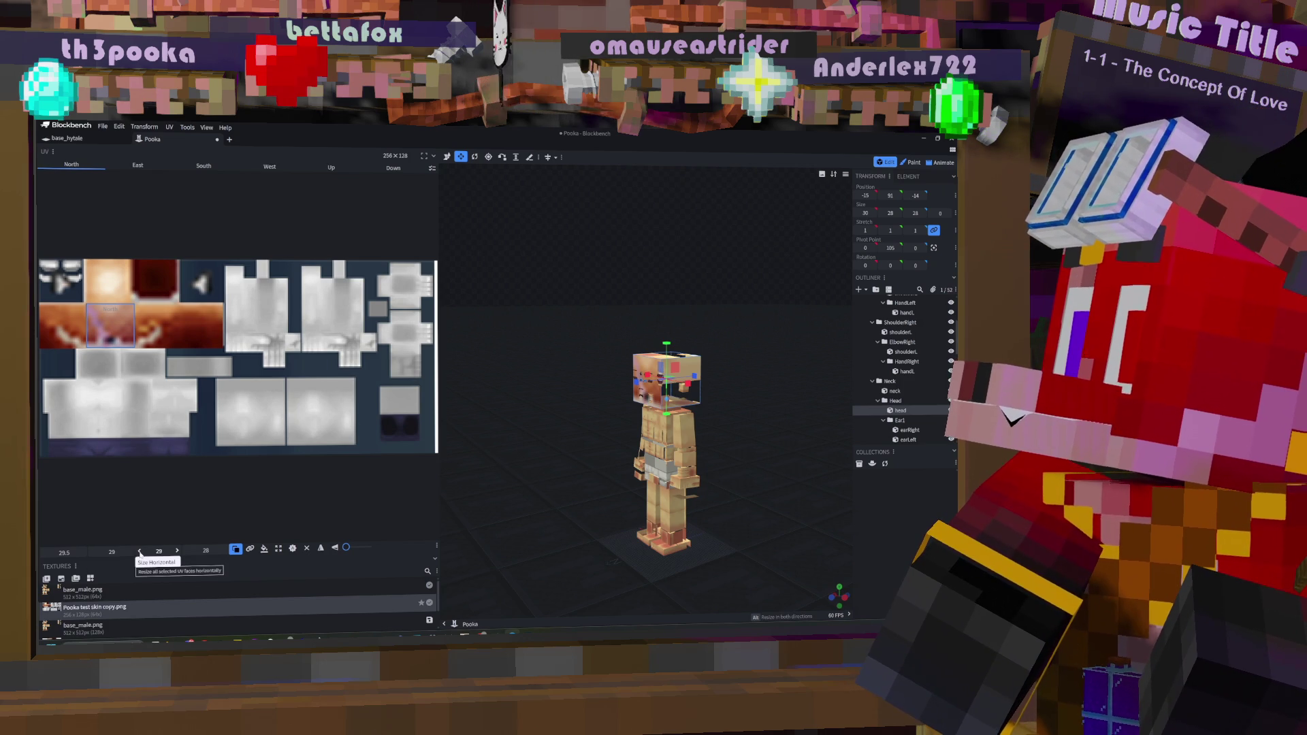
{"action": "mouse_move", "coordinate": [159, 551]}
{"action": "left_mouse_down"}
{"action": "mouse_move", "coordinate": [190, 519]}
{"action": "mouse_move", "coordinate": [187, 552]}
{"action": "left_mouse_up"}
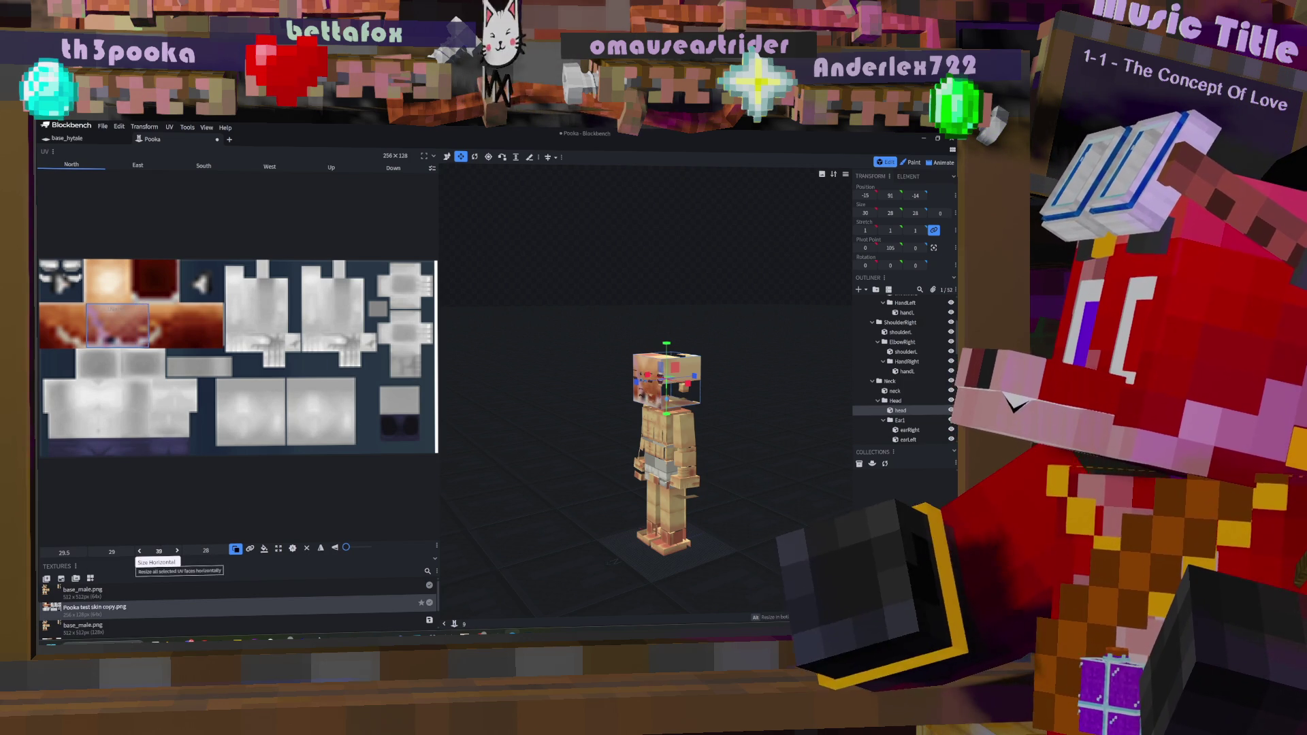
{"action": "left_click_drag", "start_coordinate": [159, 551], "coordinate": [180, 499]}
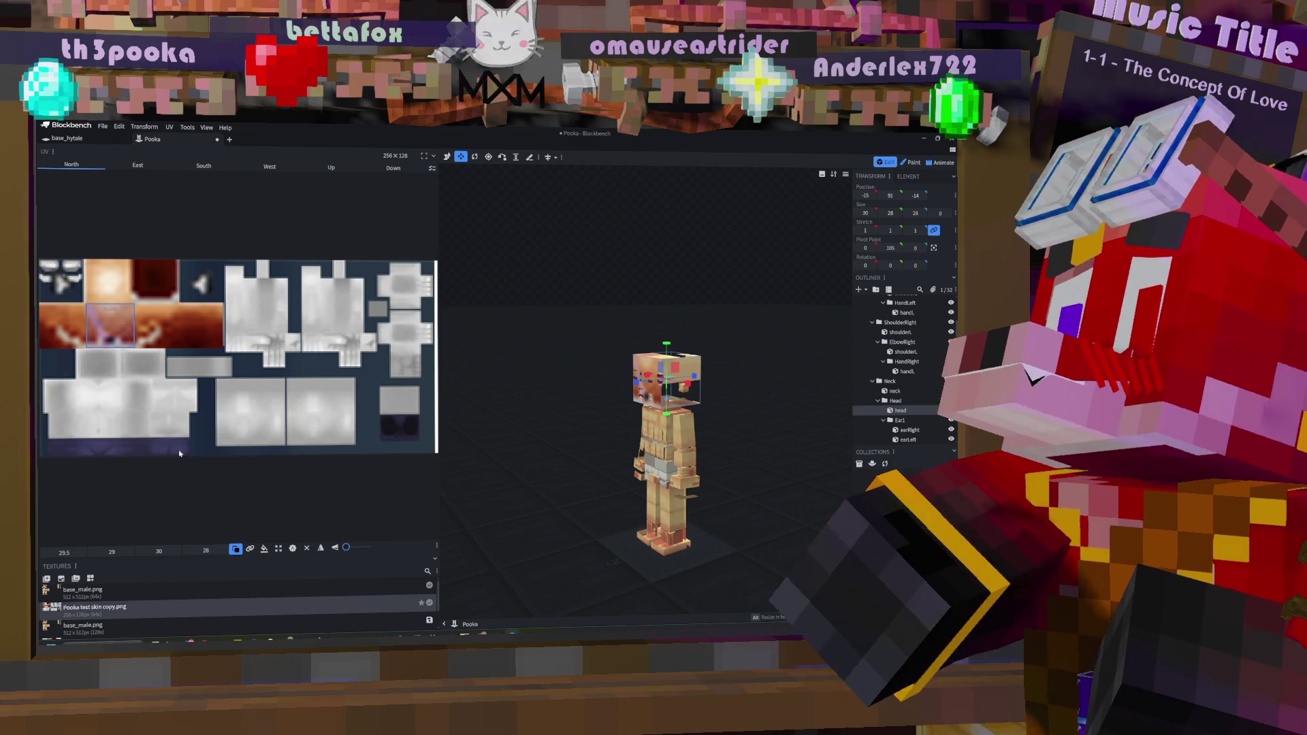
Nudge the north-face mapping up one pixel, adjust its height, and check each face's texture
{"action": "left_click", "coordinate": [236, 550]}
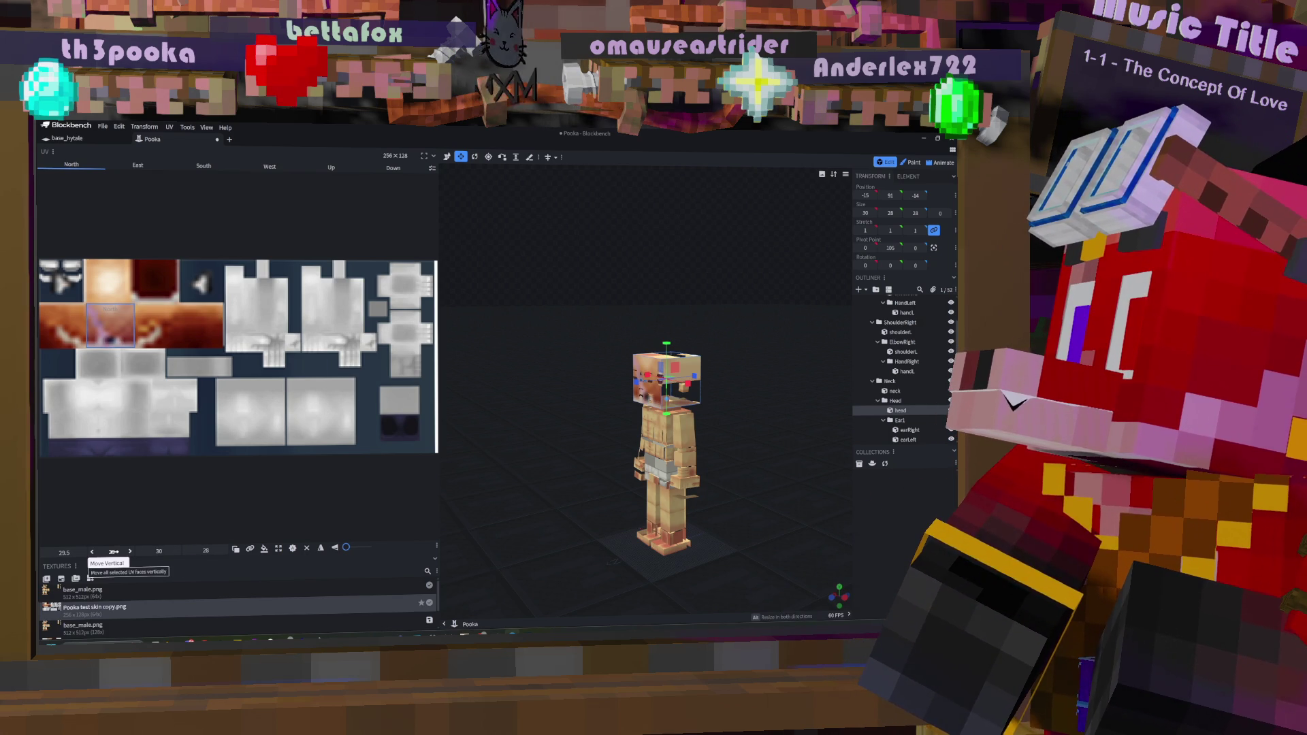
{"action": "left_click_drag", "start_coordinate": [113, 551], "coordinate": [113, 552]}
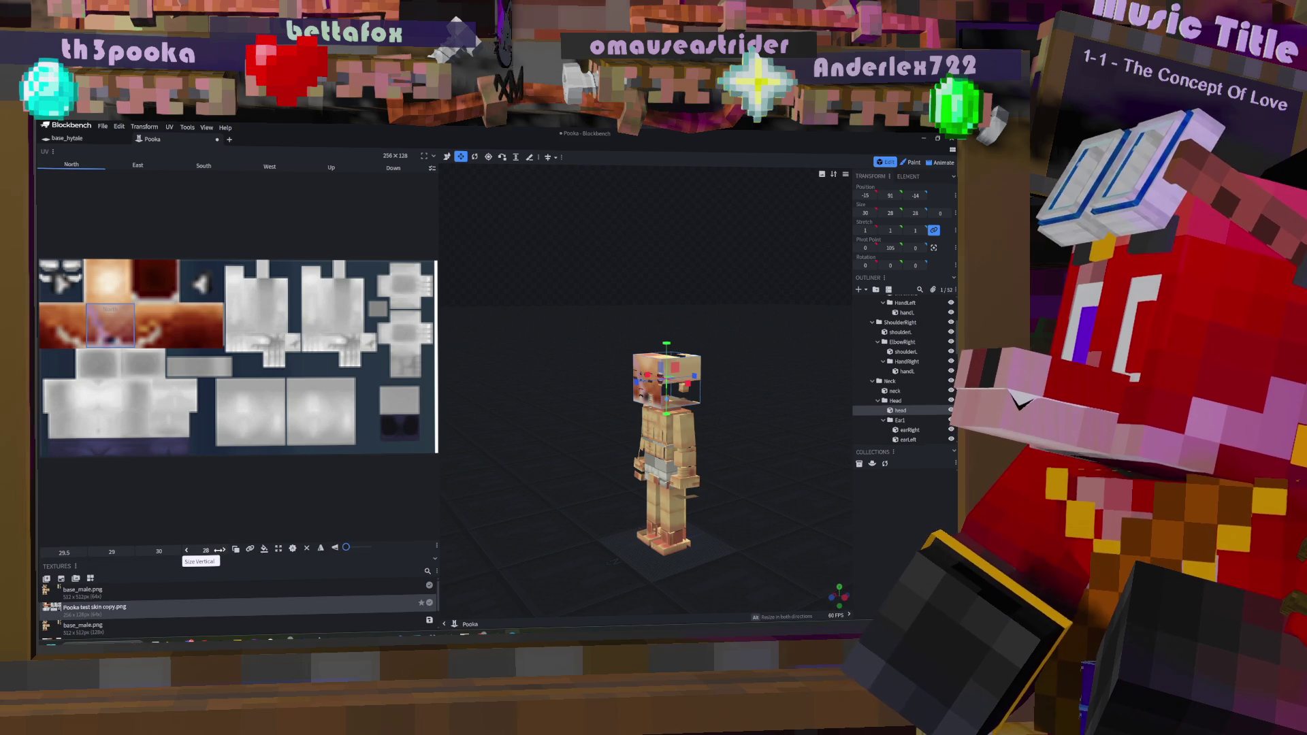
{"action": "left_click_drag", "start_coordinate": [203, 550], "coordinate": [209, 566]}
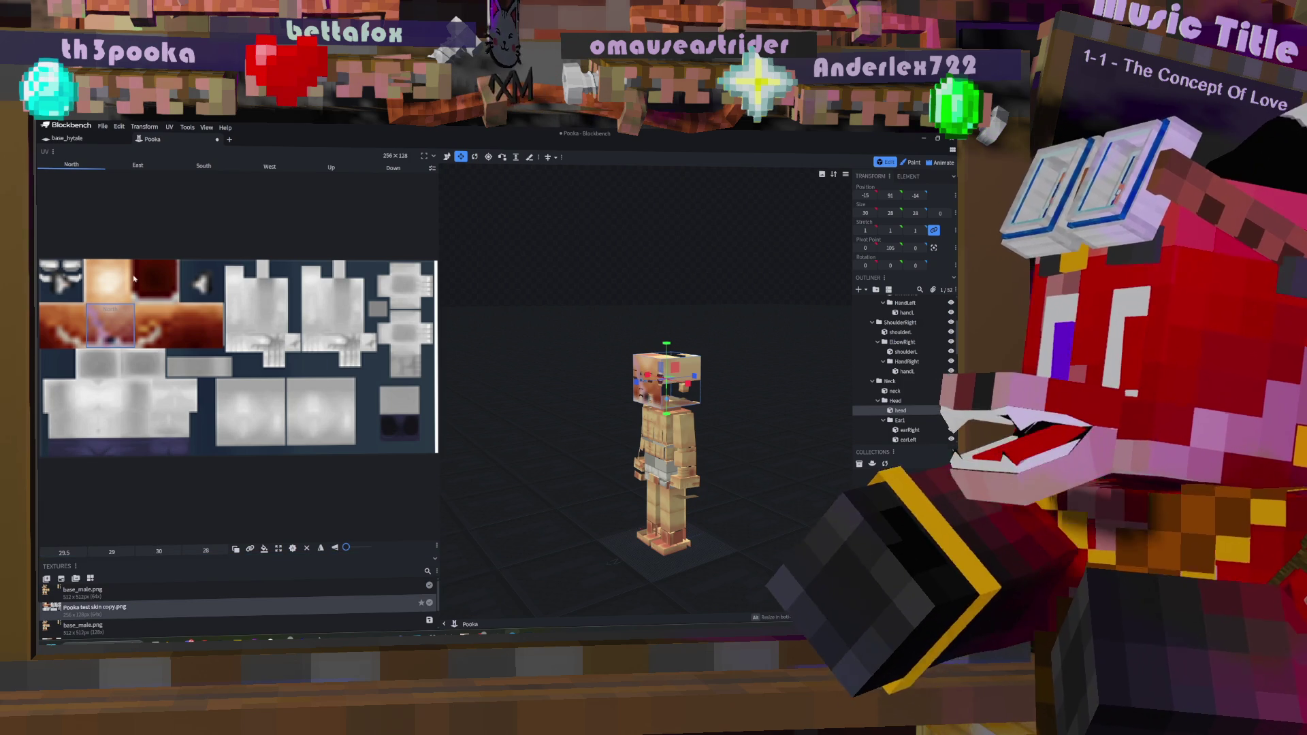
{"action": "left_click", "coordinate": [433, 169]}
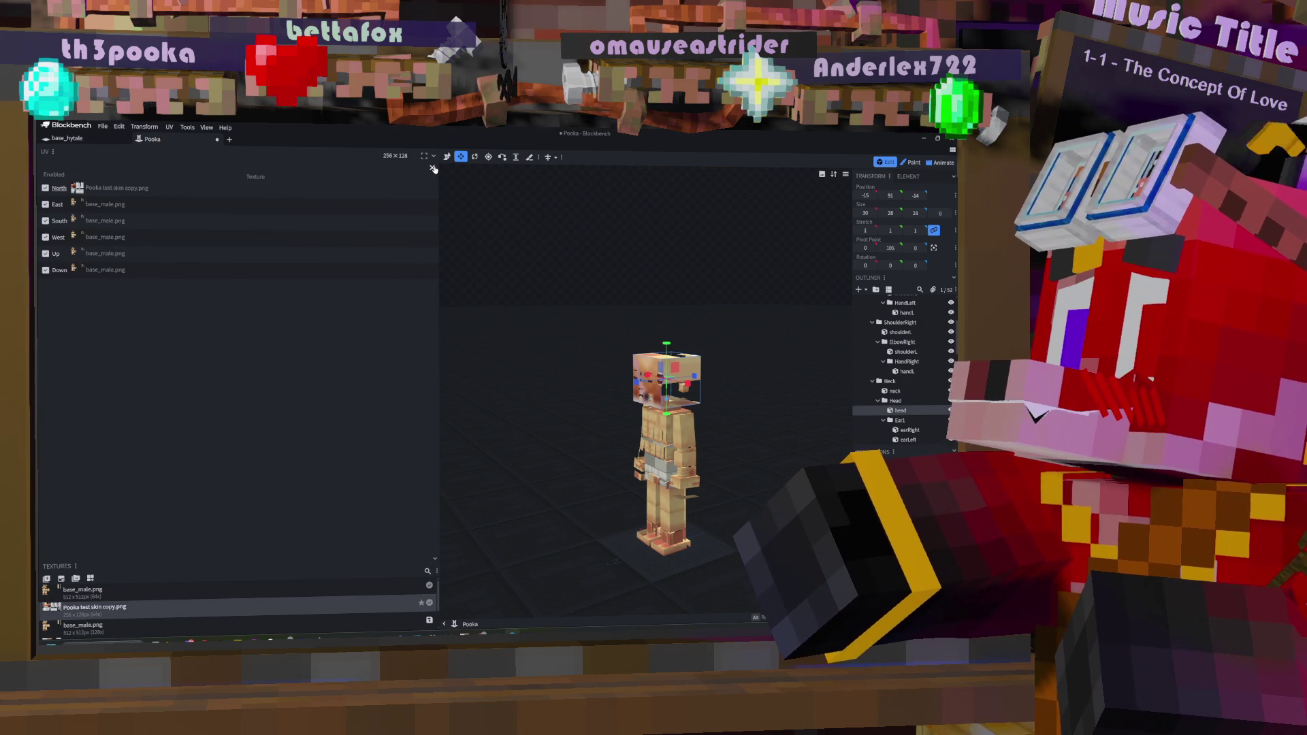
{"action": "left_click", "coordinate": [433, 169]}
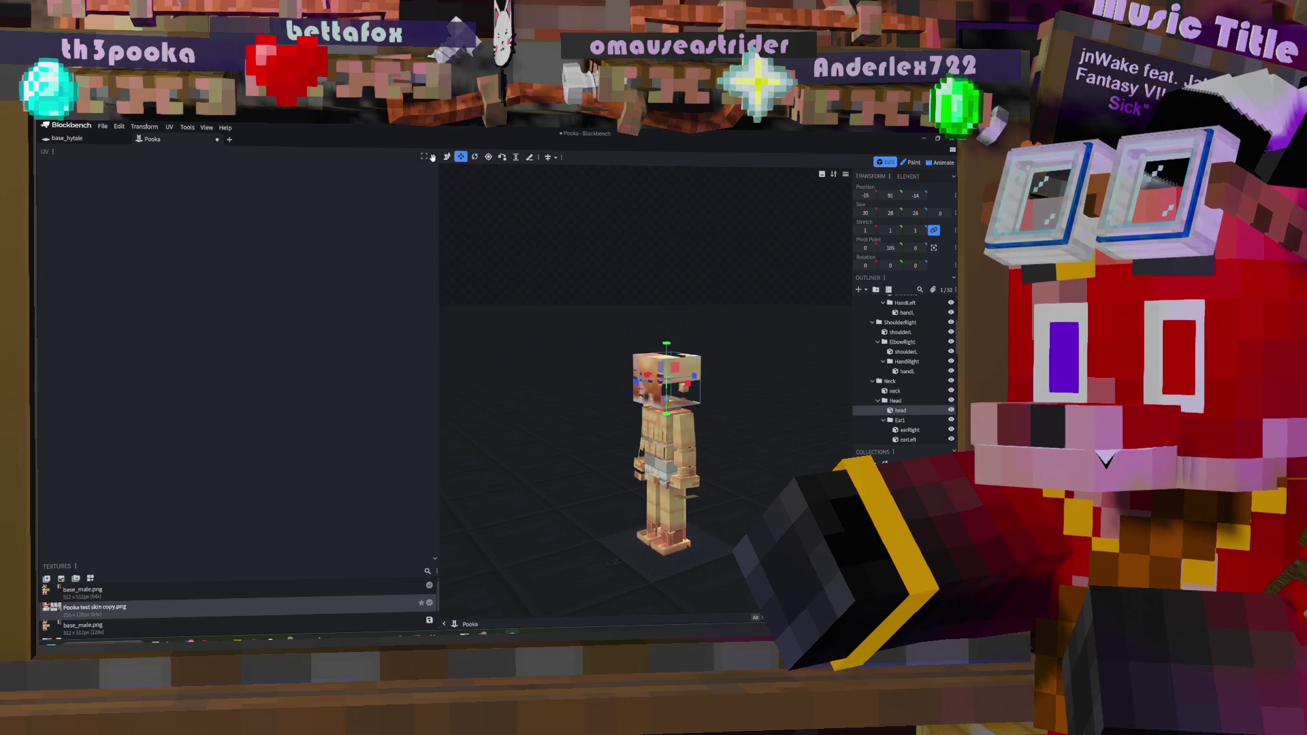
Zoom the UV editor in on the skin texture, then fit the whole texture back in view
{"action": "left_click", "coordinate": [168, 126]}
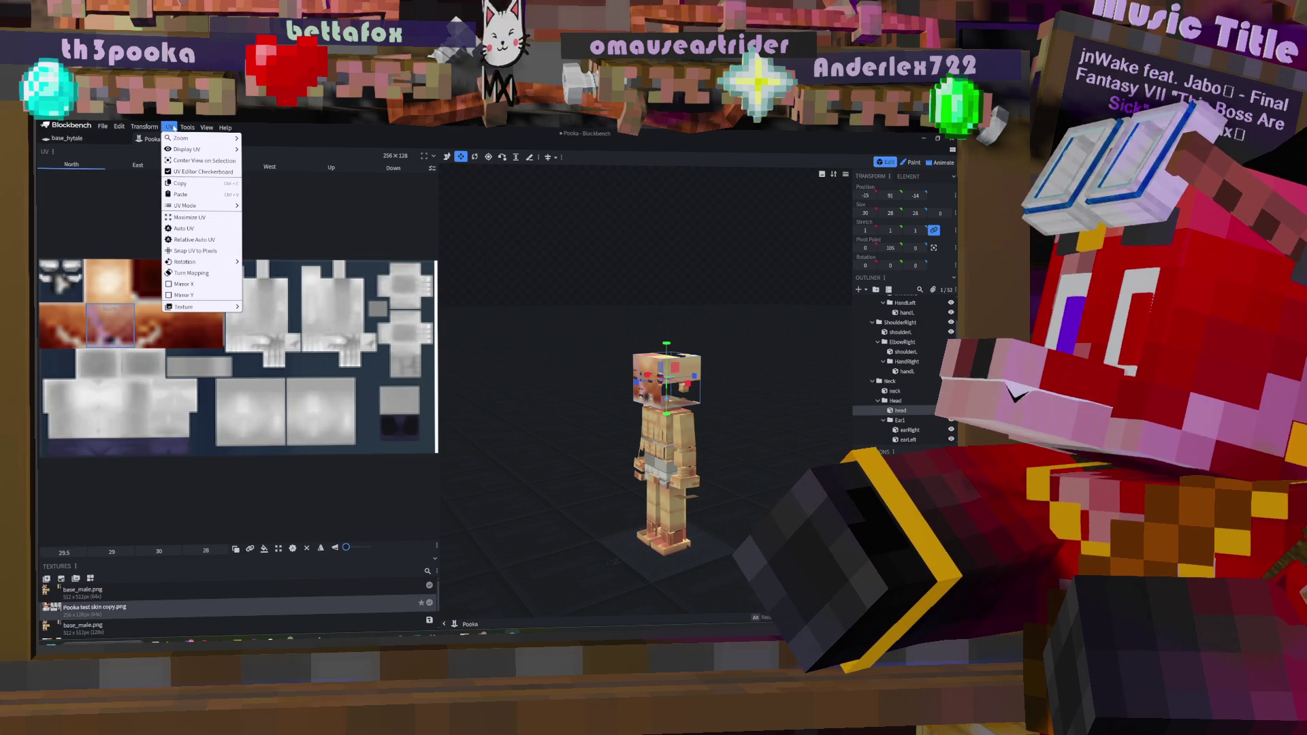
{"action": "mouse_move", "coordinate": [197, 138]}
{"action": "left_click", "coordinate": [270, 139]}
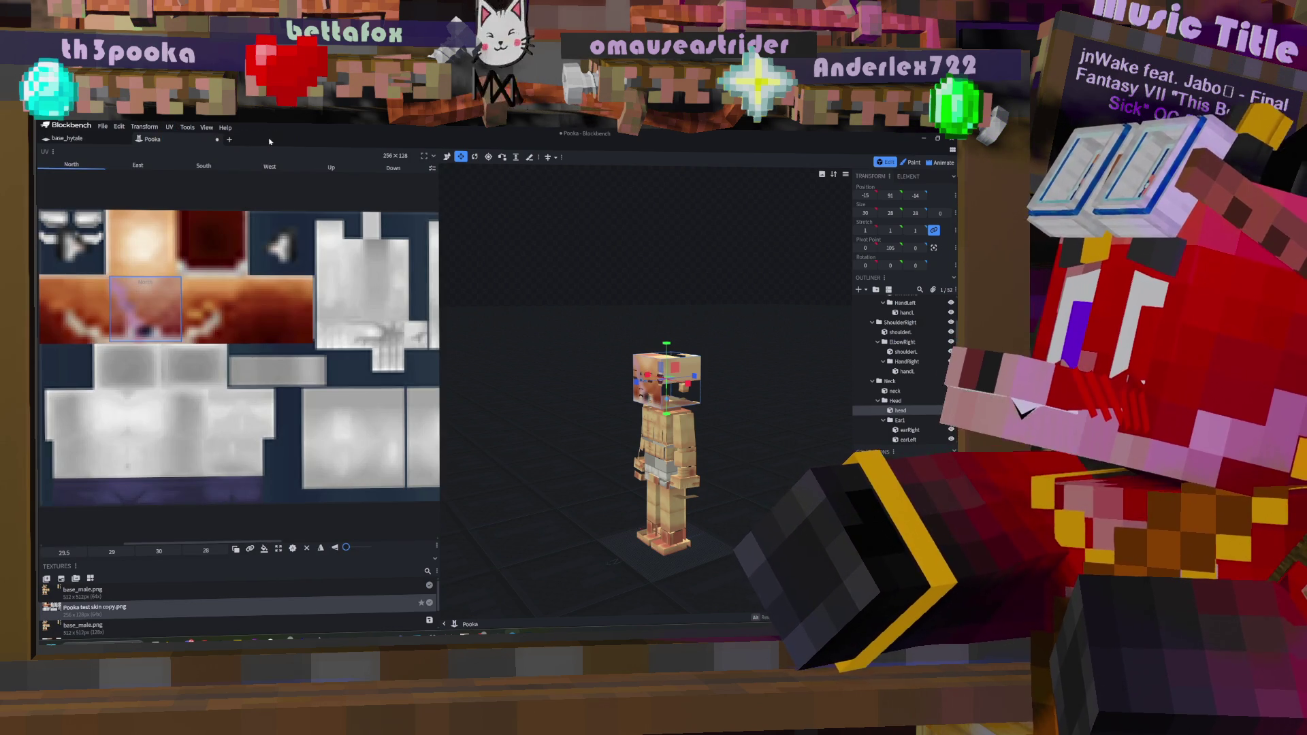
{"action": "left_click", "coordinate": [169, 126]}
{"action": "mouse_move", "coordinate": [197, 138]}
{"action": "left_click", "coordinate": [271, 150]}
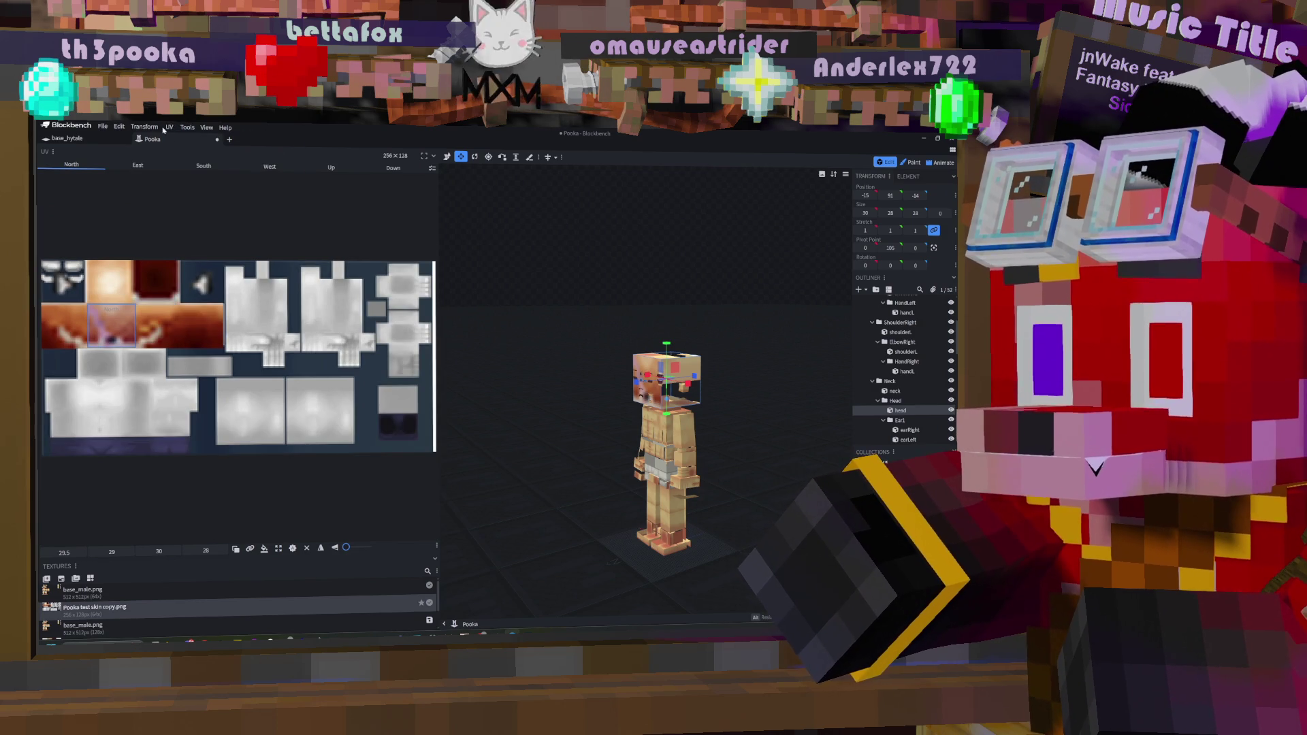
Apply Relative Auto UV to the north face and drag it onto the skin's face area
{"action": "left_click", "coordinate": [169, 127]}
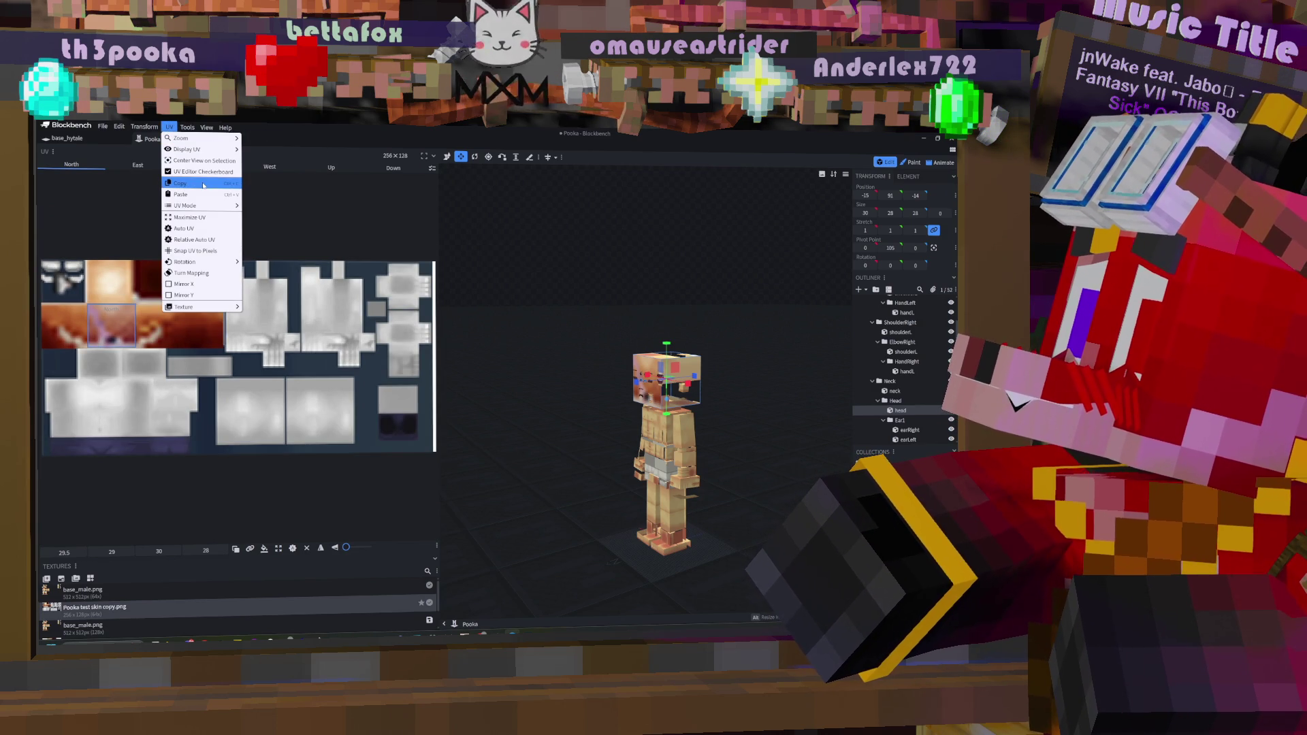
{"action": "mouse_move", "coordinate": [204, 207]}
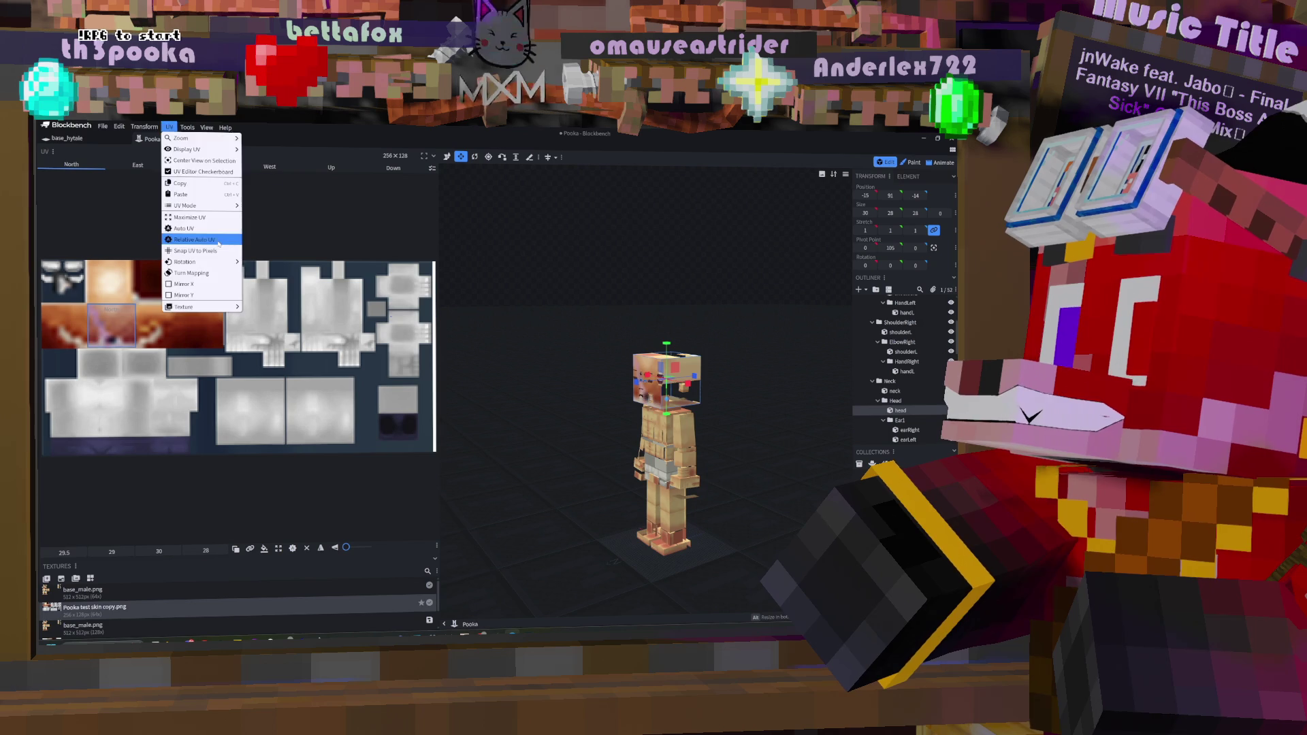
{"action": "left_click", "coordinate": [219, 242]}
{"action": "mouse_move", "coordinate": [413, 293]}
{"action": "left_mouse_down"}
{"action": "mouse_move", "coordinate": [215, 300]}
{"action": "mouse_move", "coordinate": [106, 322]}
{"action": "left_mouse_up"}
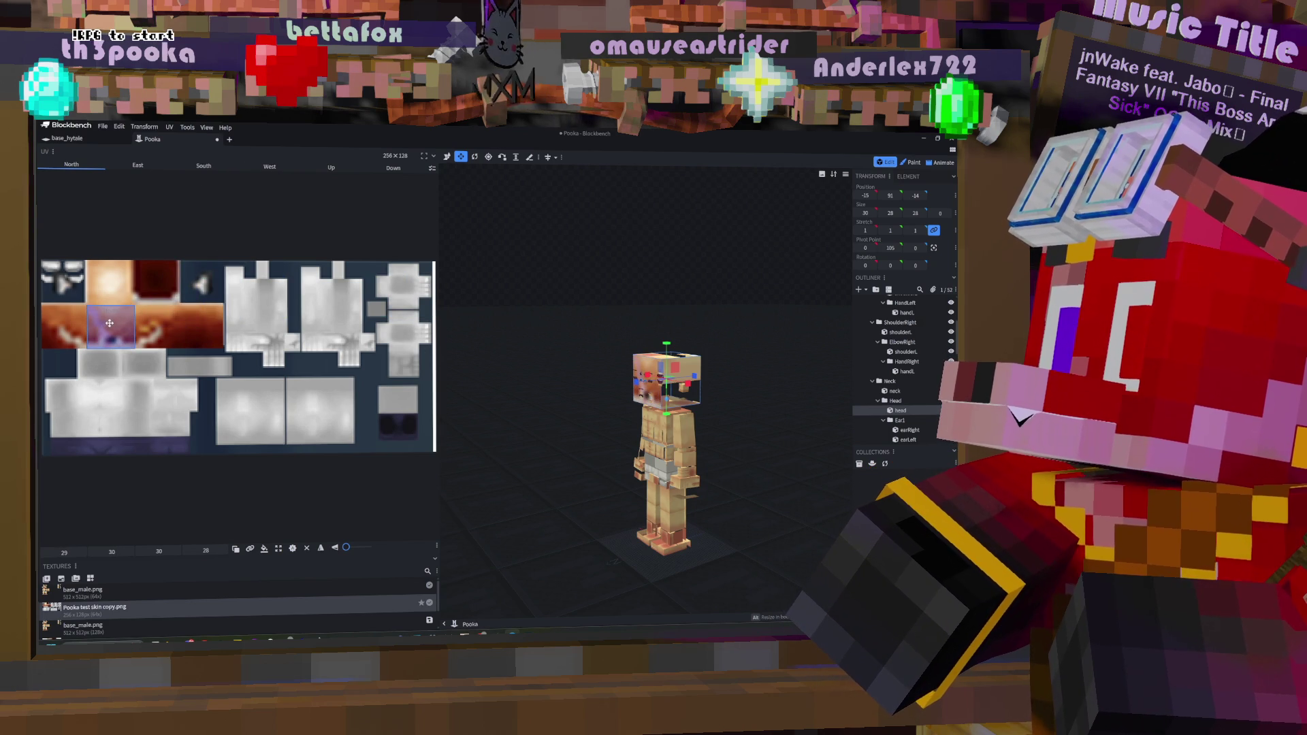
Maximize the north-face UV, then drag it back over the skin's face area
{"action": "left_click", "coordinate": [169, 126]}
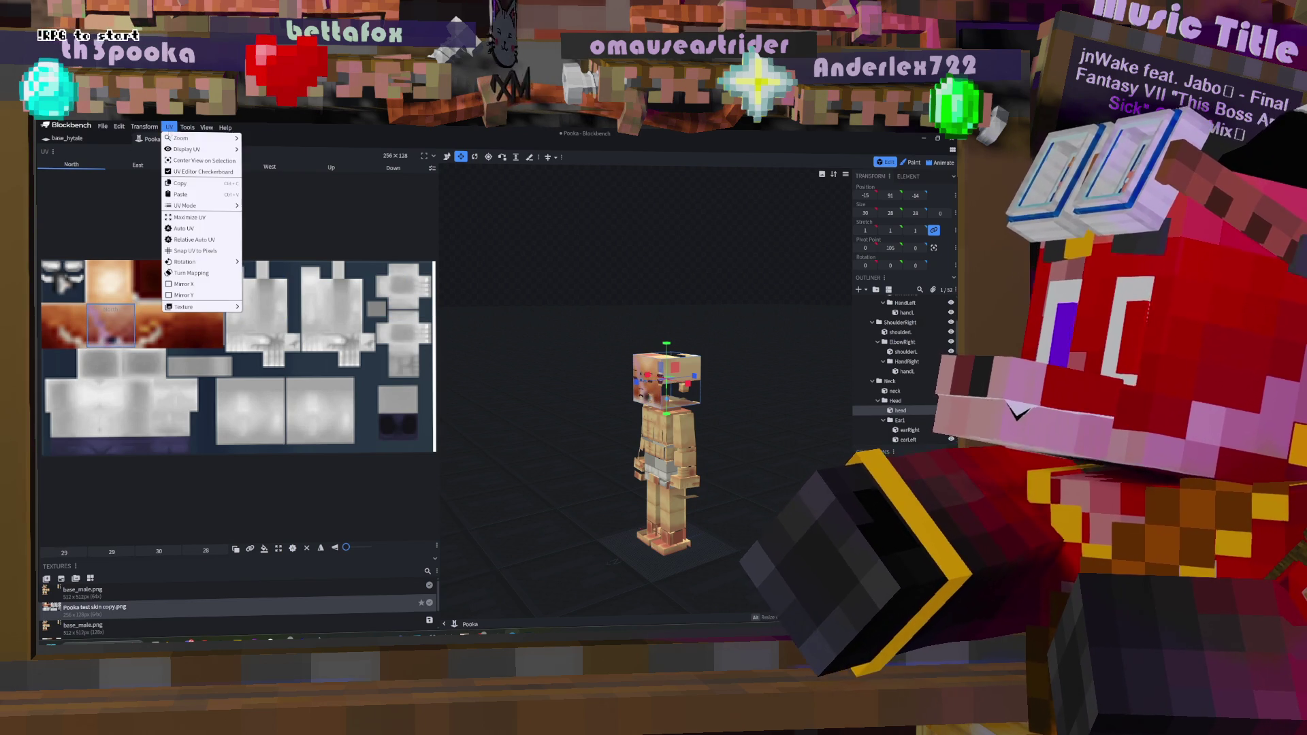
{"action": "mouse_move", "coordinate": [220, 261]}
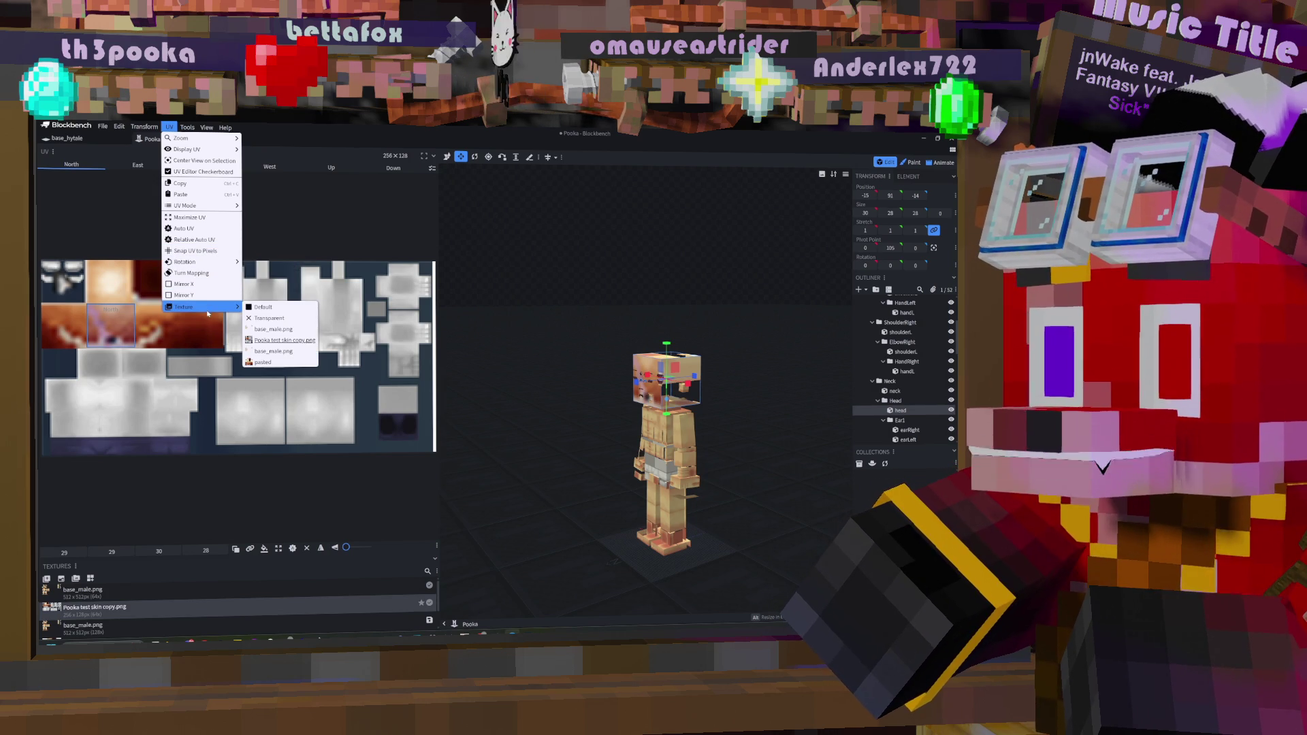
{"action": "left_click", "coordinate": [213, 219]}
{"action": "left_click_drag", "start_coordinate": [69, 285], "coordinate": [113, 330]}
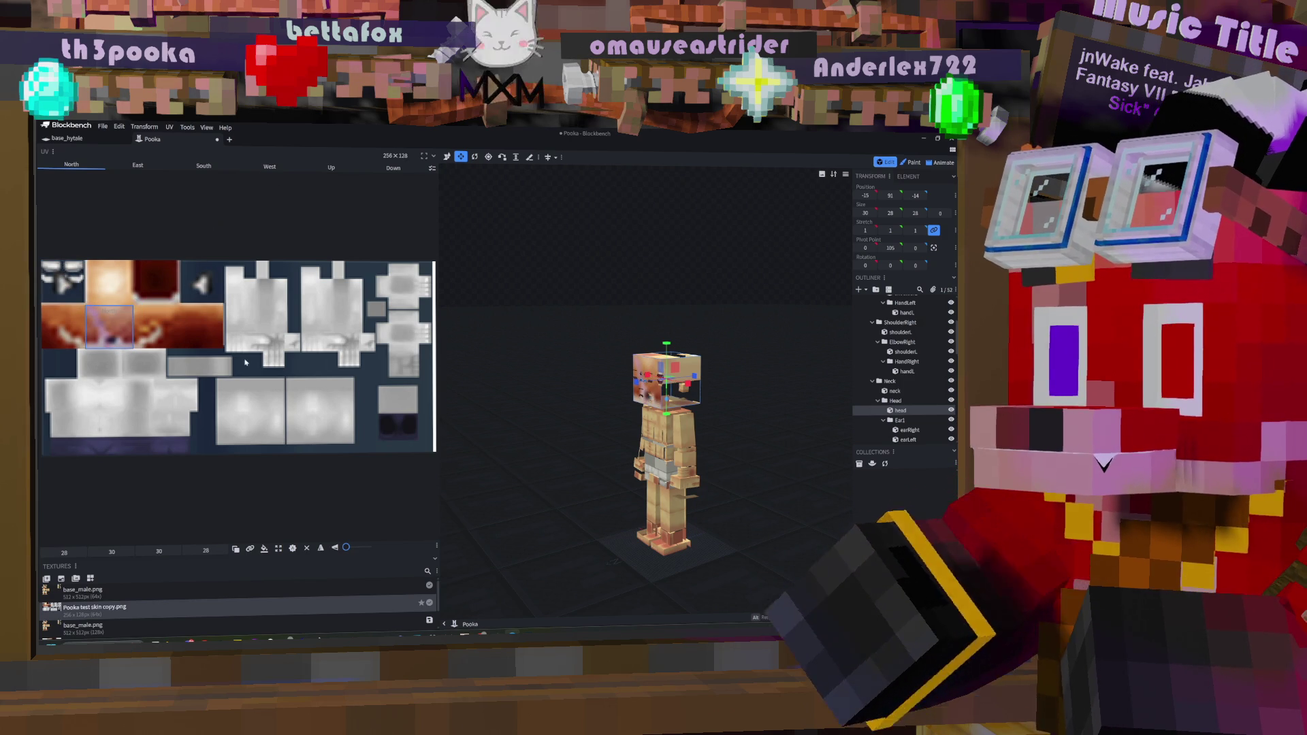
{"action": "scroll", "coordinate": [885, 354], "scroll_direction": "up", "scroll_amount": 3}
{"action": "left_click", "coordinate": [855, 301]}
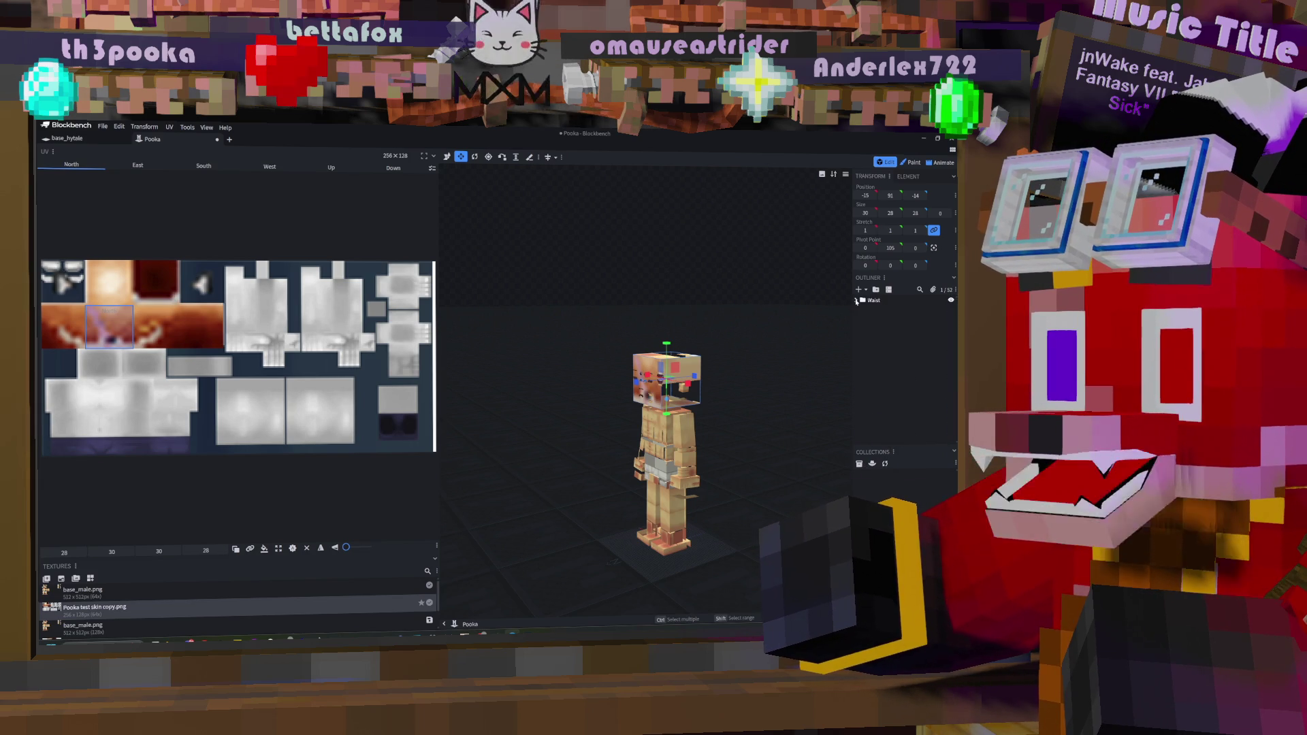
Import the open base_hytale project into the Pooka model, adding the Waist2 group
{"action": "left_click", "coordinate": [872, 464]}
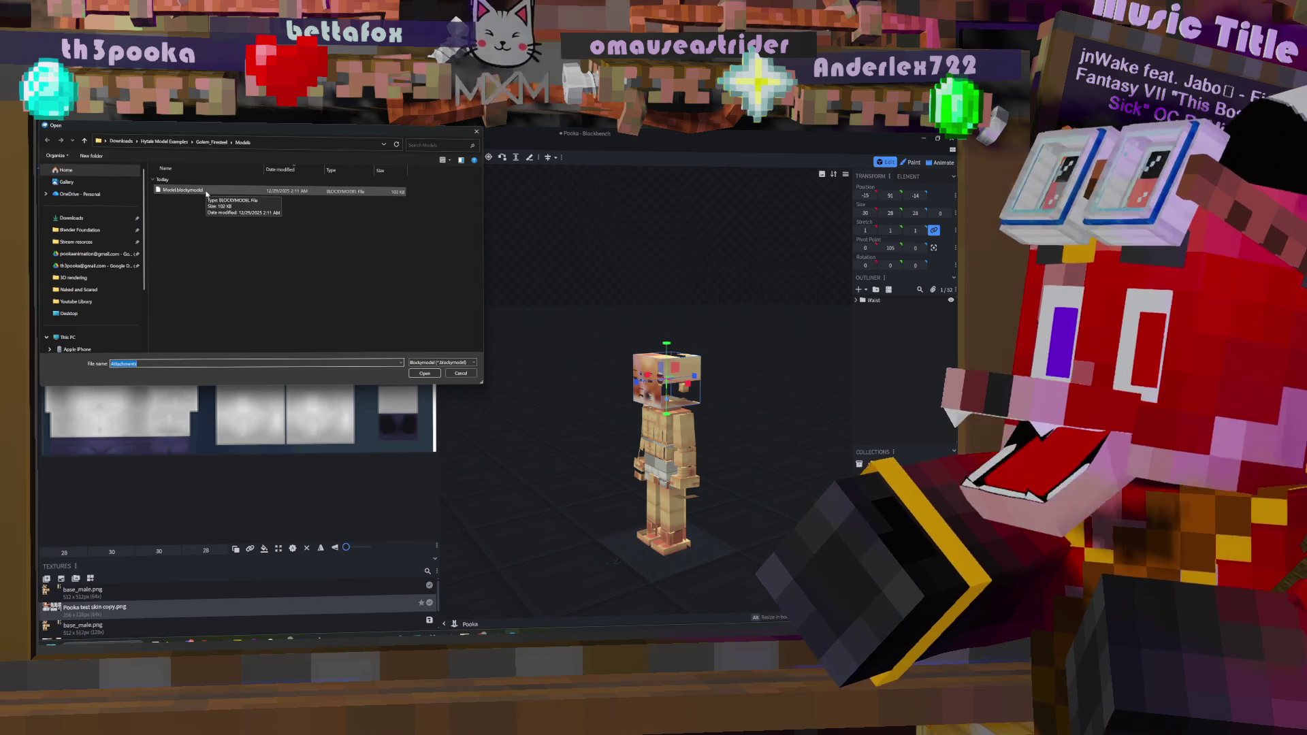
{"action": "left_click", "coordinate": [480, 134]}
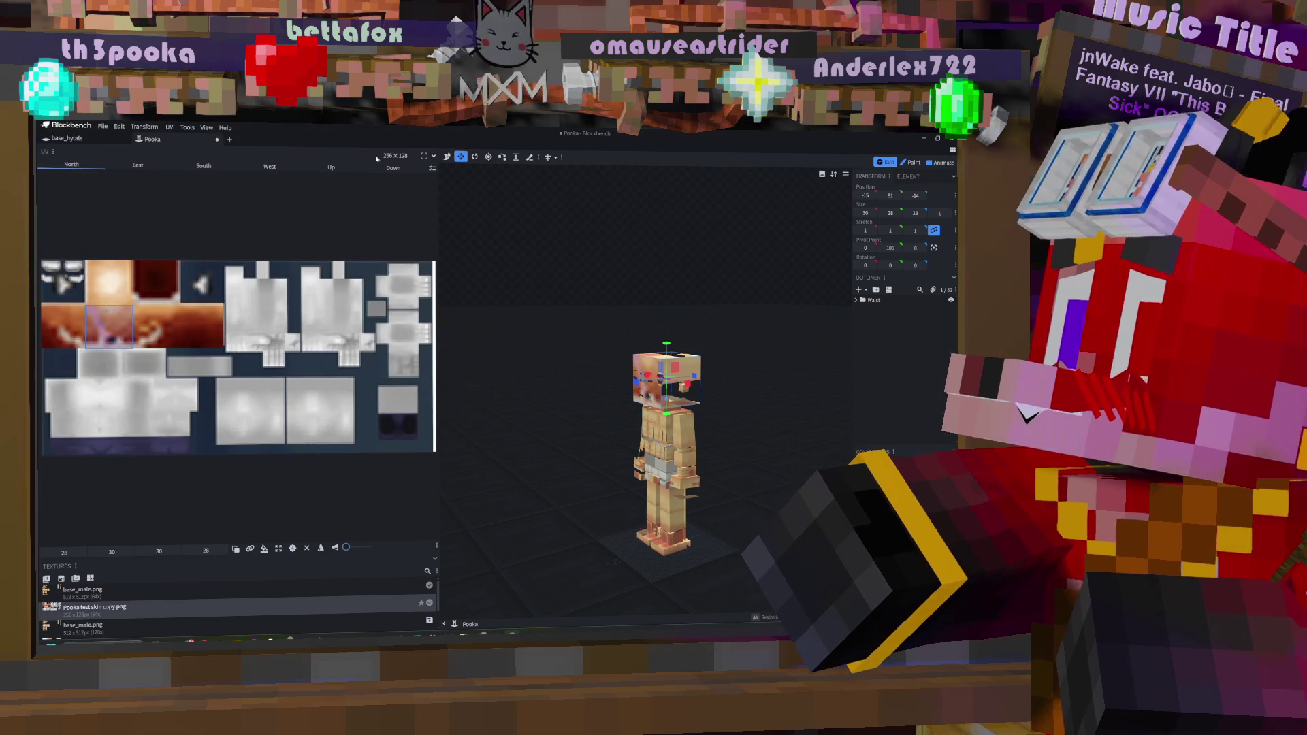
{"action": "left_click", "coordinate": [119, 127]}
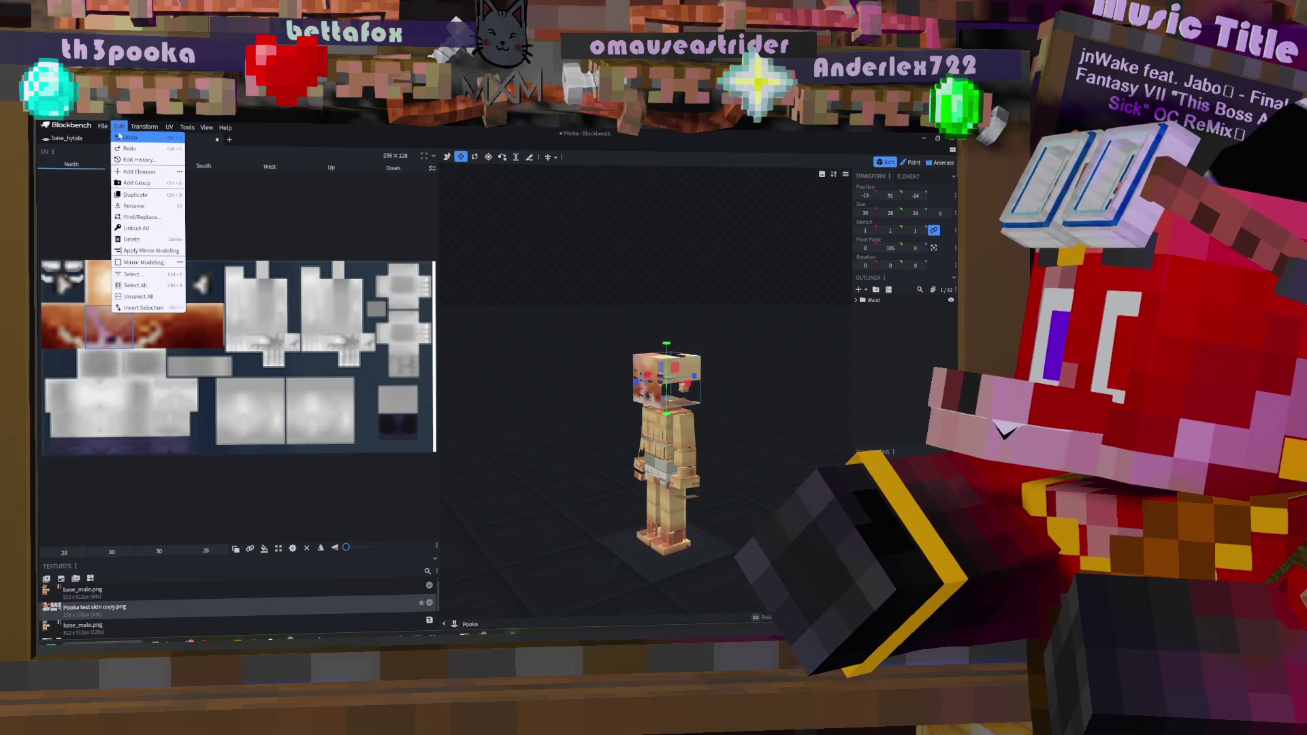
{"action": "left_click", "coordinate": [103, 127]}
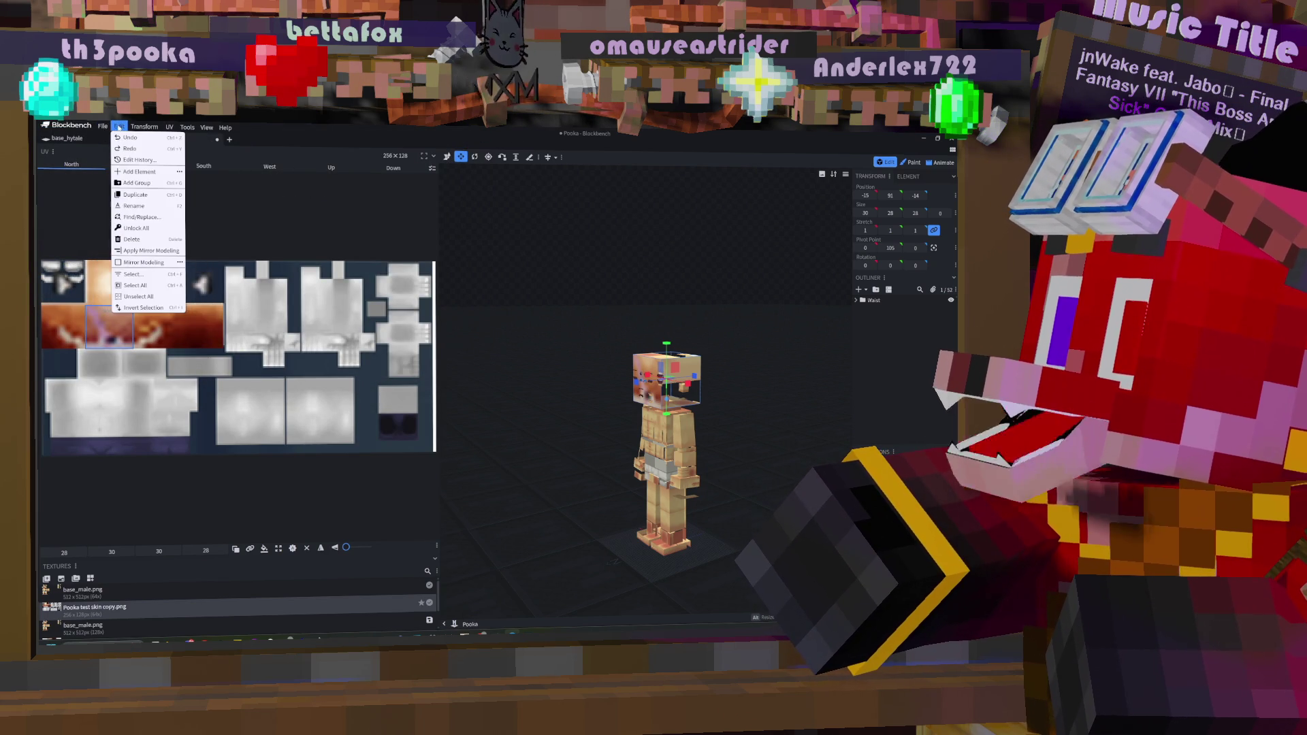
{"action": "mouse_move", "coordinate": [144, 127]}
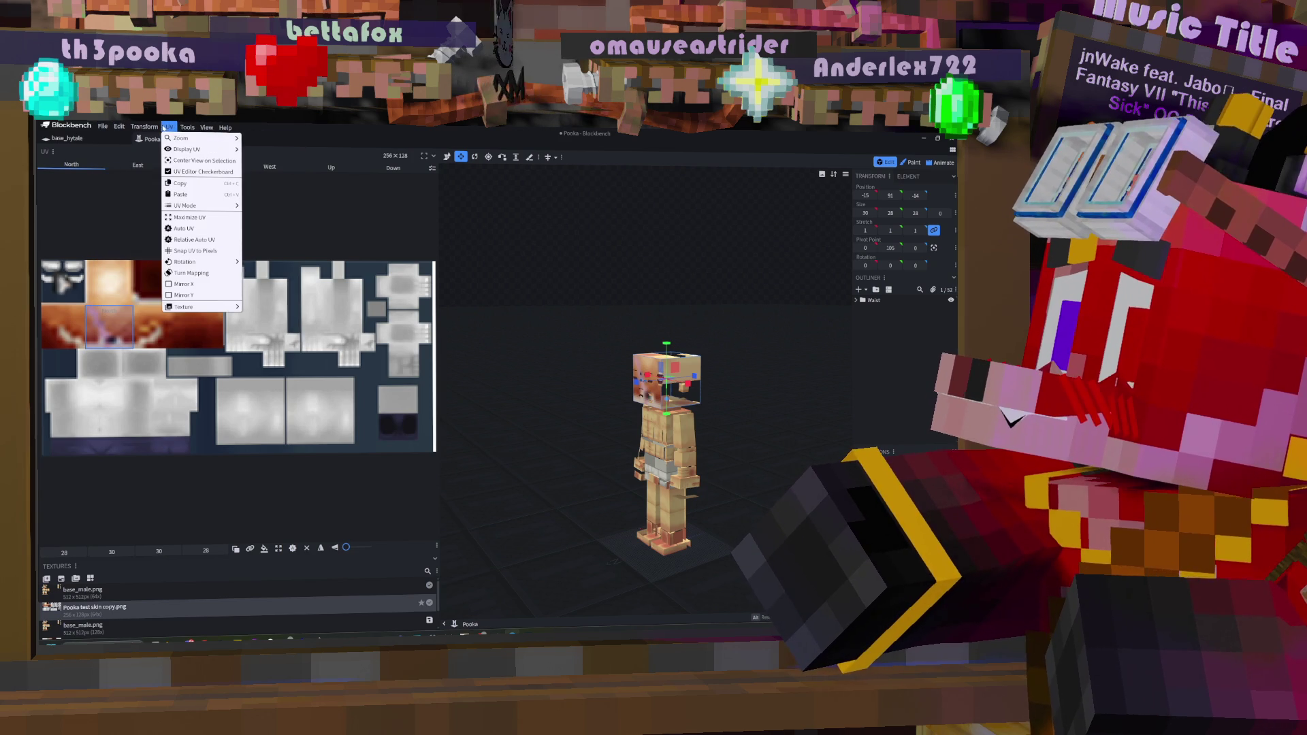
{"action": "mouse_move", "coordinate": [101, 127]}
{"action": "mouse_move", "coordinate": [150, 262]}
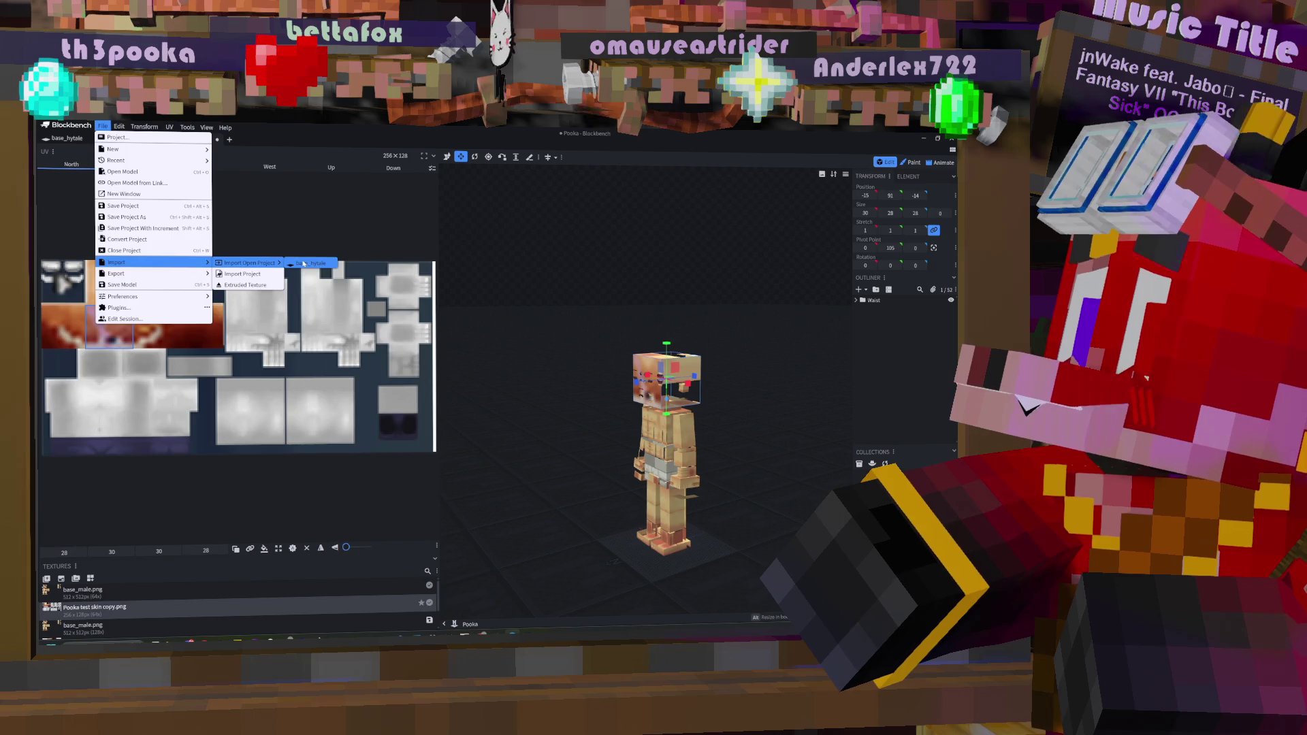
{"action": "left_click", "coordinate": [304, 264]}
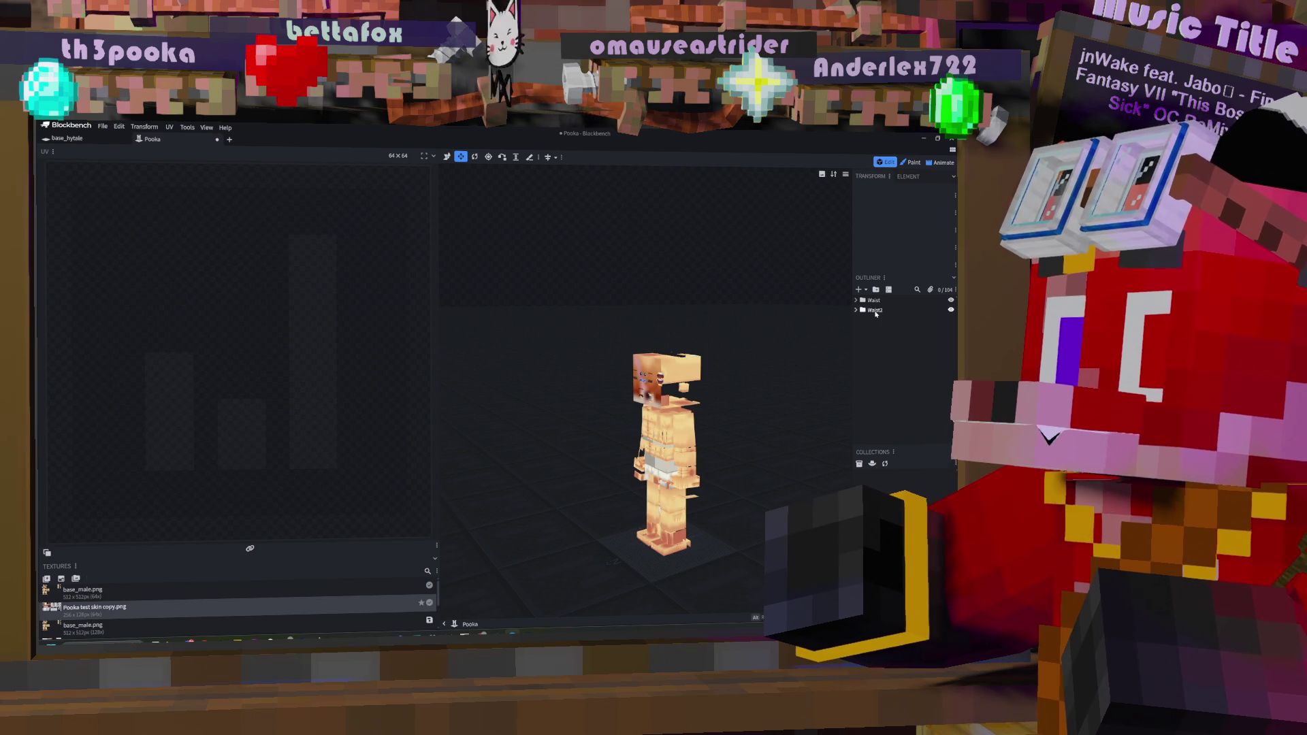
Move the Waist2 group forward along Z in front of the Pooka model
{"action": "left_click", "coordinate": [876, 310]}
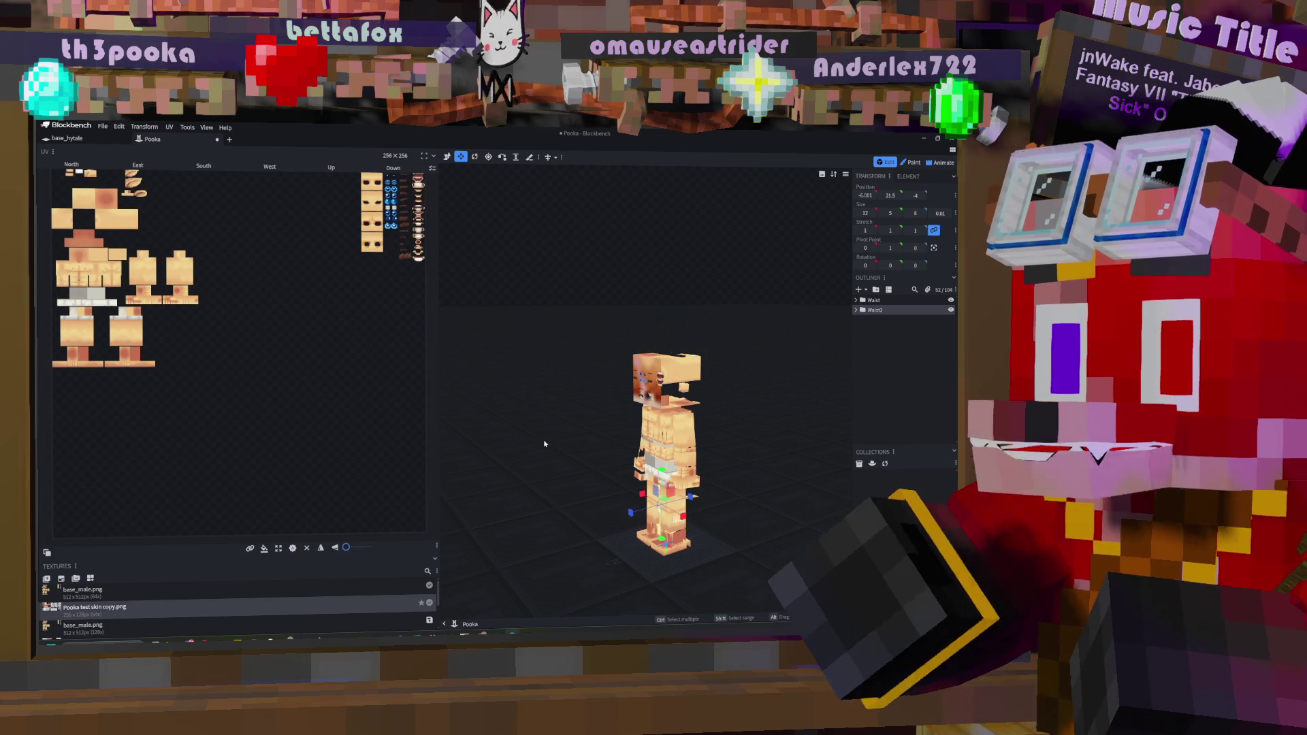
{"action": "key", "text": "v"}
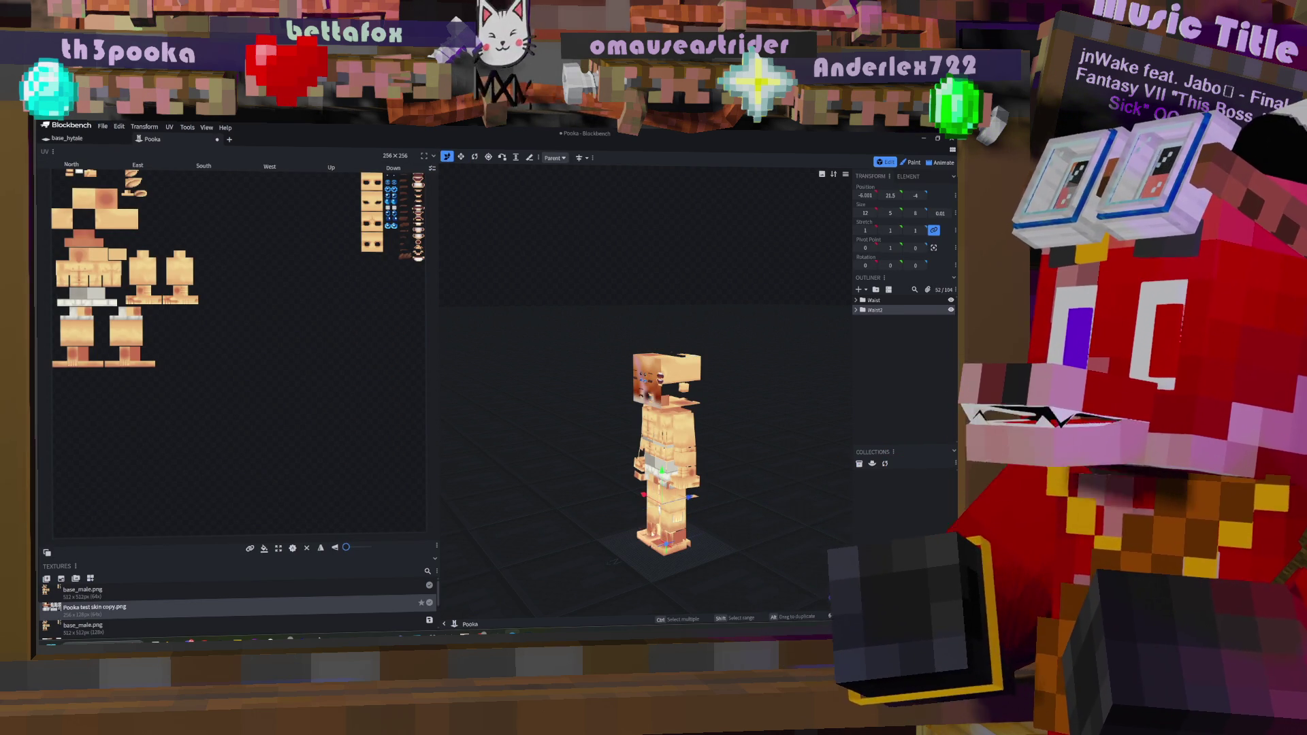
{"action": "left_click_drag", "start_coordinate": [692, 502], "coordinate": [643, 517]}
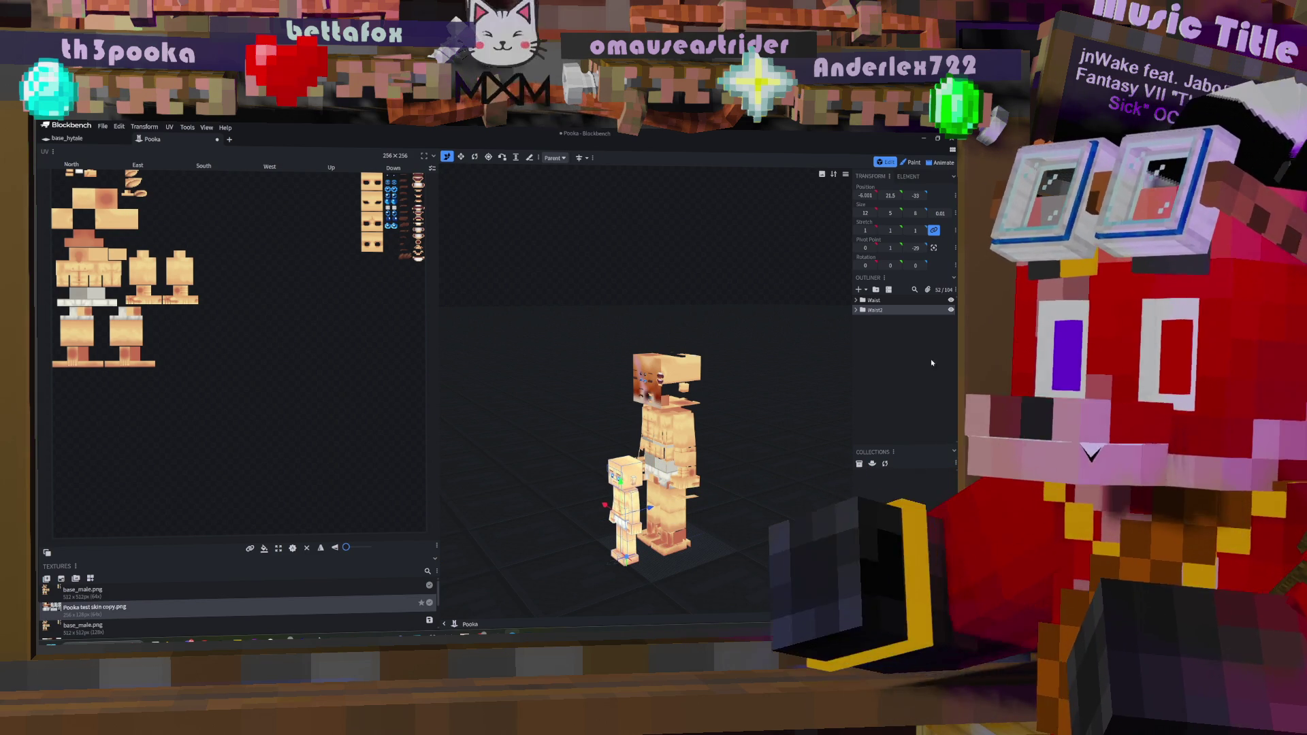
{"action": "left_click", "coordinate": [855, 309]}
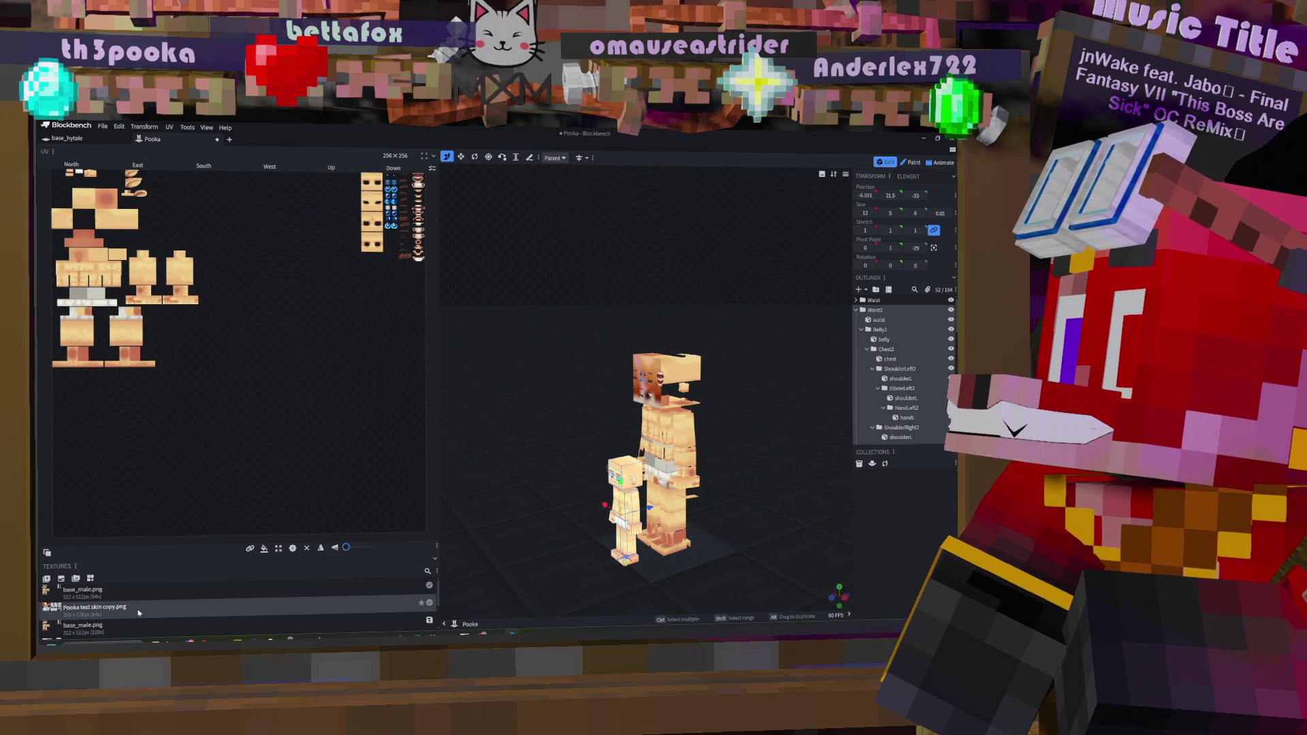
Apply the Pooka test skin copy texture to the imported Waist2 model
{"action": "right_click", "coordinate": [138, 613]}
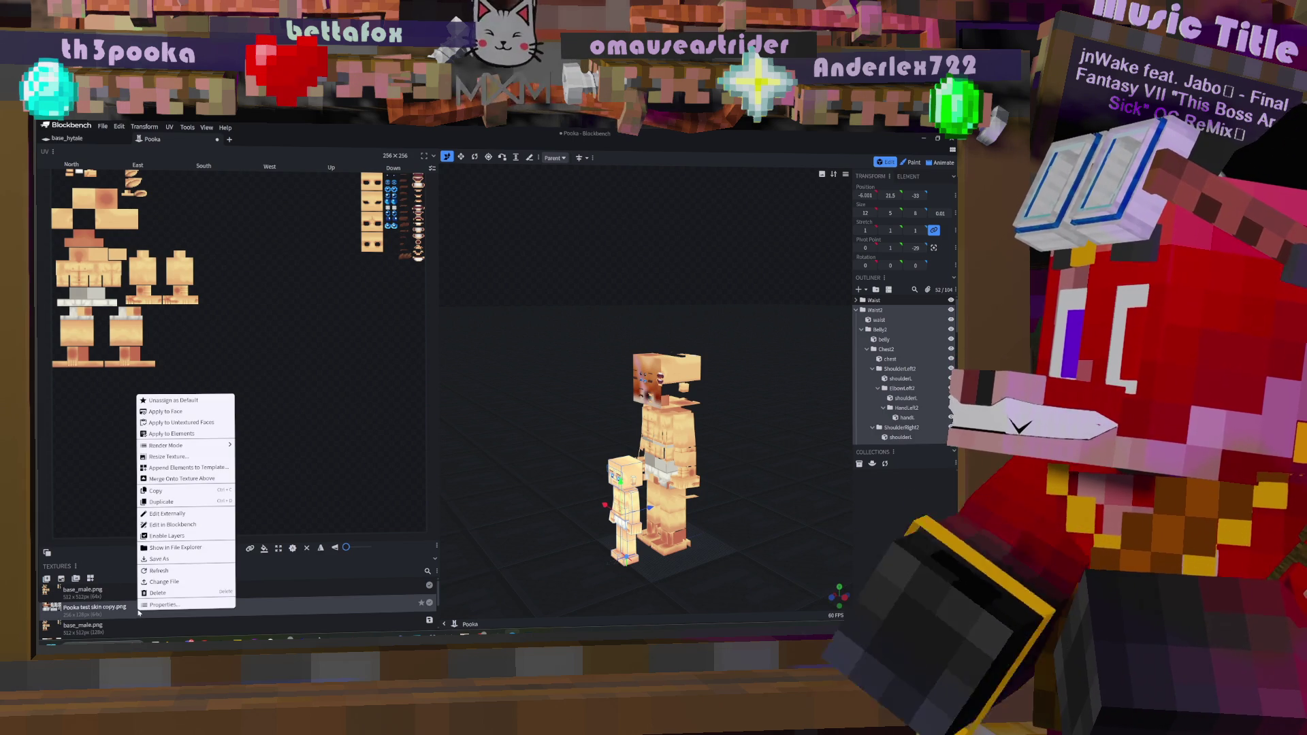
{"action": "left_click", "coordinate": [156, 491]}
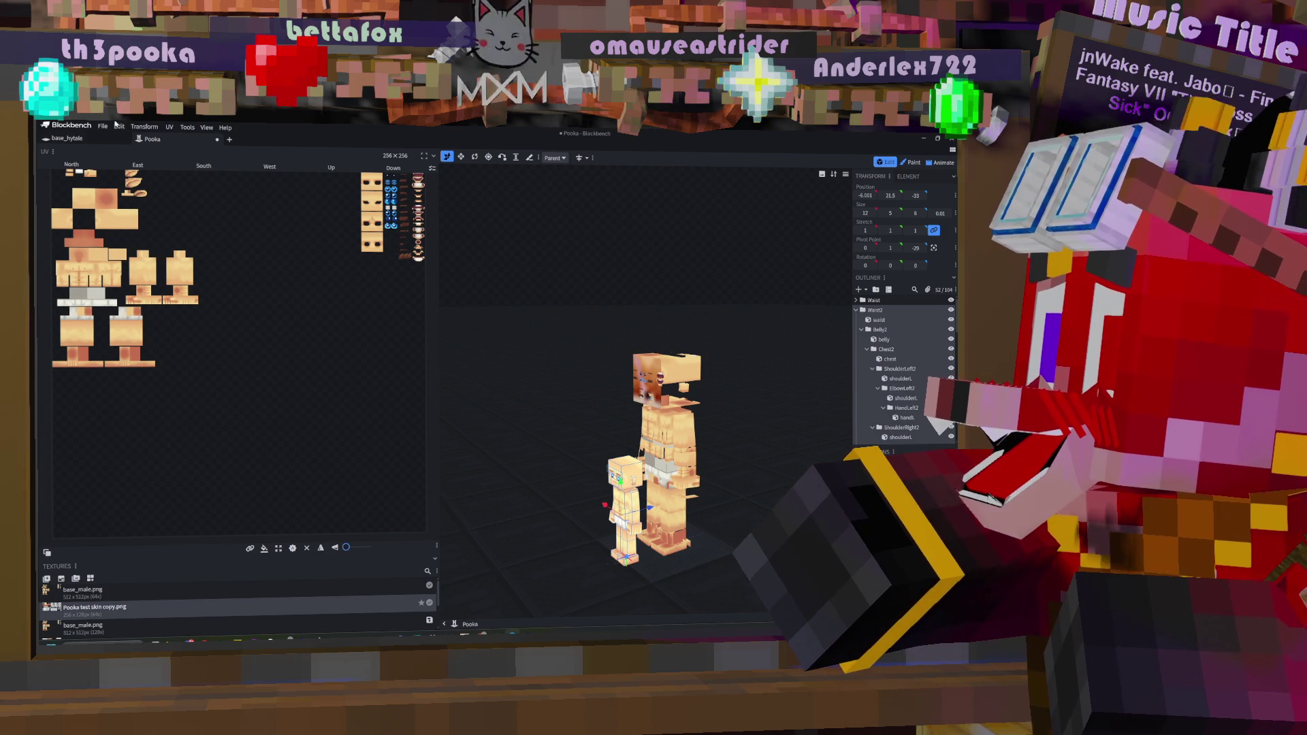
{"action": "left_click", "coordinate": [169, 127]}
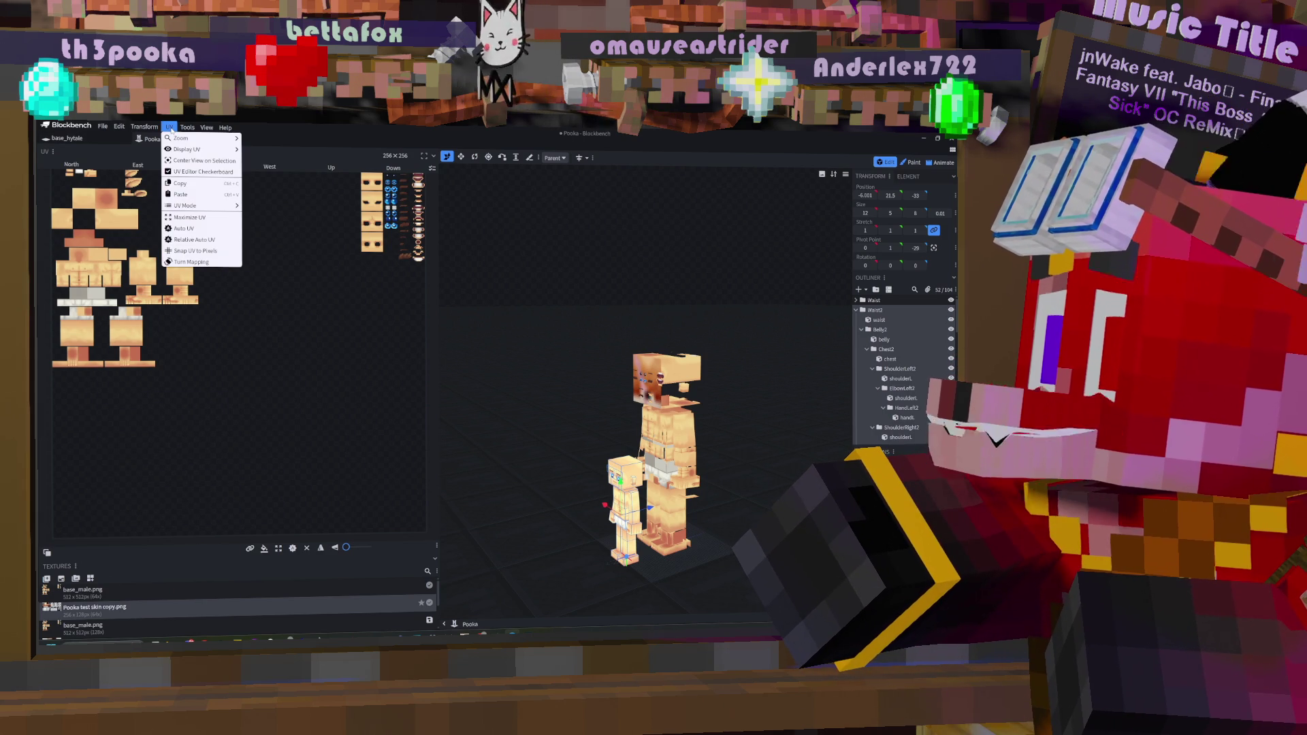
{"action": "left_click", "coordinate": [196, 221]}
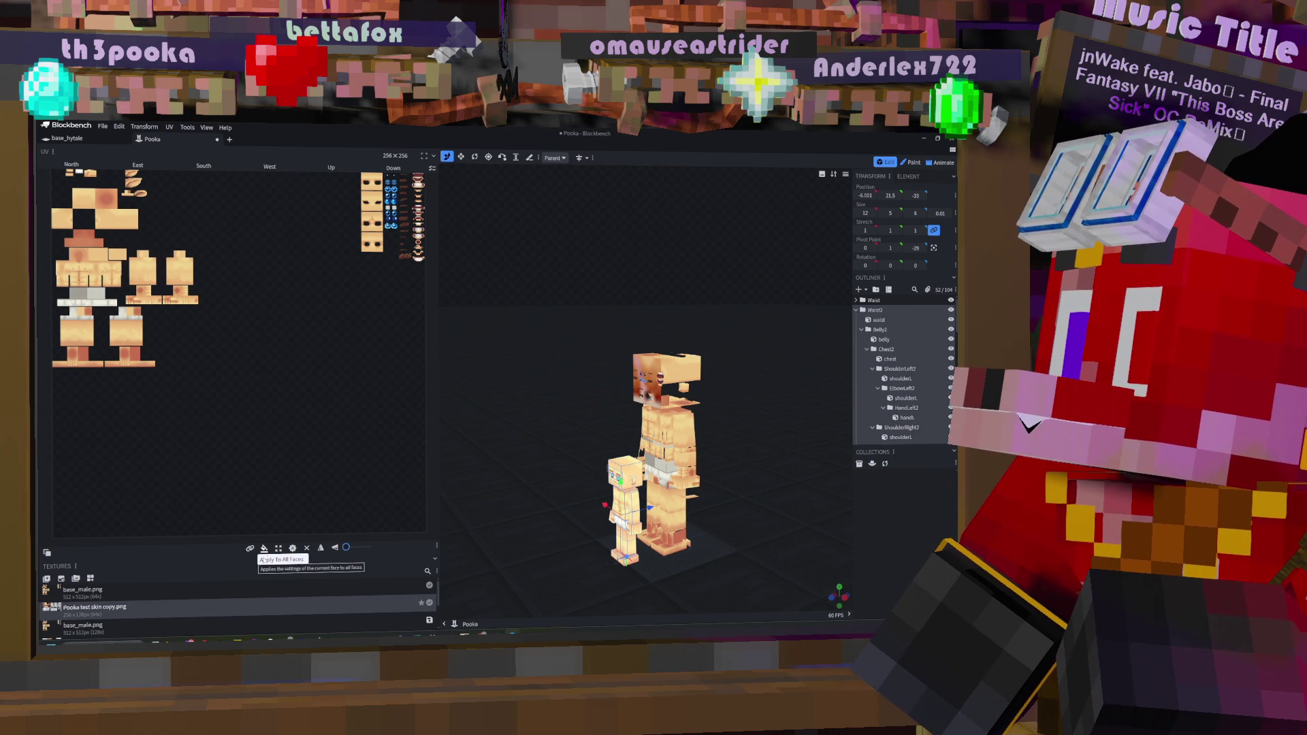
{"action": "right_click", "coordinate": [249, 606]}
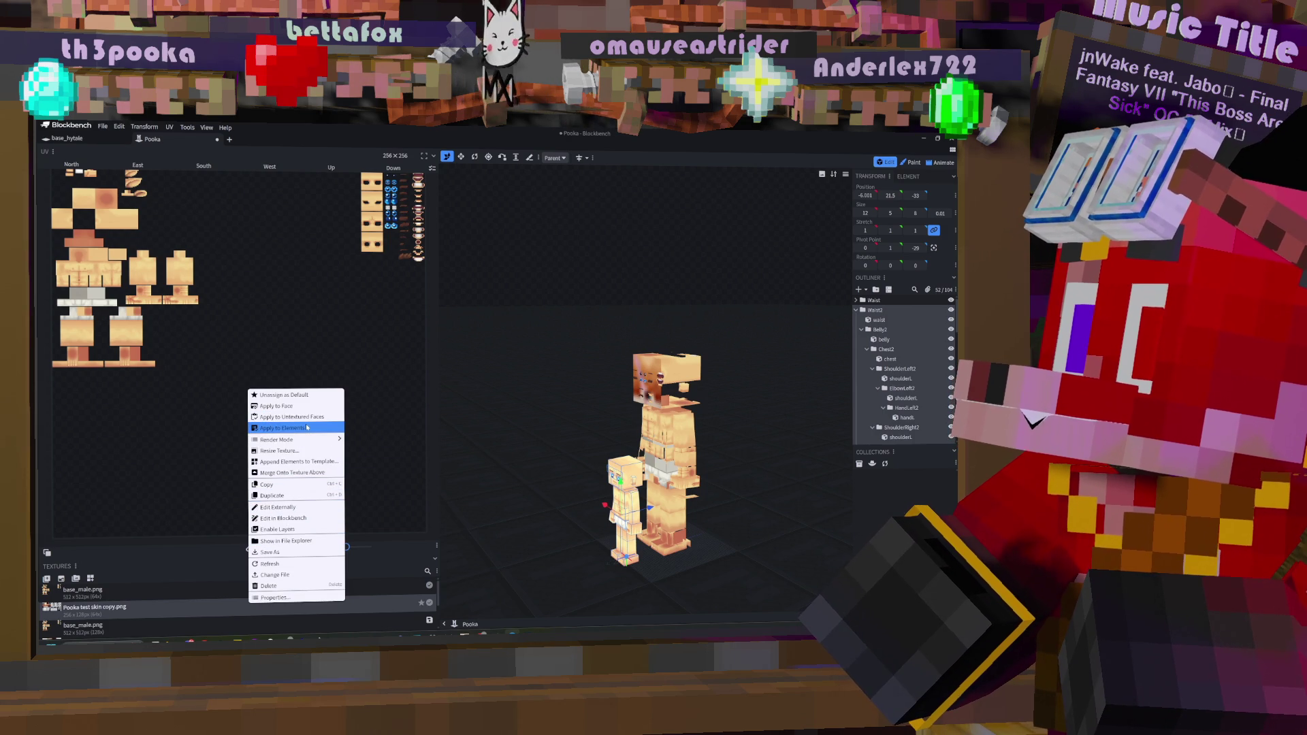
{"action": "left_click", "coordinate": [308, 428]}
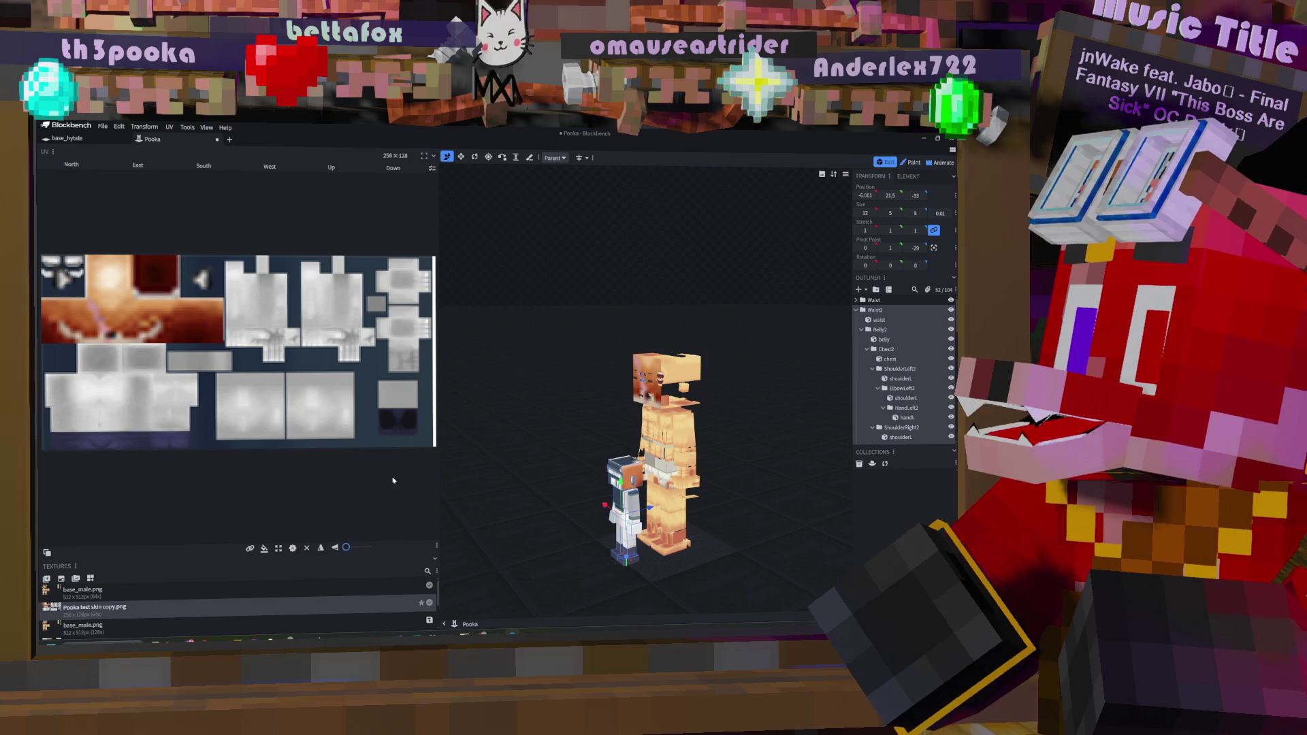
Select the small model's head and maximize its Up face UV to 0,0–256,128
{"action": "left_click", "coordinate": [623, 465]}
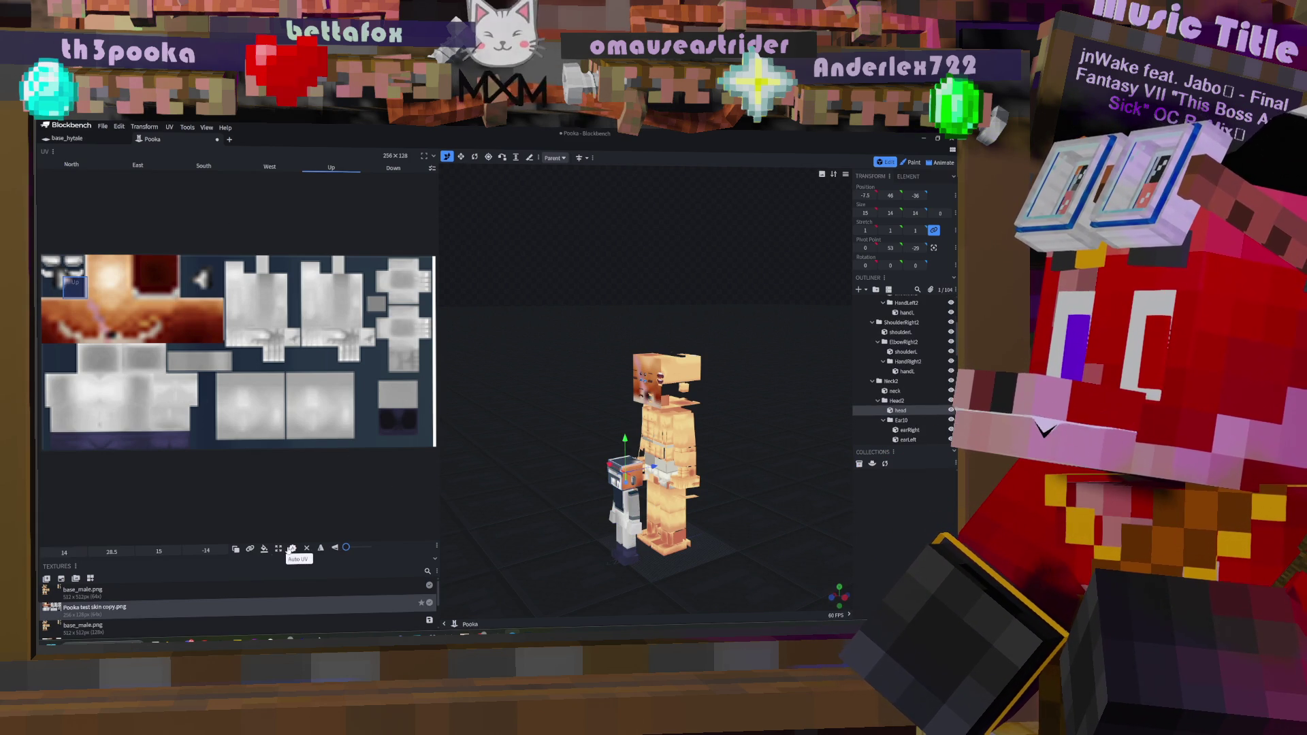
{"action": "left_click", "coordinate": [279, 549]}
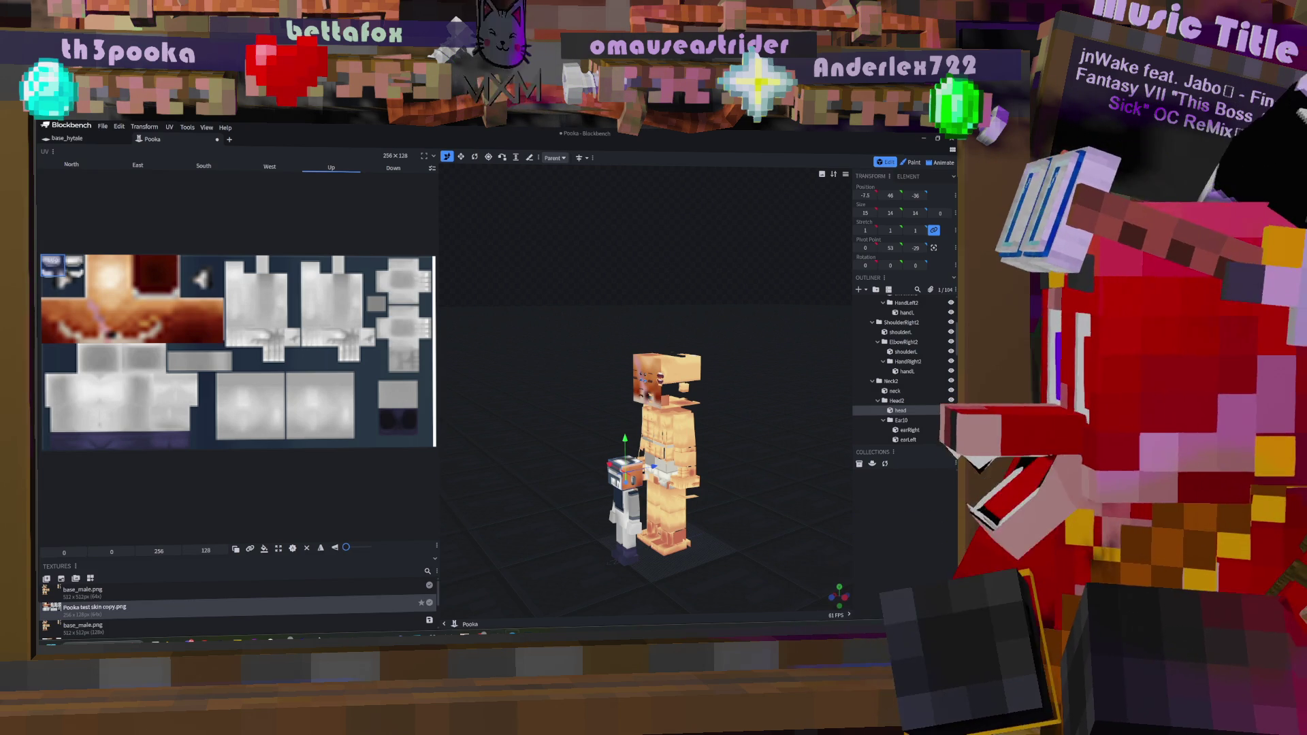
In Photoshop, show the Bouncy Bear.png skin, dismiss the Generative Upscale tip, and zoom in
{"action": "key", "text": "alt+Tab"}
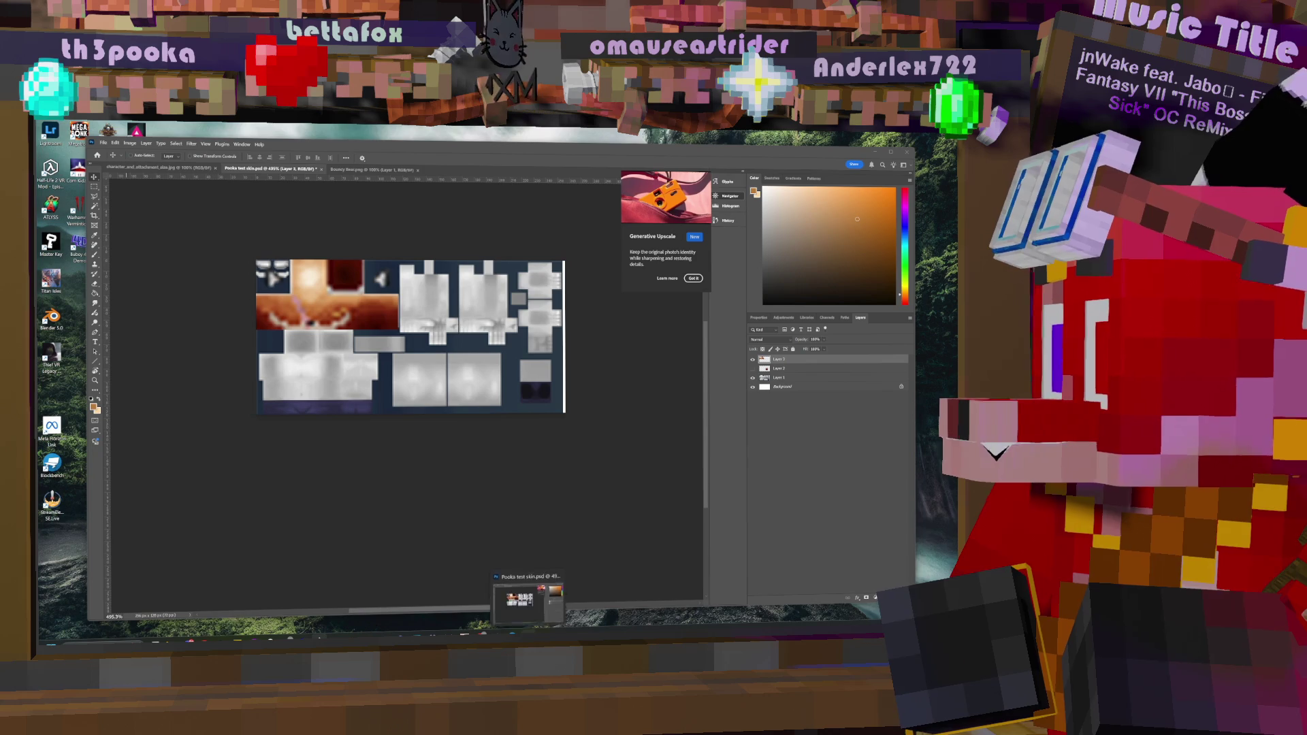
{"action": "left_click", "coordinate": [382, 170]}
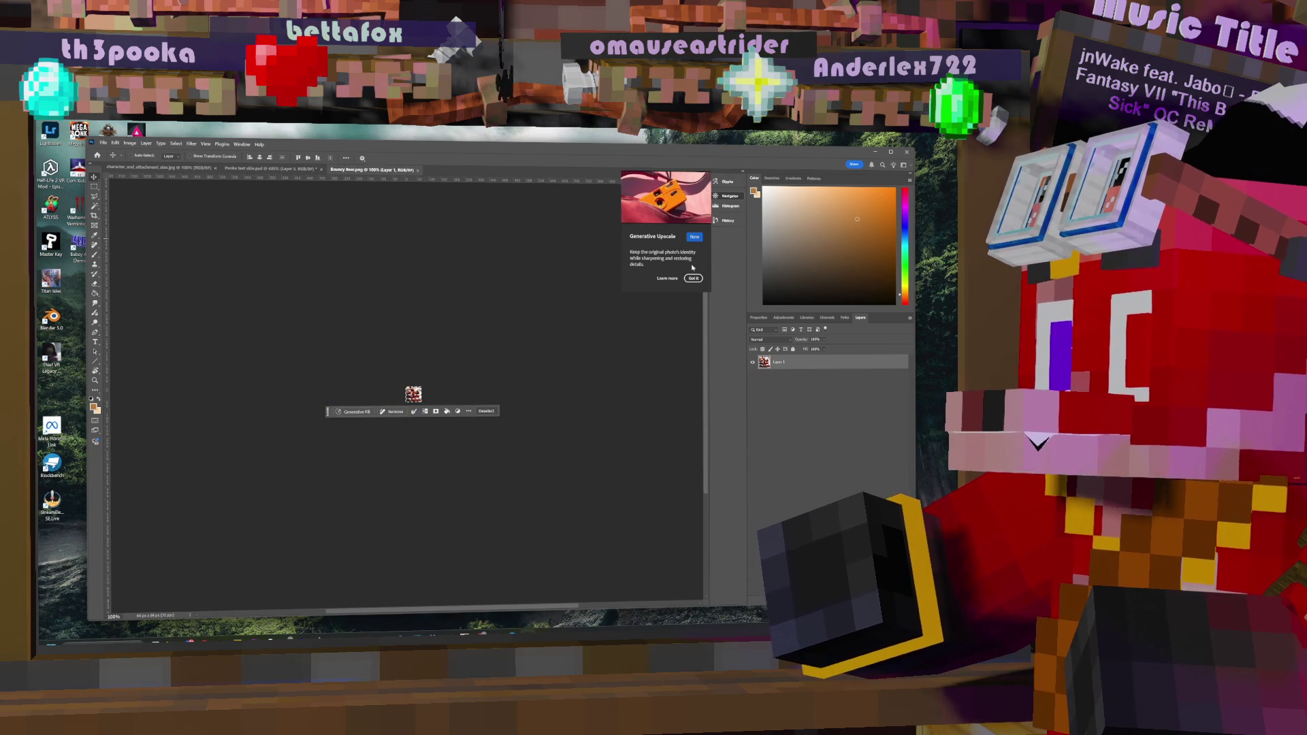
{"action": "left_click", "coordinate": [693, 278]}
{"action": "left_click_drag", "start_coordinate": [679, 246], "coordinate": [684, 243]}
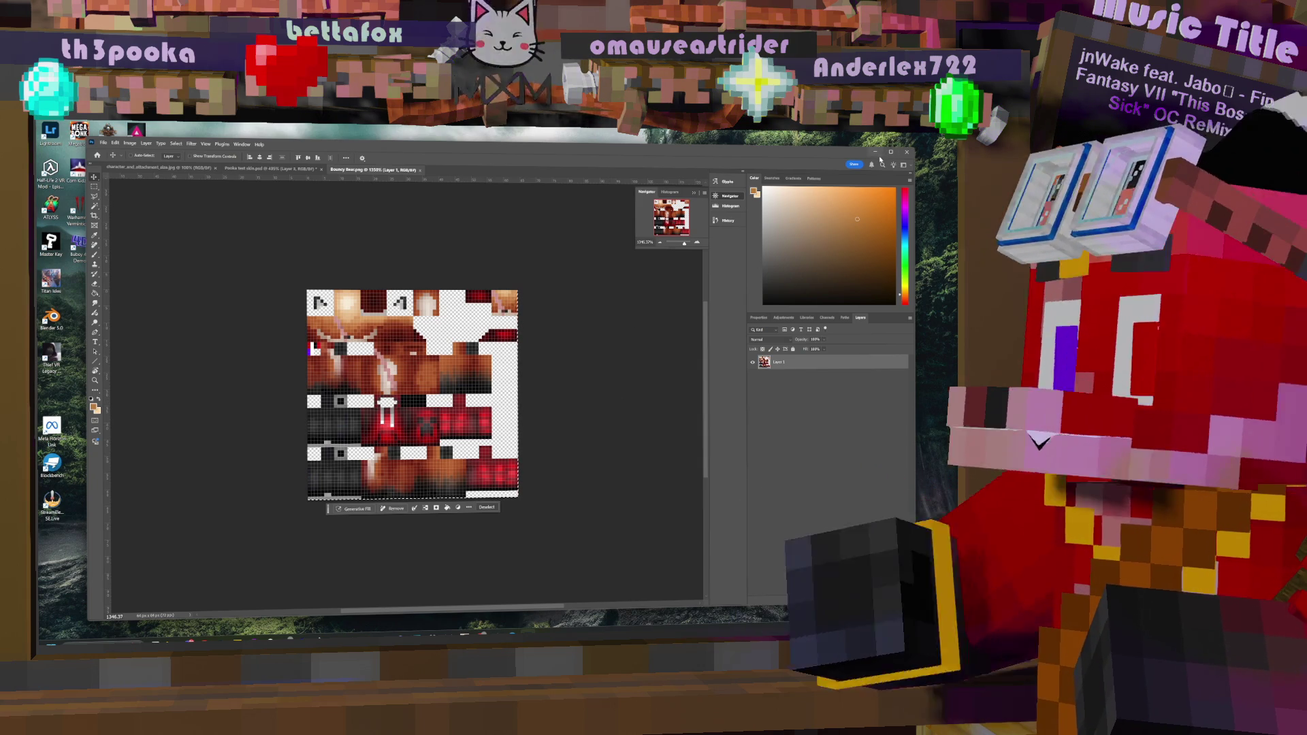
Switch from Photoshop back to the Pooka project in Blockbench
{"action": "key", "text": "alt+Tab"}
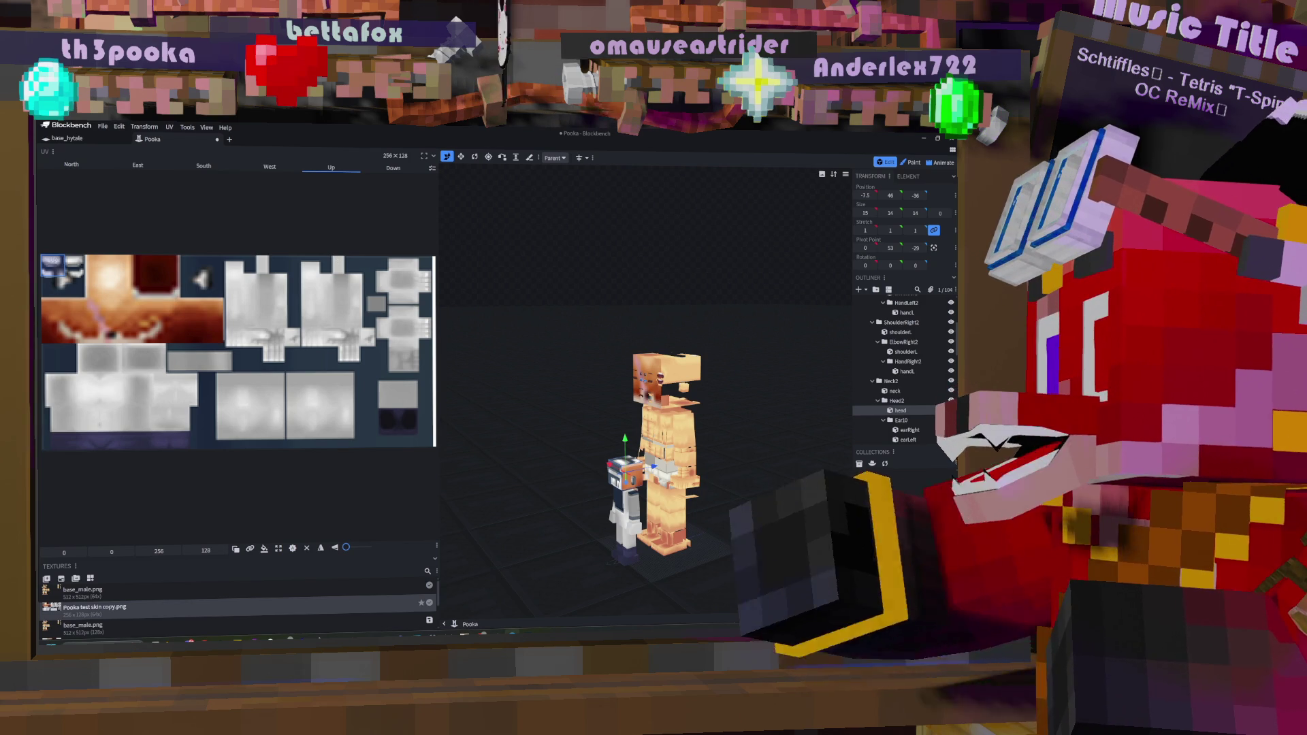
Move the mouth cube's UV box onto the arm area of the skin
{"action": "left_click", "coordinate": [647, 395]}
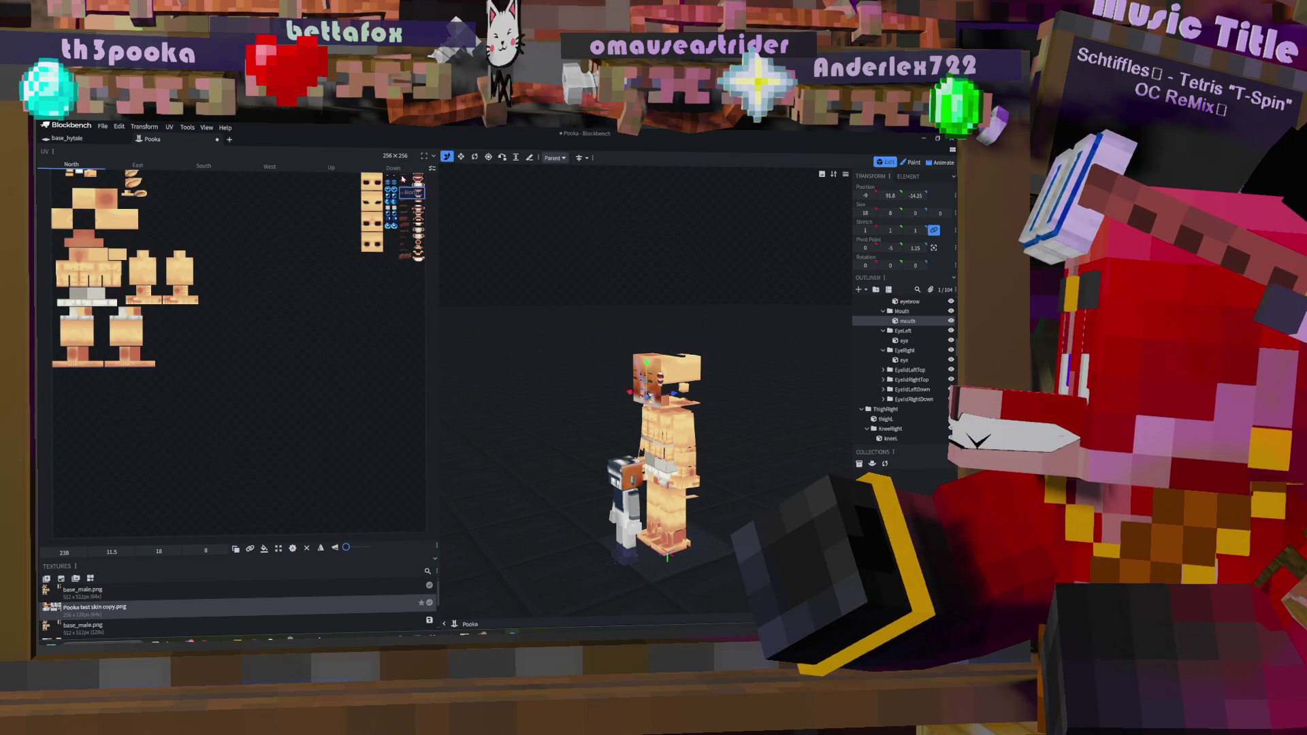
{"action": "mouse_move", "coordinate": [412, 192]}
{"action": "left_mouse_down"}
{"action": "mouse_move", "coordinate": [68, 276]}
{"action": "mouse_move", "coordinate": [94, 203]}
{"action": "mouse_move", "coordinate": [115, 222]}
{"action": "left_mouse_up"}
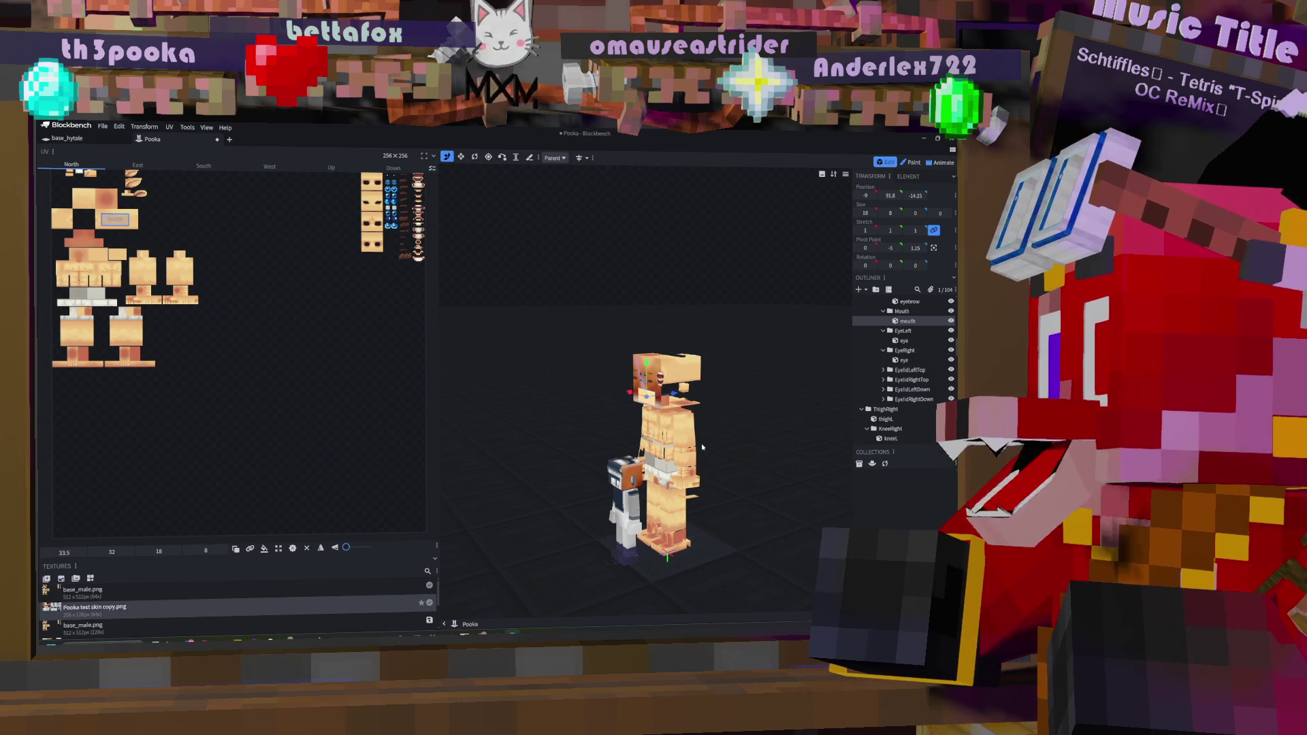
{"action": "scroll", "coordinate": [701, 447], "scroll_direction": "up", "scroll_amount": 10}
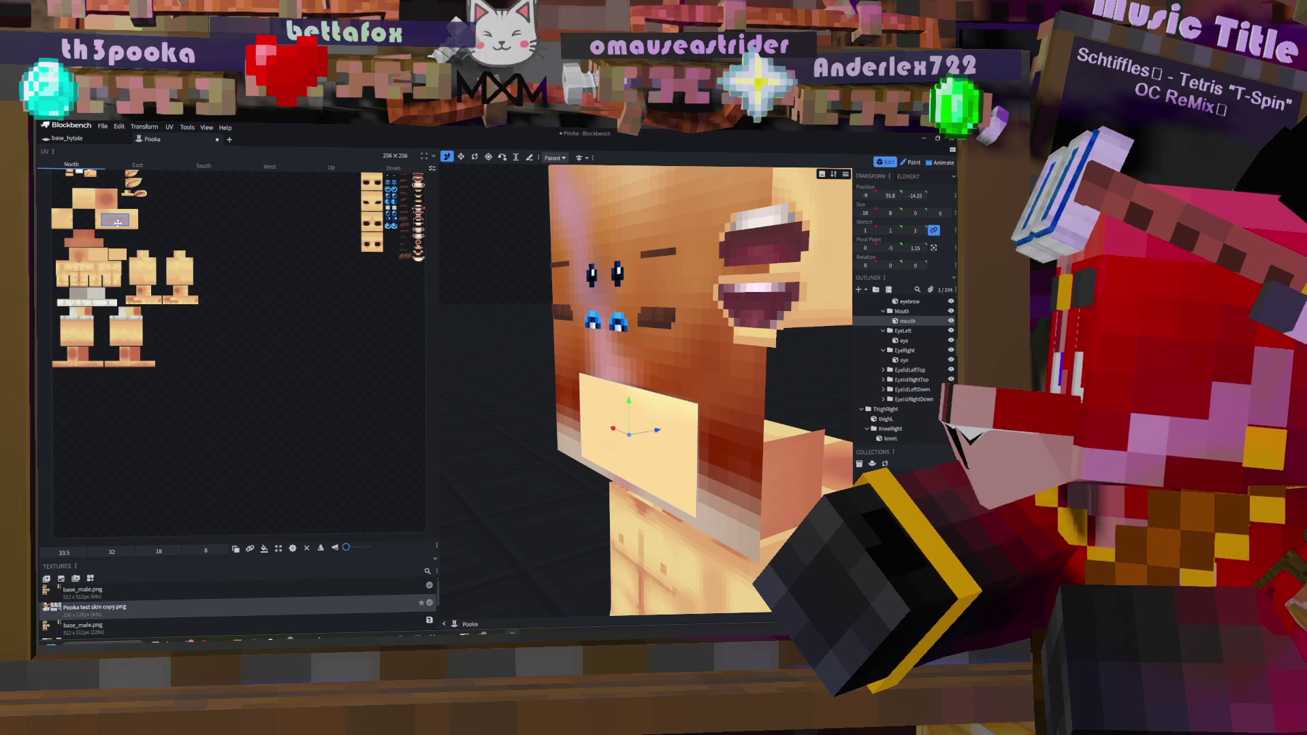
{"action": "mouse_move", "coordinate": [119, 223]}
{"action": "left_mouse_down"}
{"action": "mouse_move", "coordinate": [169, 256]}
{"action": "mouse_move", "coordinate": [149, 245]}
{"action": "mouse_move", "coordinate": [147, 271]}
{"action": "left_mouse_up"}
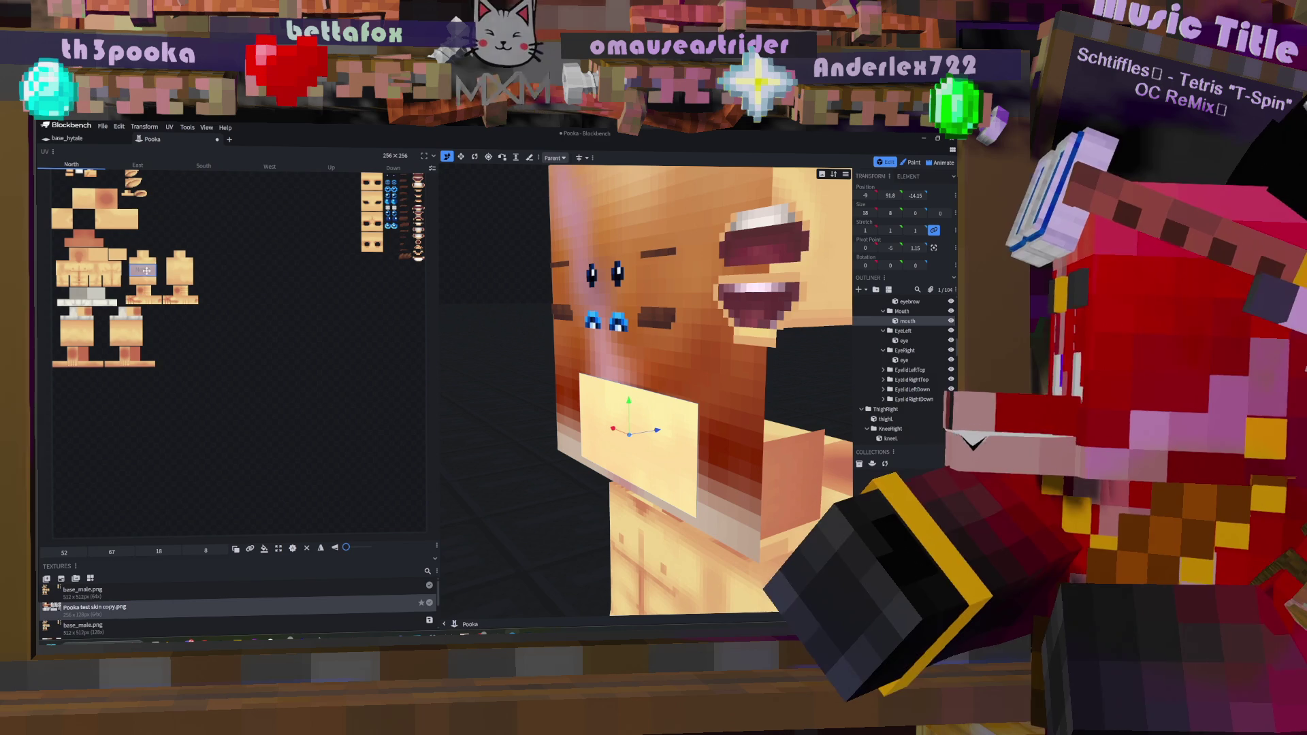
{"action": "scroll", "coordinate": [714, 340], "scroll_direction": "down", "scroll_amount": 5}
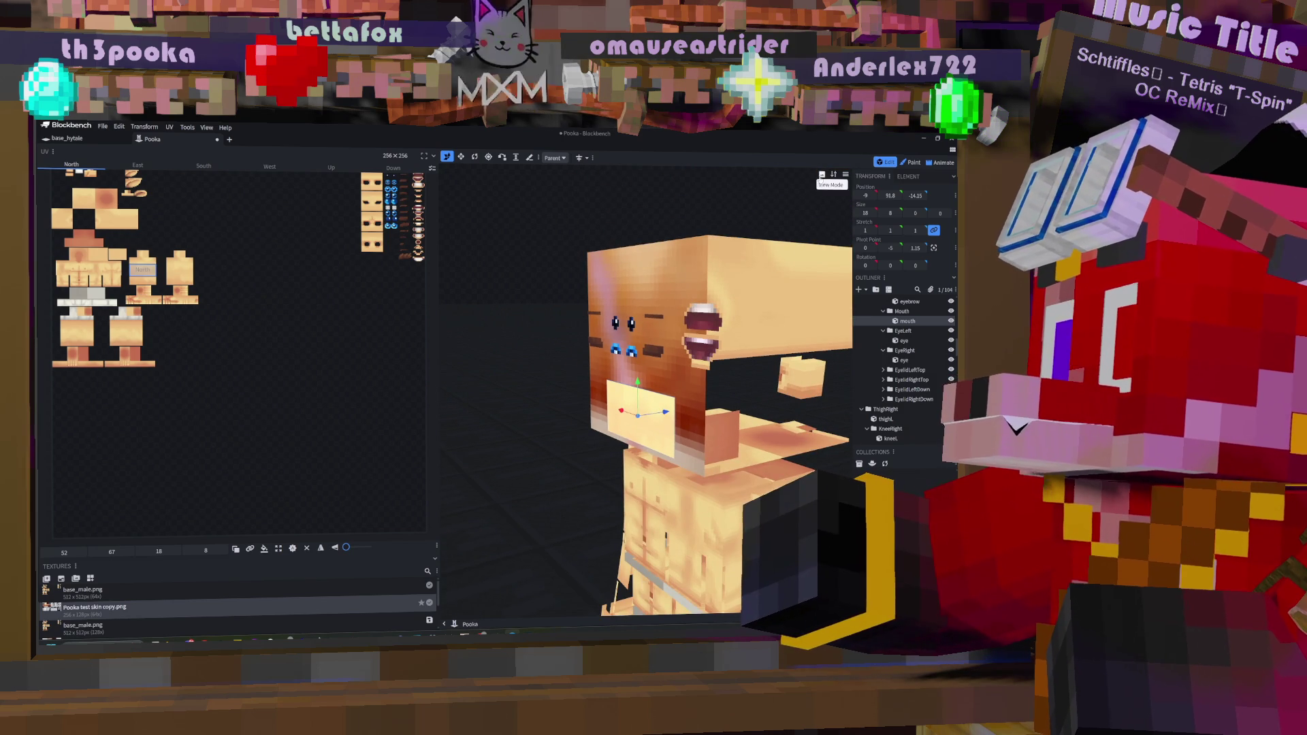
Keep the textured display and switch off the Ground Plane in Preview Options
{"action": "left_click", "coordinate": [821, 175]}
{"action": "left_click", "coordinate": [830, 184]}
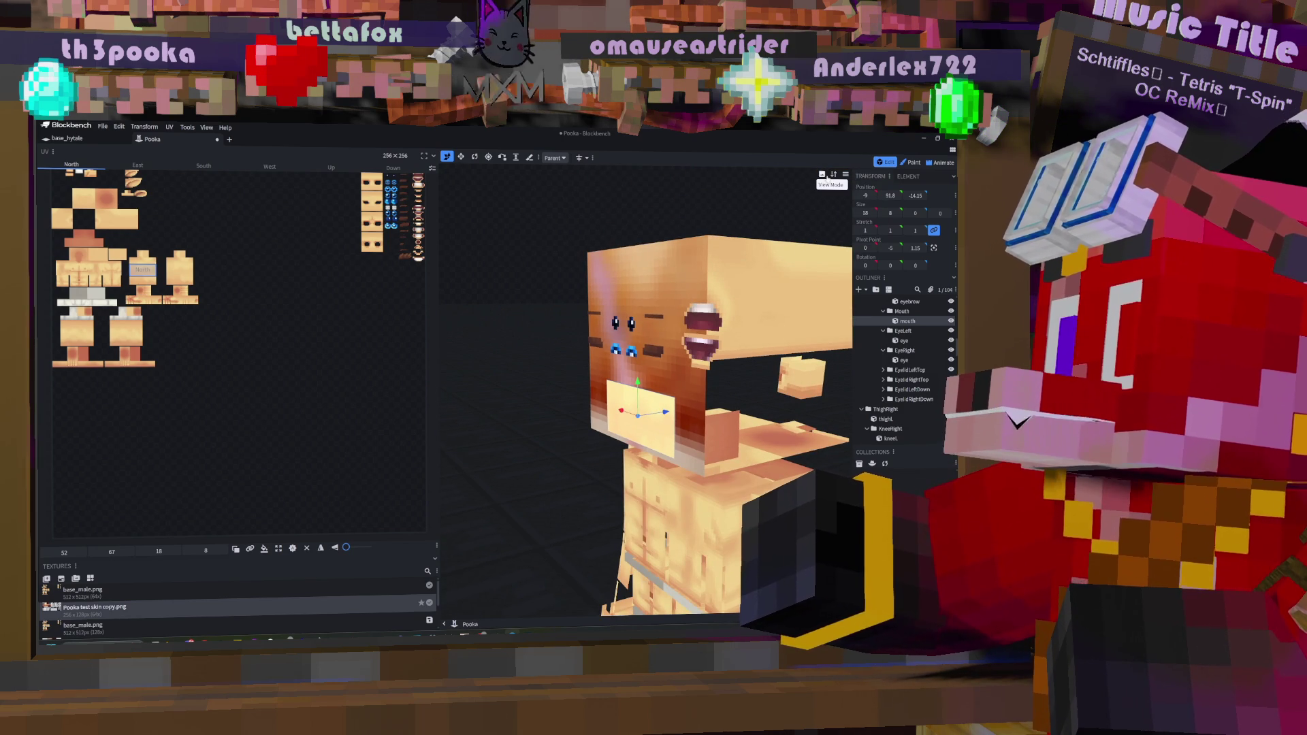
{"action": "left_click", "coordinate": [832, 175]}
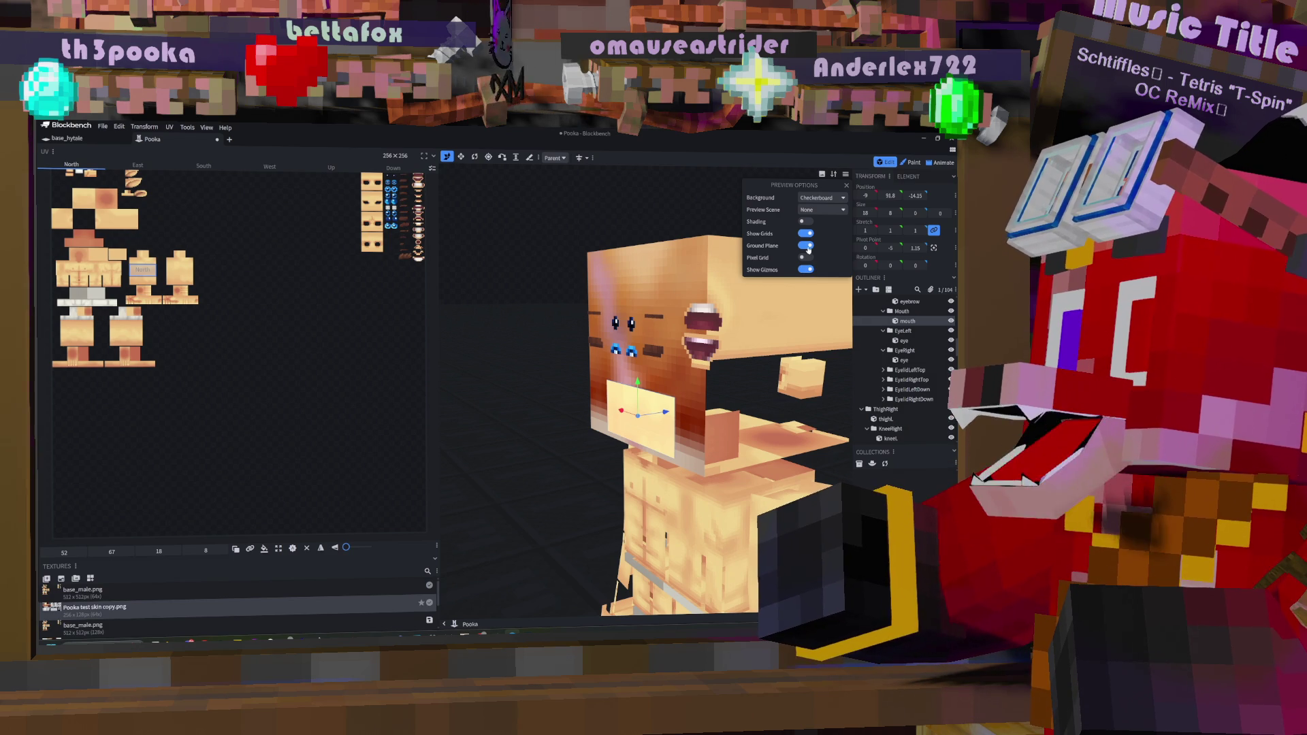
{"action": "left_click", "coordinate": [810, 246]}
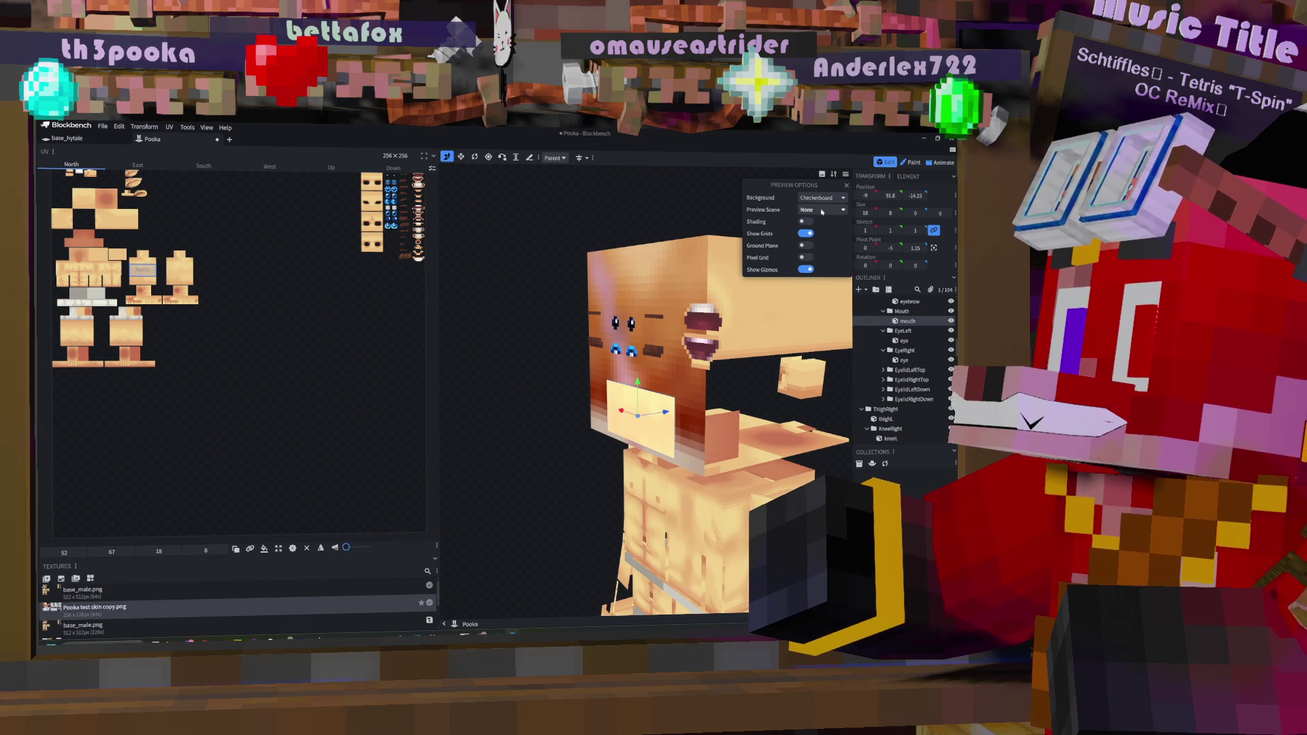
{"action": "left_click", "coordinate": [804, 269]}
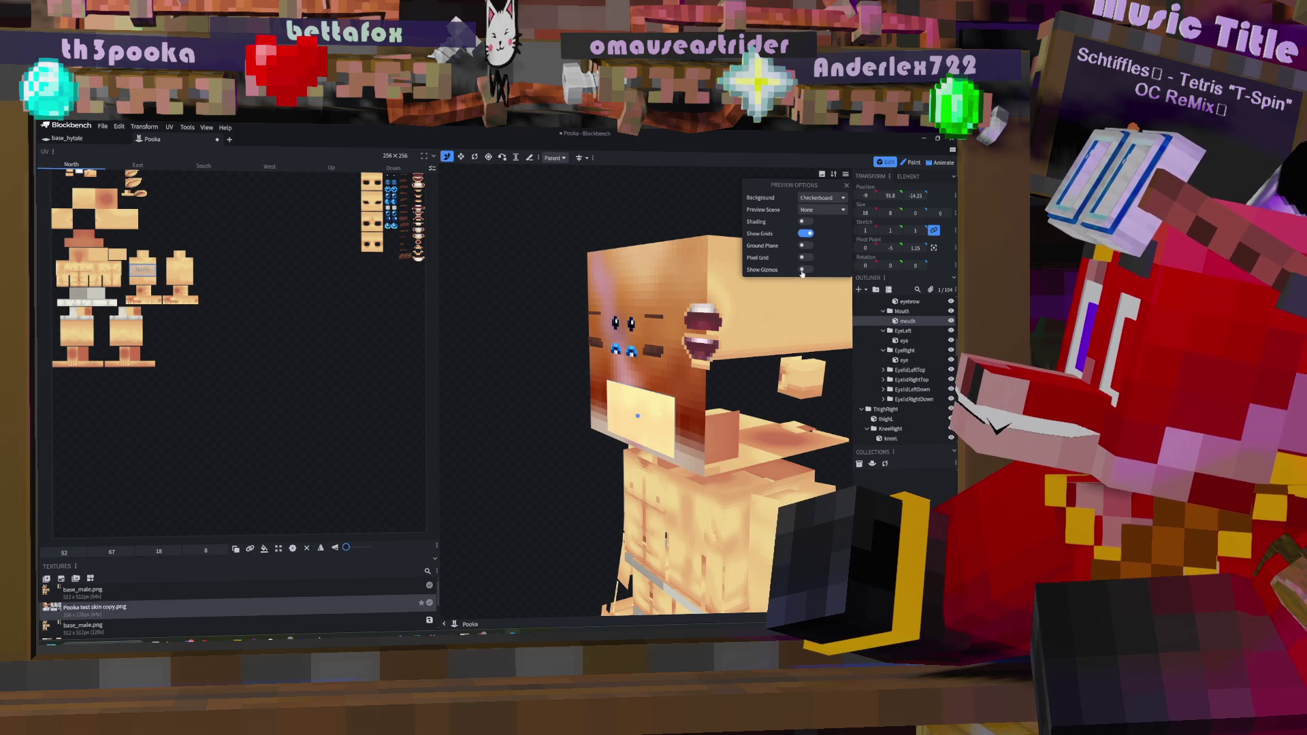
{"action": "left_click", "coordinate": [803, 270]}
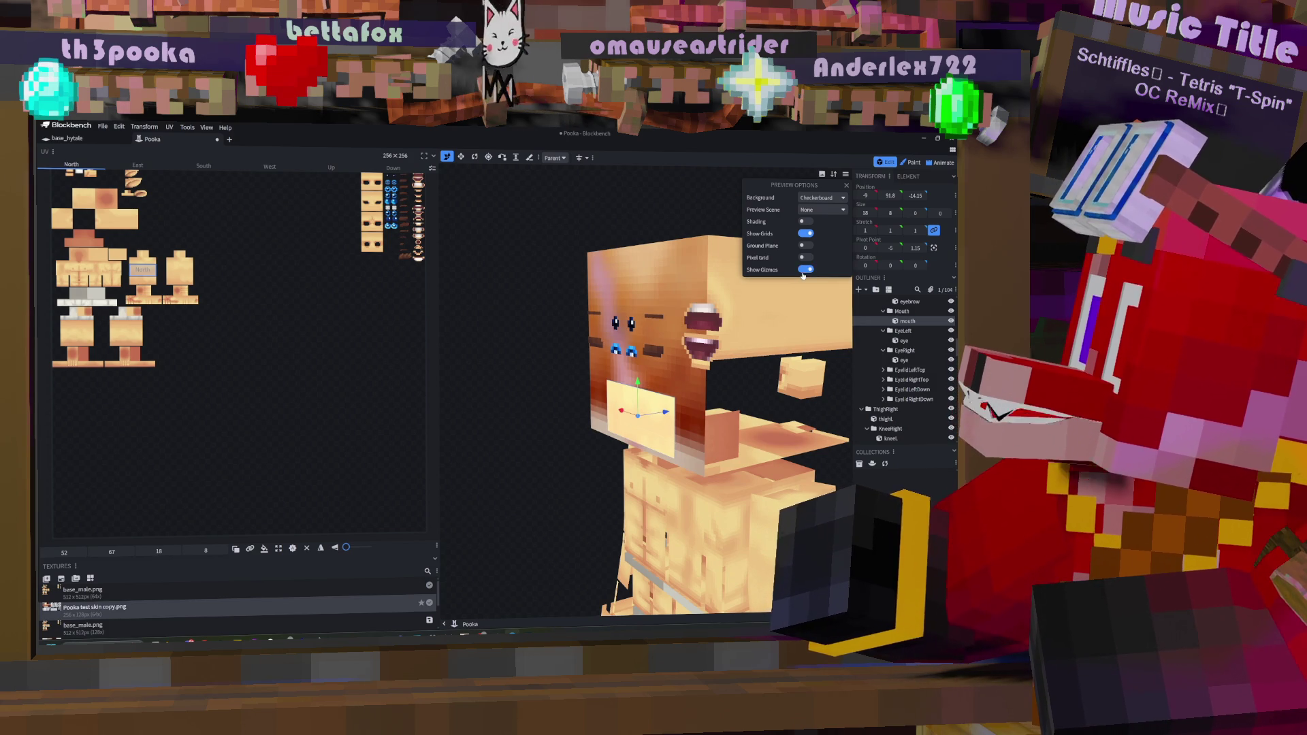
{"action": "left_click", "coordinate": [803, 258]}
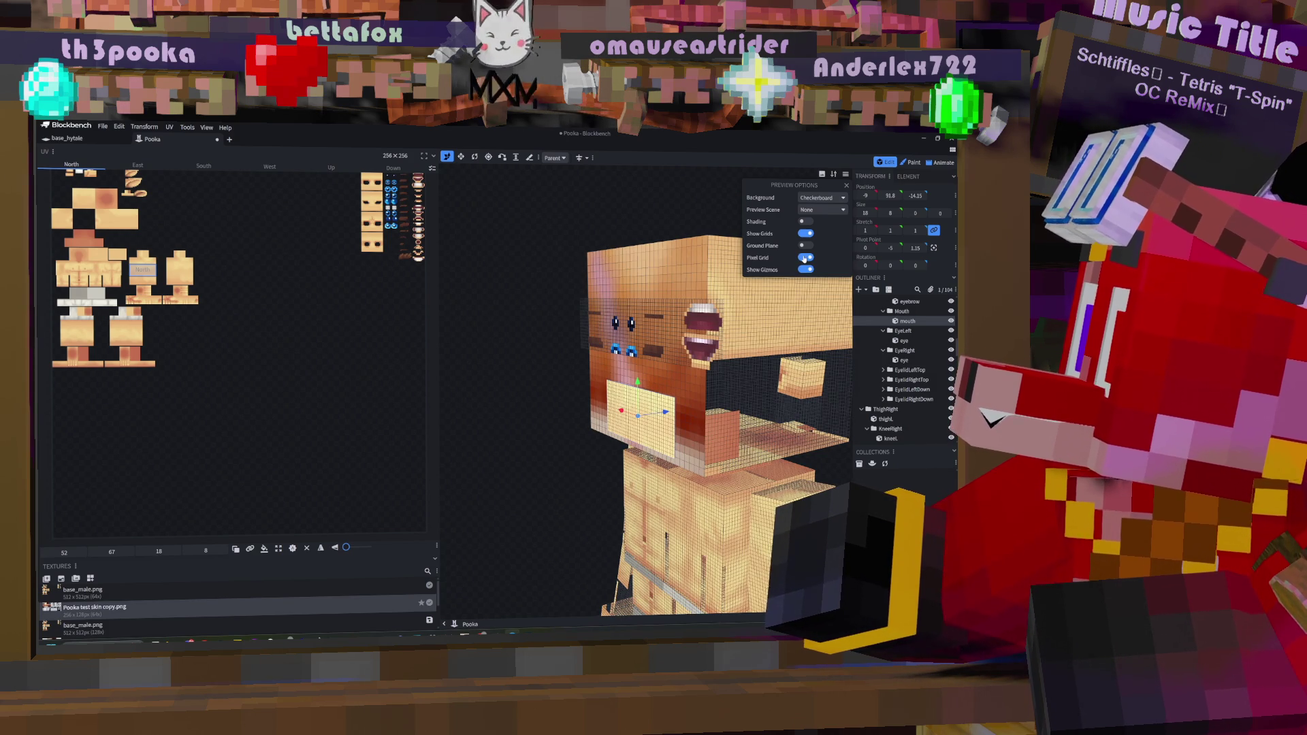
{"action": "left_click", "coordinate": [804, 258]}
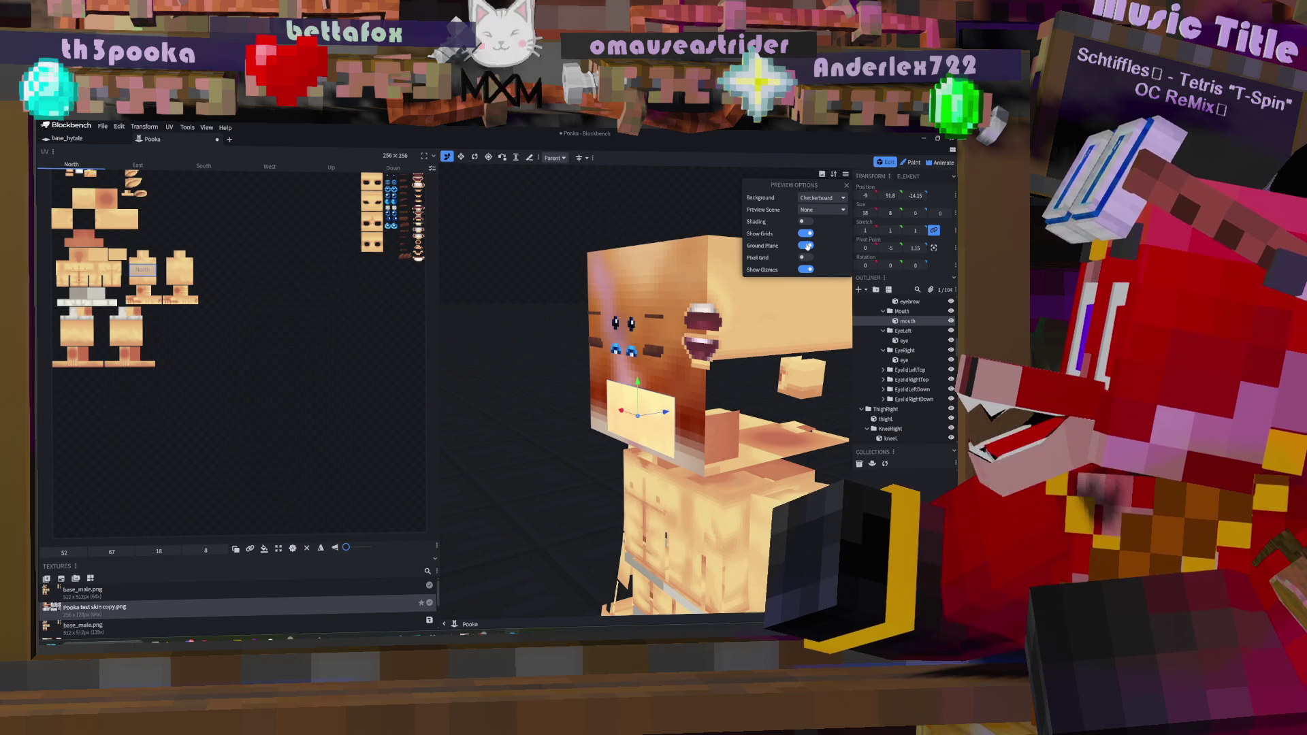
{"action": "left_click", "coordinate": [806, 258]}
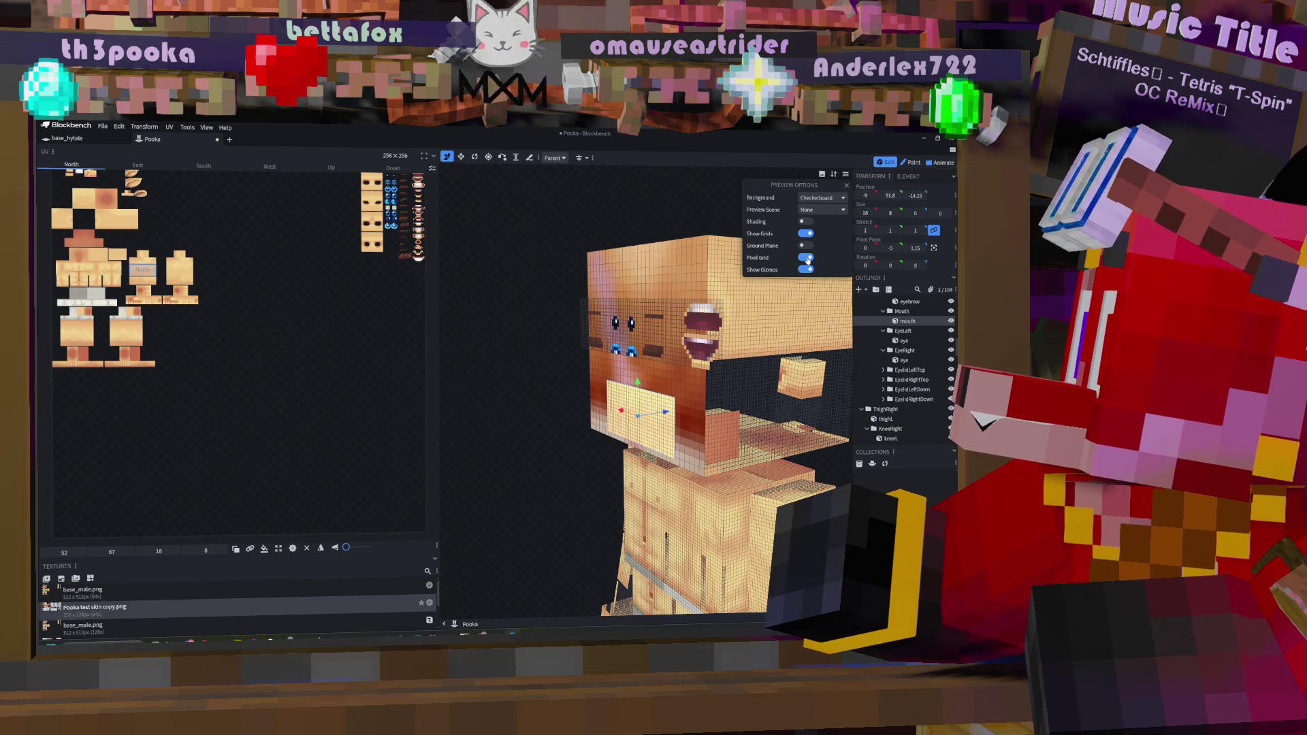
{"action": "left_click", "coordinate": [806, 258]}
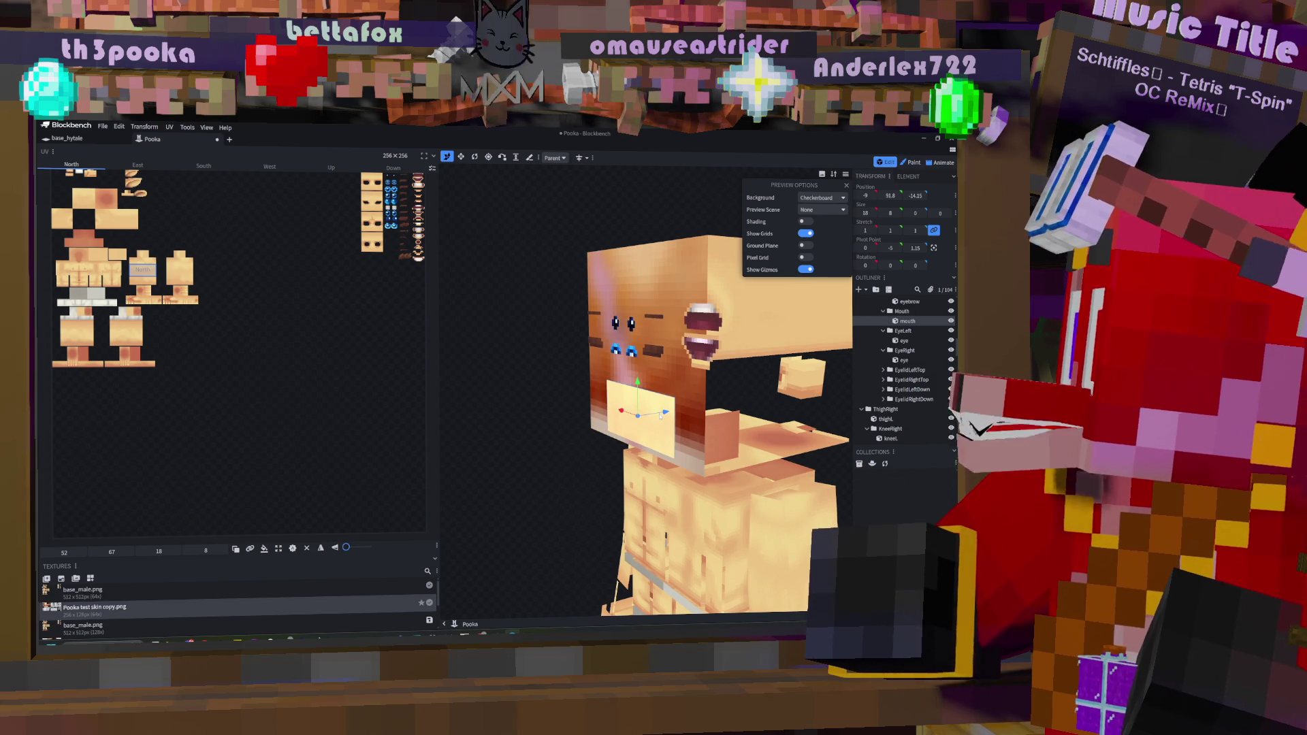
Close Preview Options, try Transform > Scale with pivot Z 7, then cancel the scaling
{"action": "left_click", "coordinate": [182, 128]}
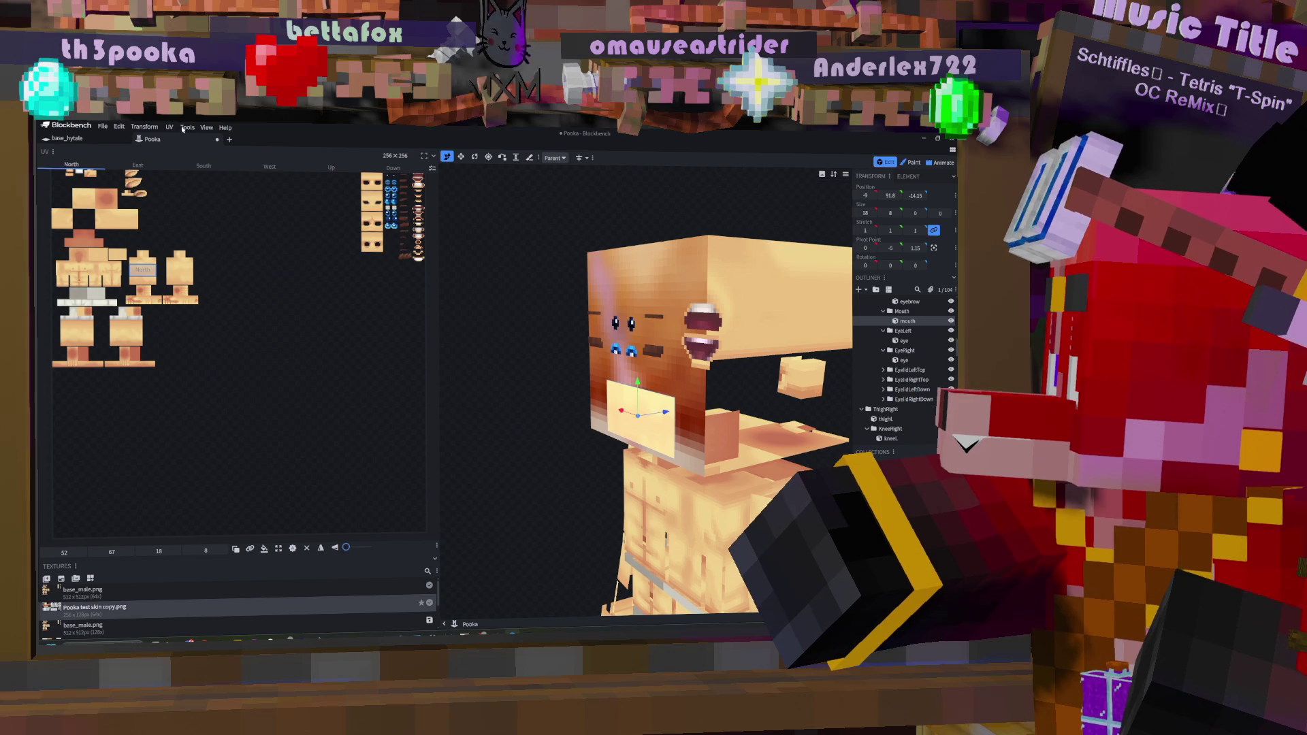
{"action": "left_click", "coordinate": [183, 128]}
{"action": "mouse_move", "coordinate": [205, 138]}
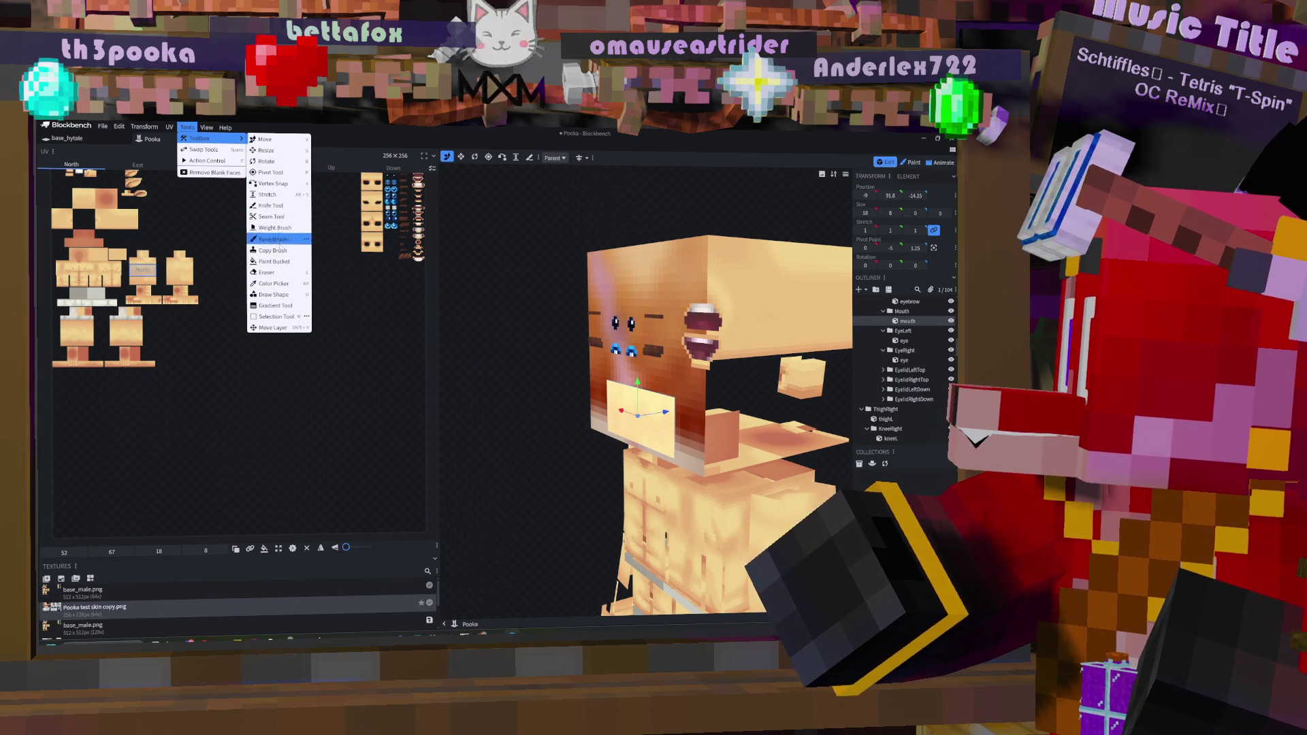
{"action": "mouse_move", "coordinate": [167, 128]}
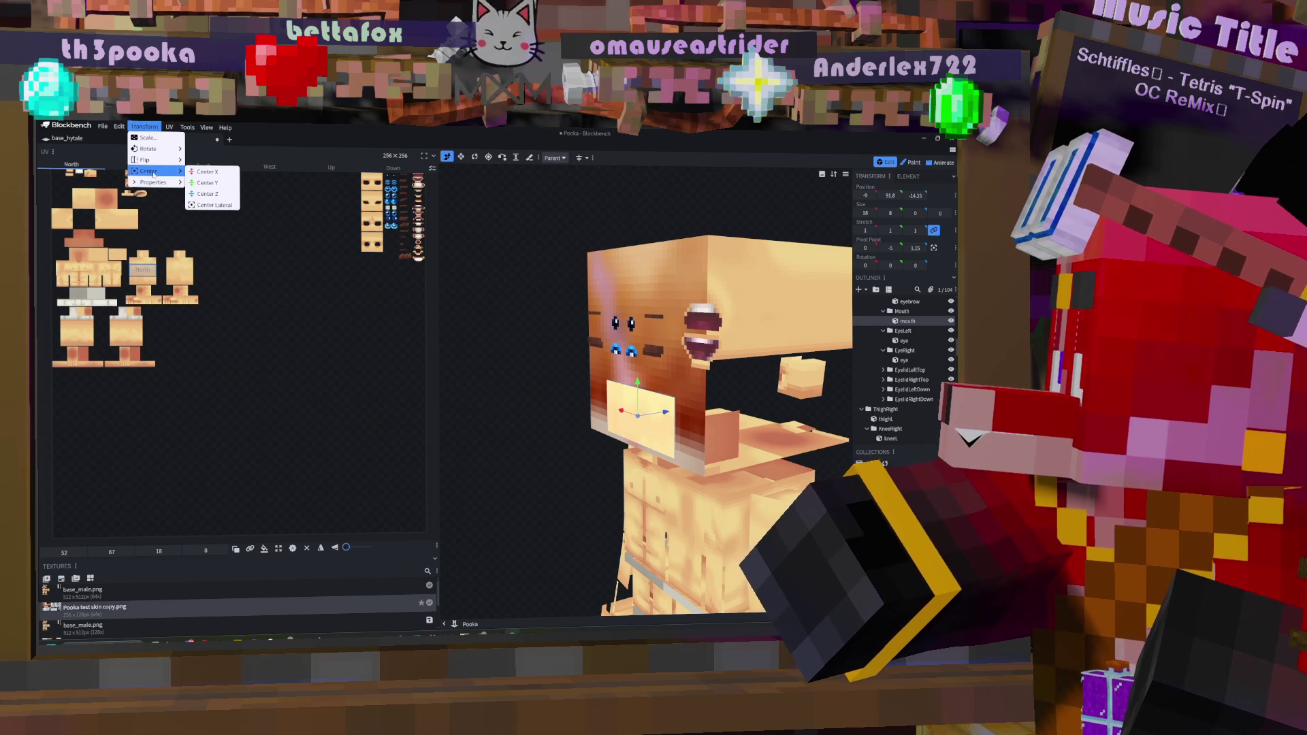
{"action": "mouse_move", "coordinate": [156, 182]}
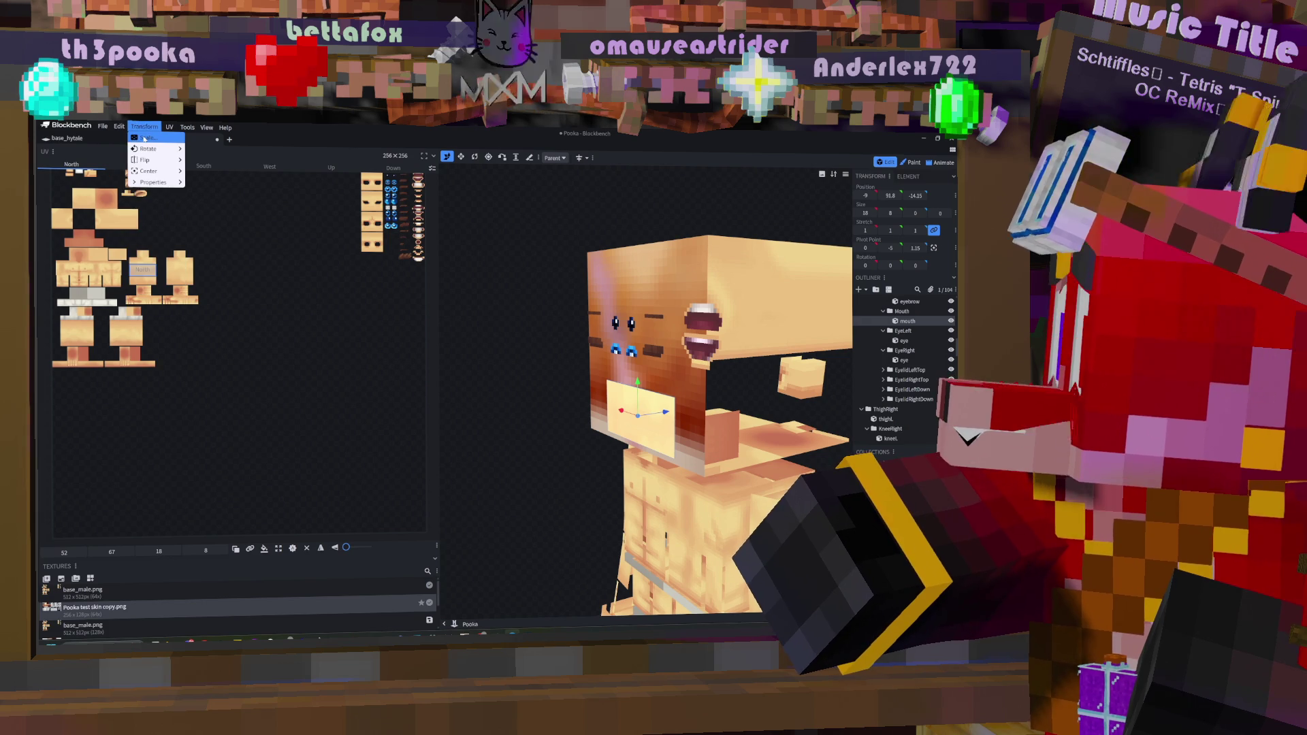
{"action": "left_click", "coordinate": [144, 138]}
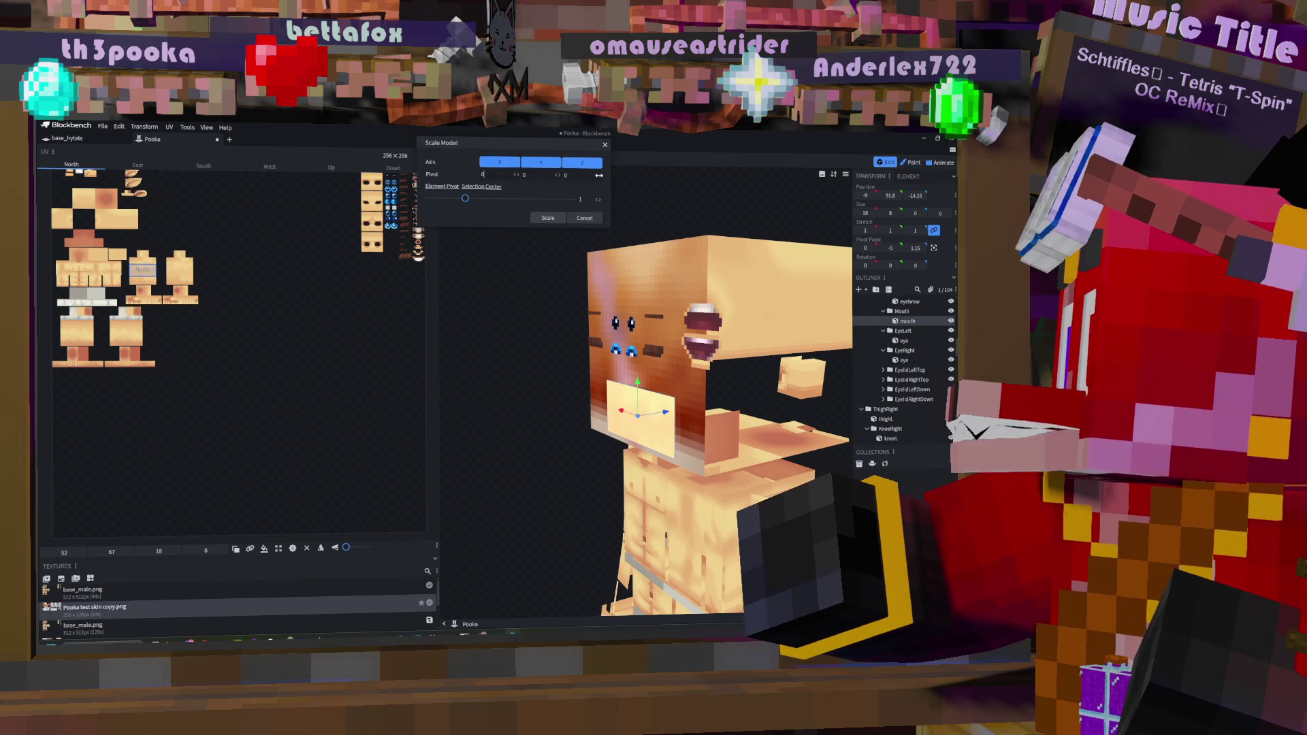
{"action": "left_click_drag", "start_coordinate": [600, 175], "coordinate": [627, 181]}
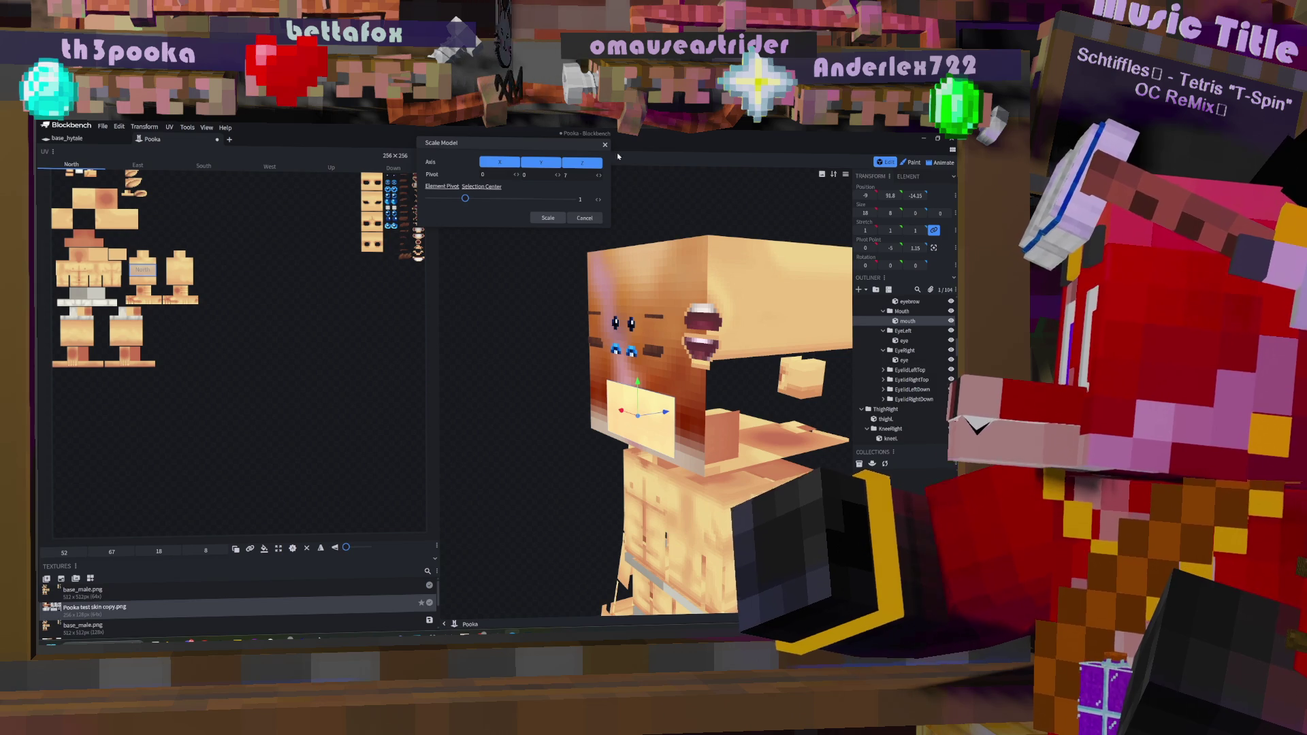
{"action": "key", "text": "Escape"}
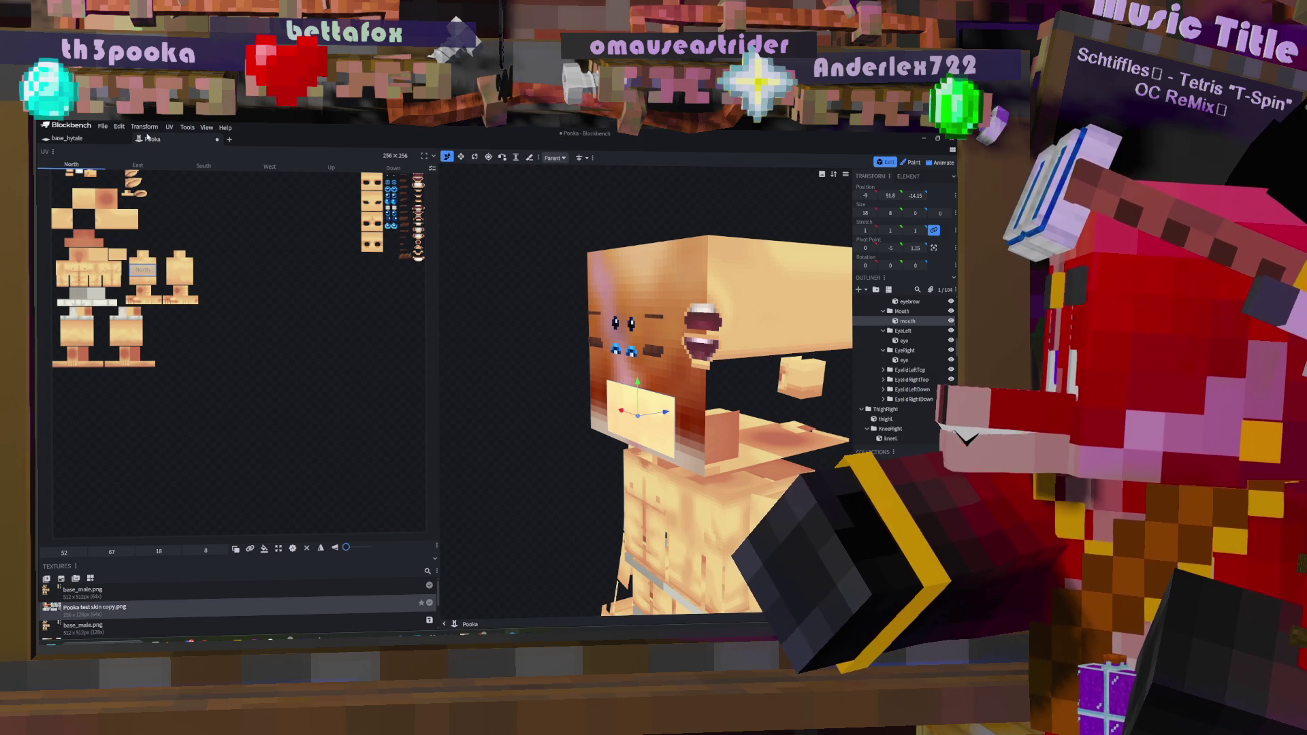
Choose the Stretch tool from the transform options
{"action": "left_click", "coordinate": [138, 130]}
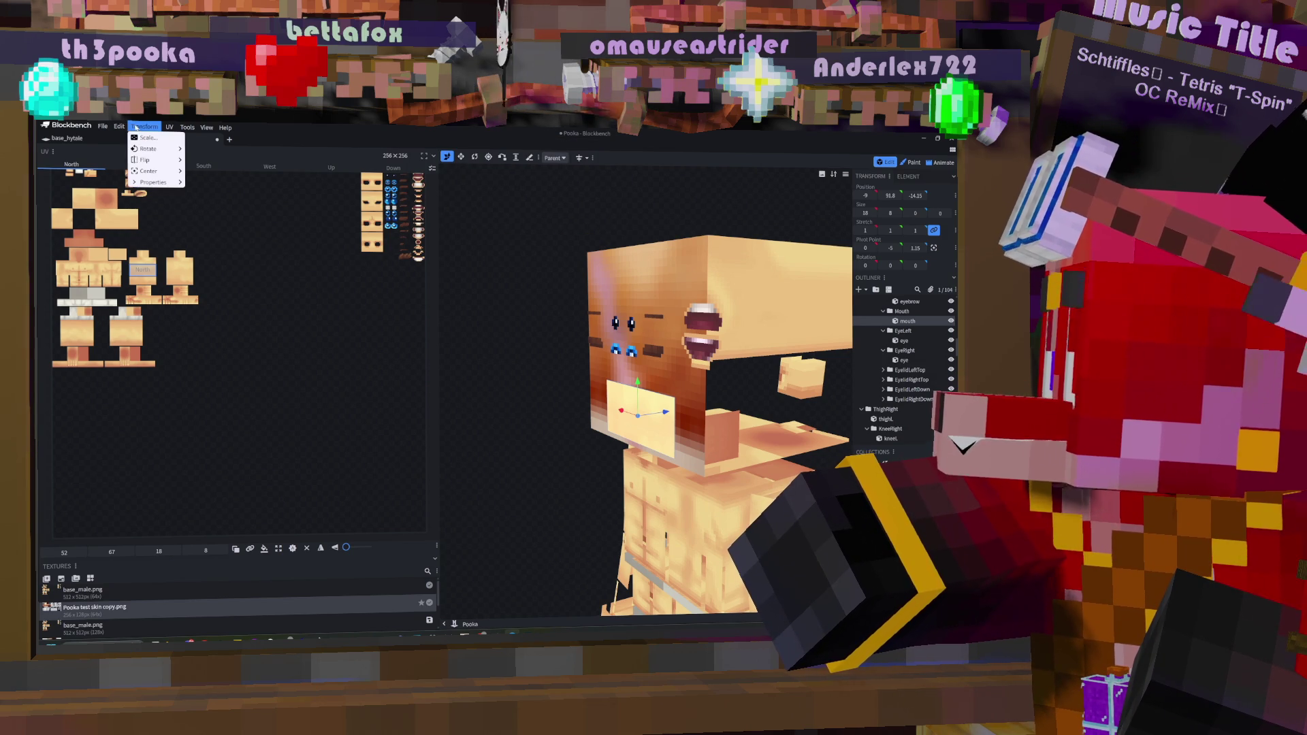
{"action": "mouse_move", "coordinate": [117, 125]}
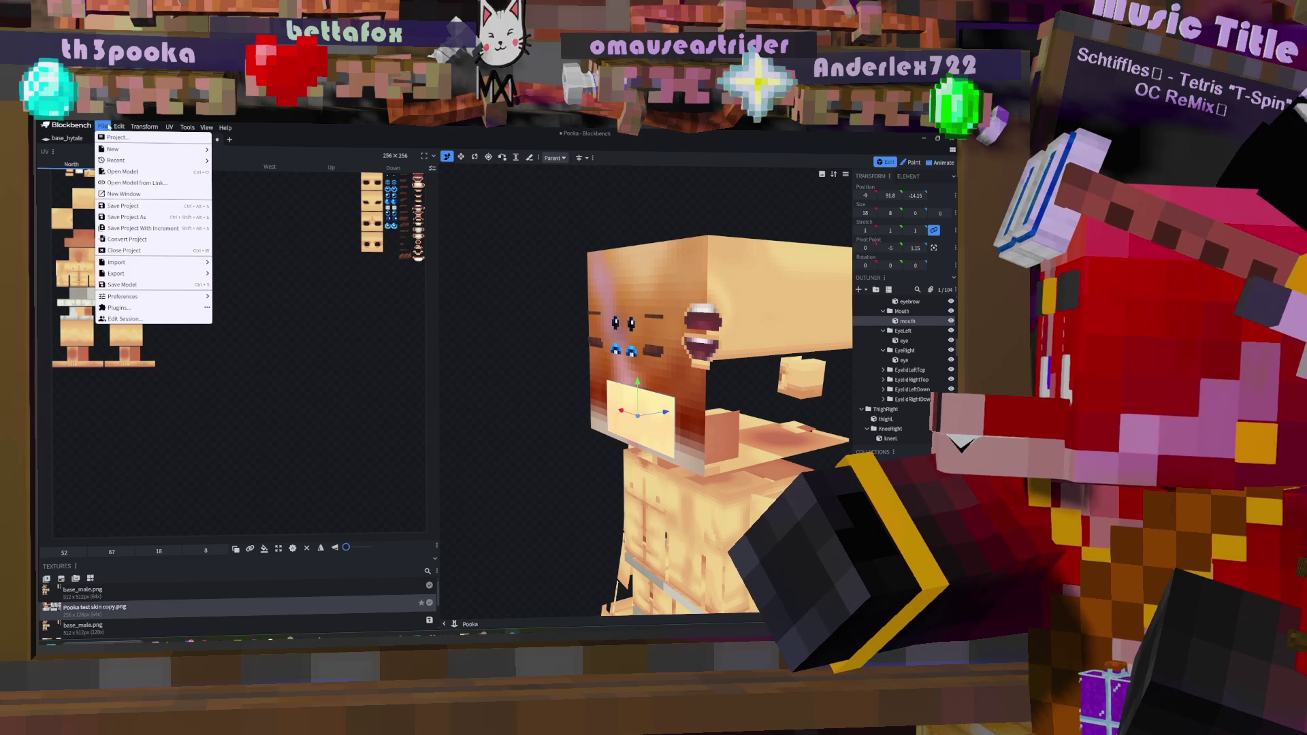
{"action": "mouse_move", "coordinate": [161, 126]}
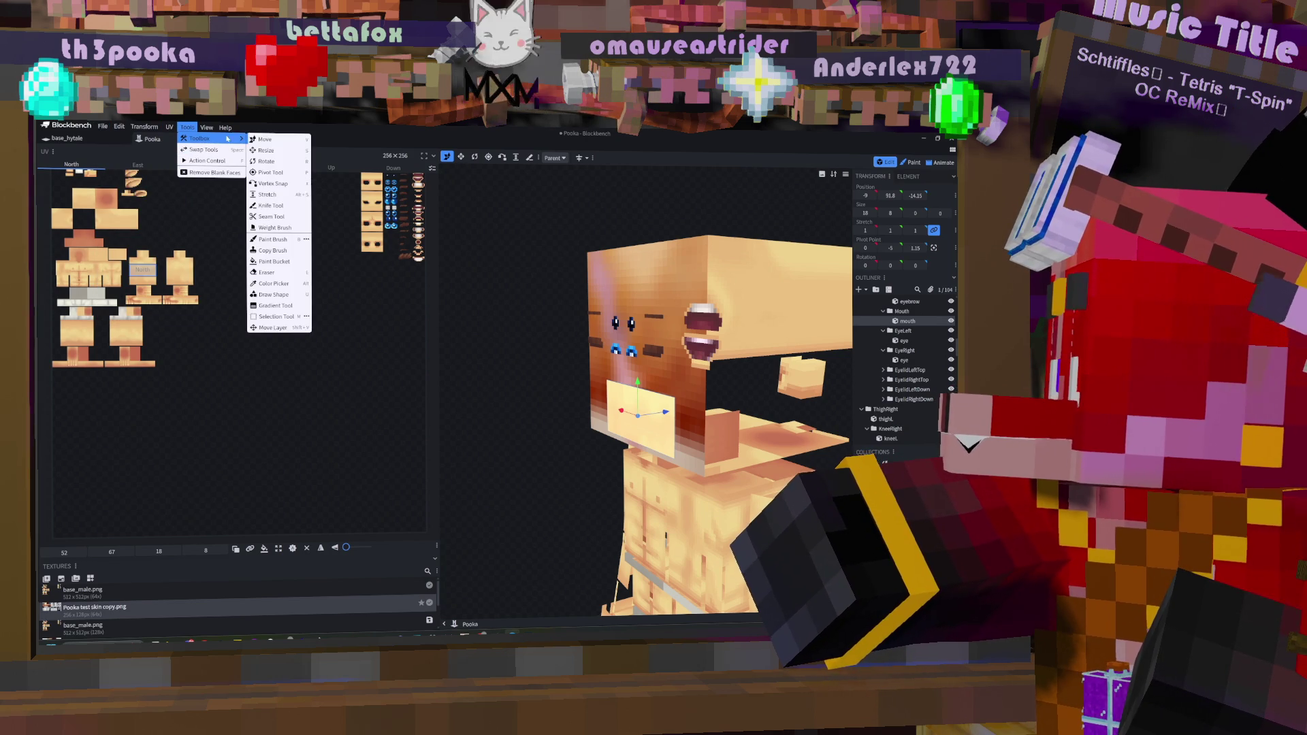
{"action": "left_click", "coordinate": [280, 197]}
{"action": "mouse_move", "coordinate": [675, 413]}
{"action": "left_mouse_down"}
{"action": "mouse_move", "coordinate": [732, 398]}
{"action": "mouse_move", "coordinate": [701, 413]}
{"action": "mouse_move", "coordinate": [723, 407]}
{"action": "left_mouse_up"}
{"action": "key", "text": "ctrl+z"}
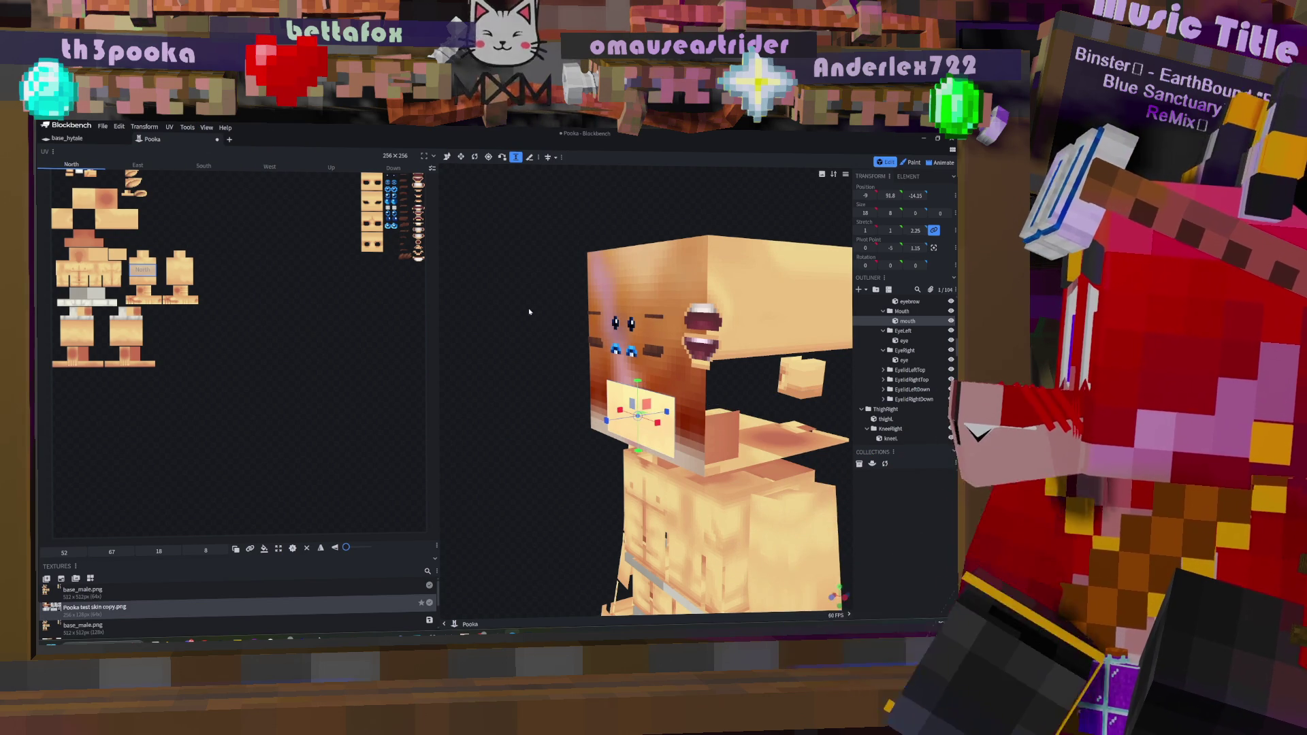
{"action": "left_click", "coordinate": [185, 129]}
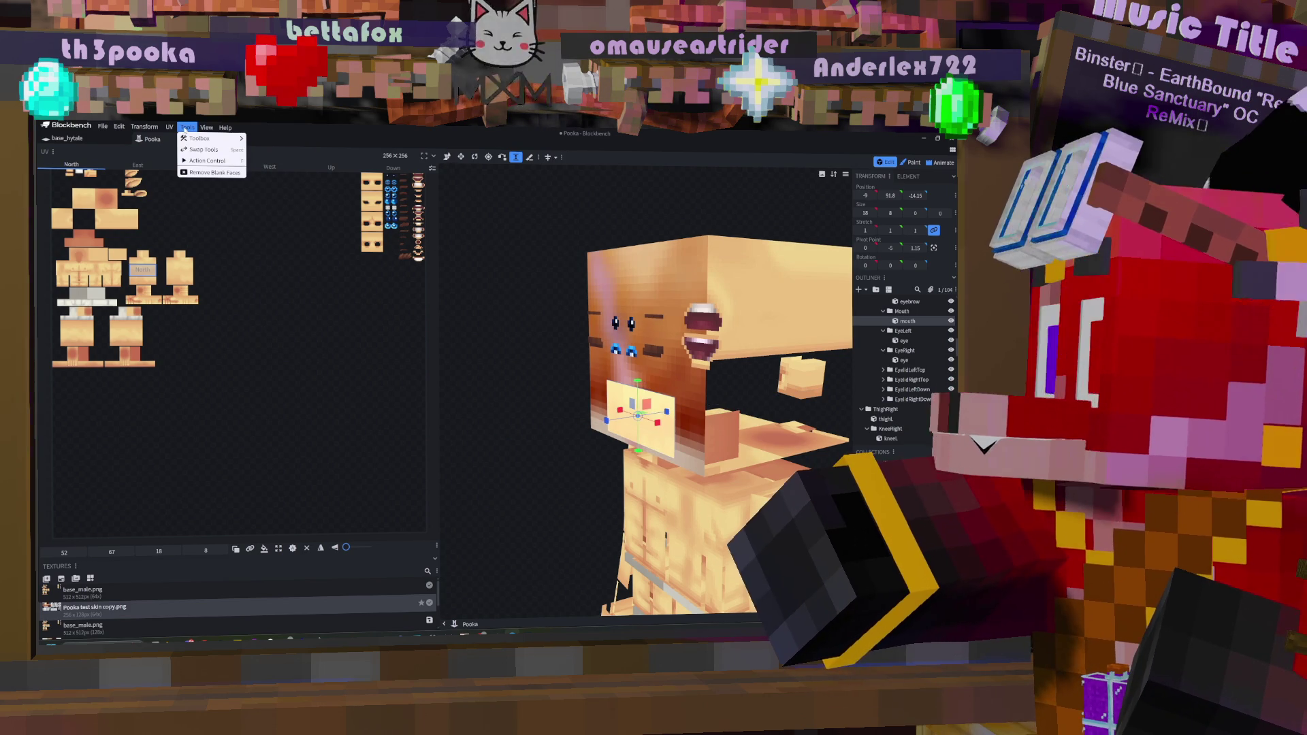
{"action": "mouse_move", "coordinate": [191, 138]}
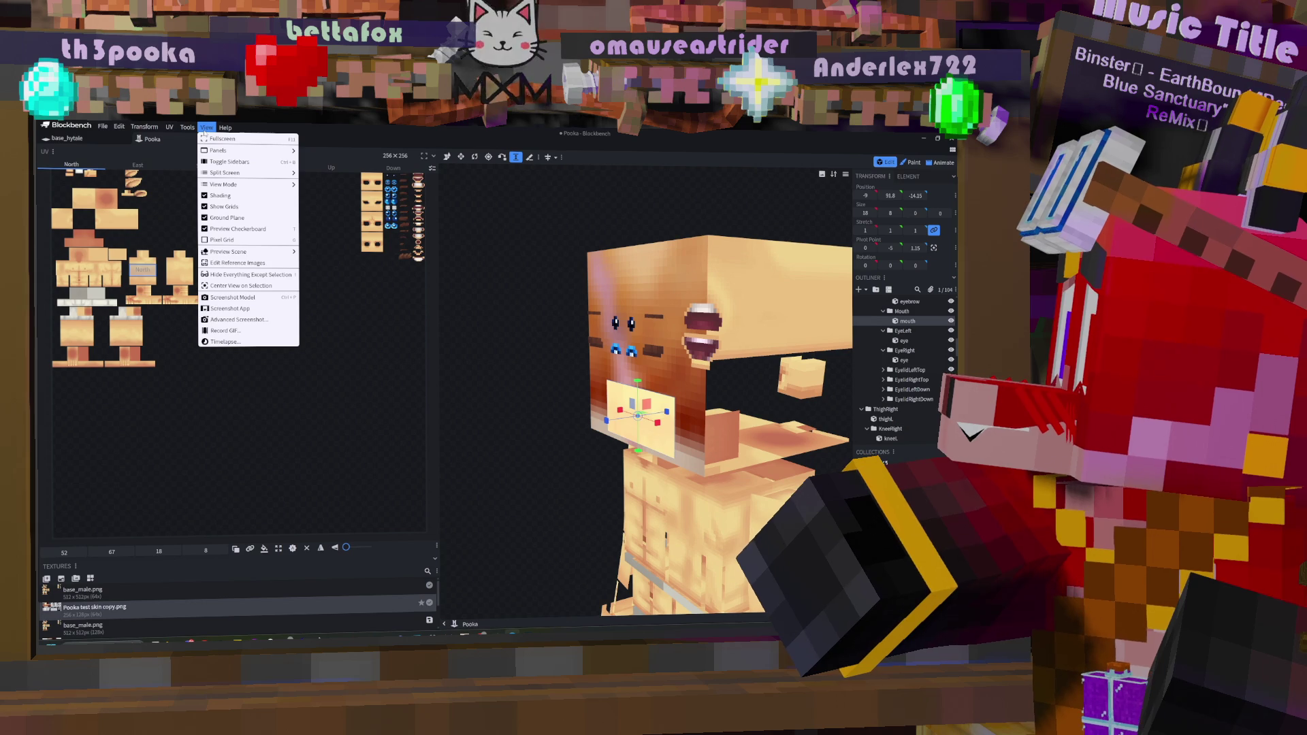
{"action": "mouse_move", "coordinate": [139, 126]}
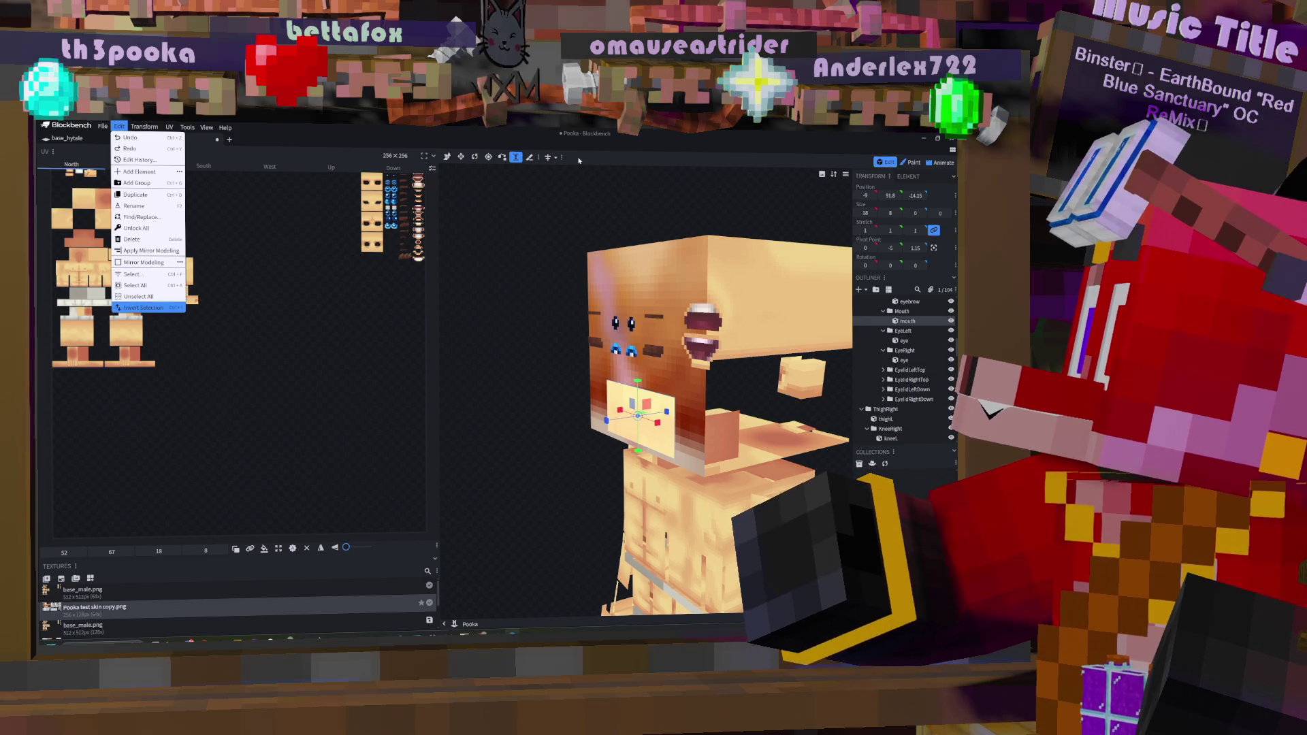
Check the toolbar and preview menus, then use Center Pivot on the mouth cube
{"action": "left_click", "coordinate": [610, 165]}
{"action": "right_click", "coordinate": [539, 160]}
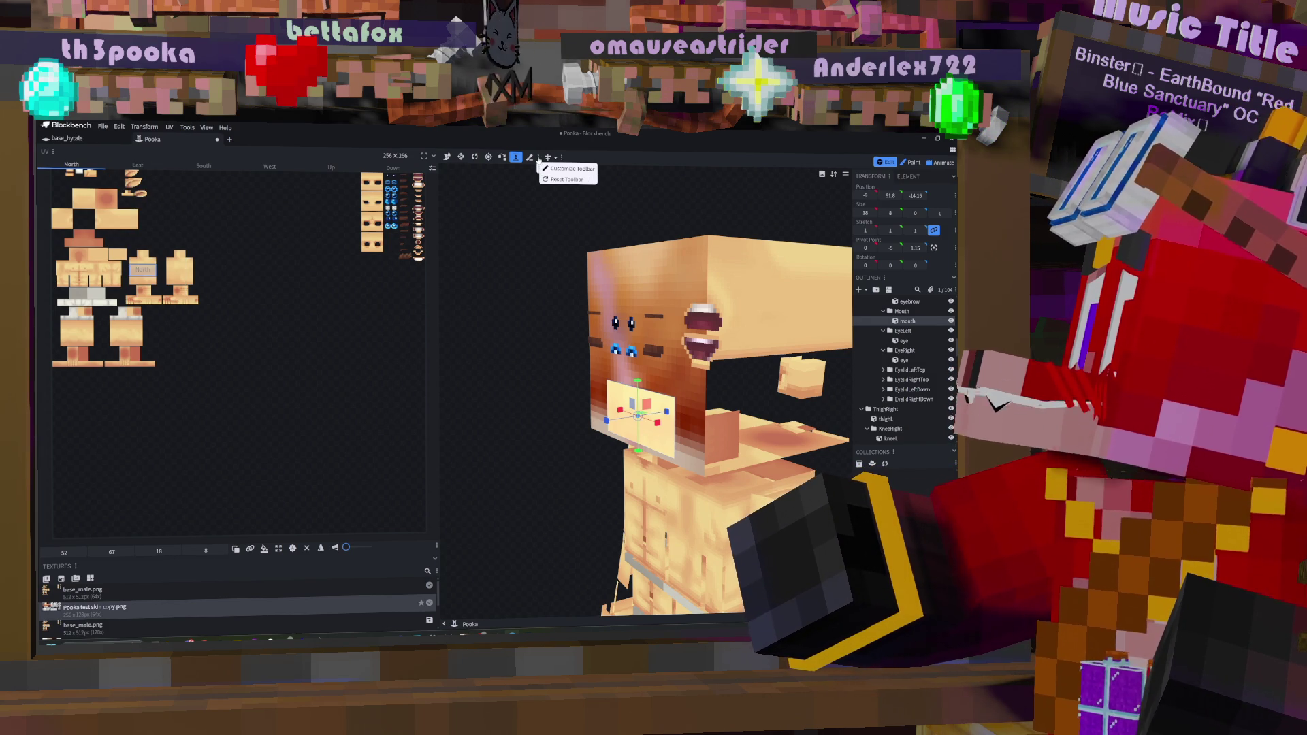
{"action": "right_click", "coordinate": [563, 159]}
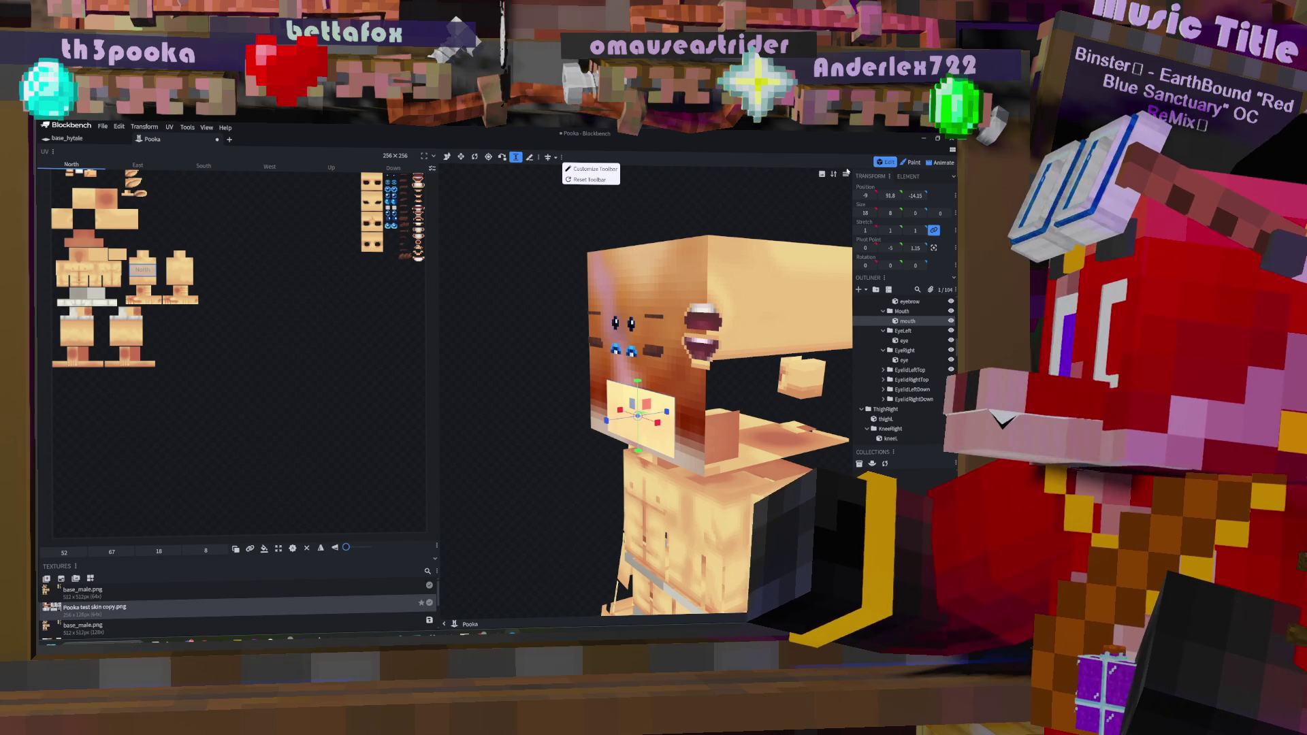
{"action": "left_click", "coordinate": [845, 175]}
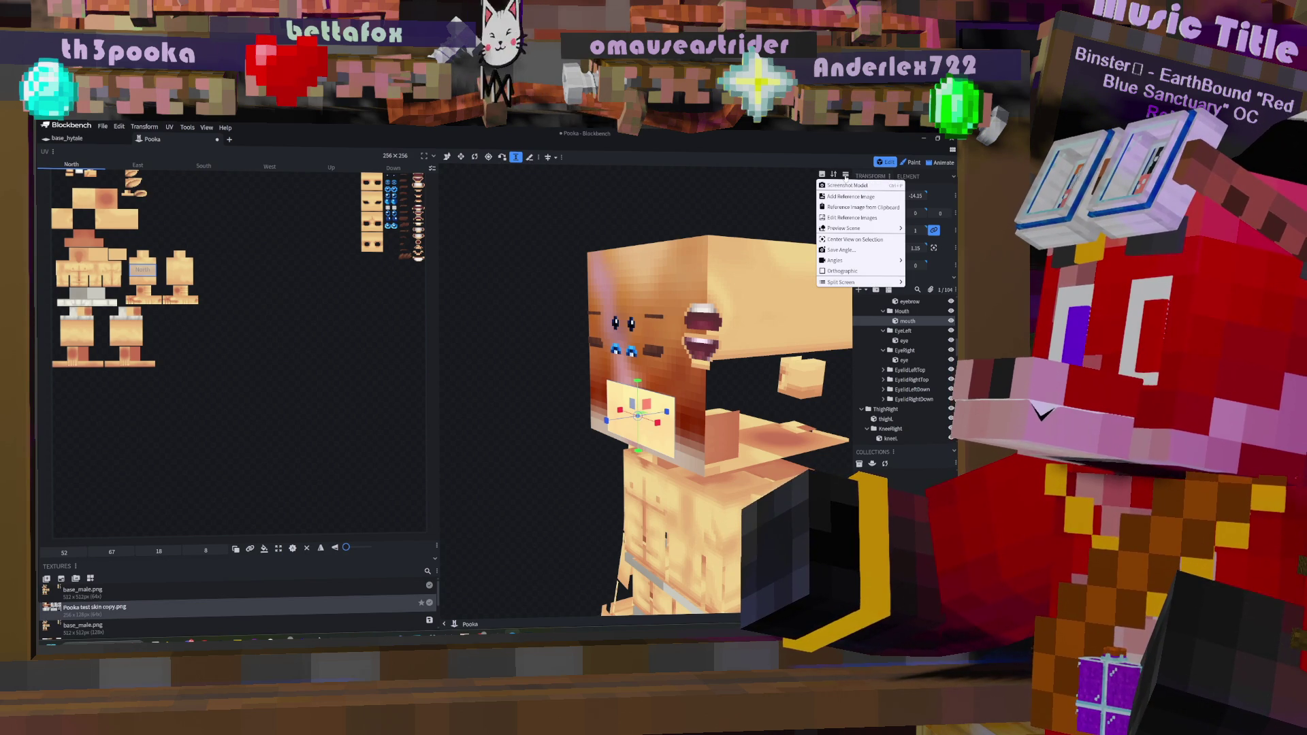
{"action": "left_click", "coordinate": [790, 180]}
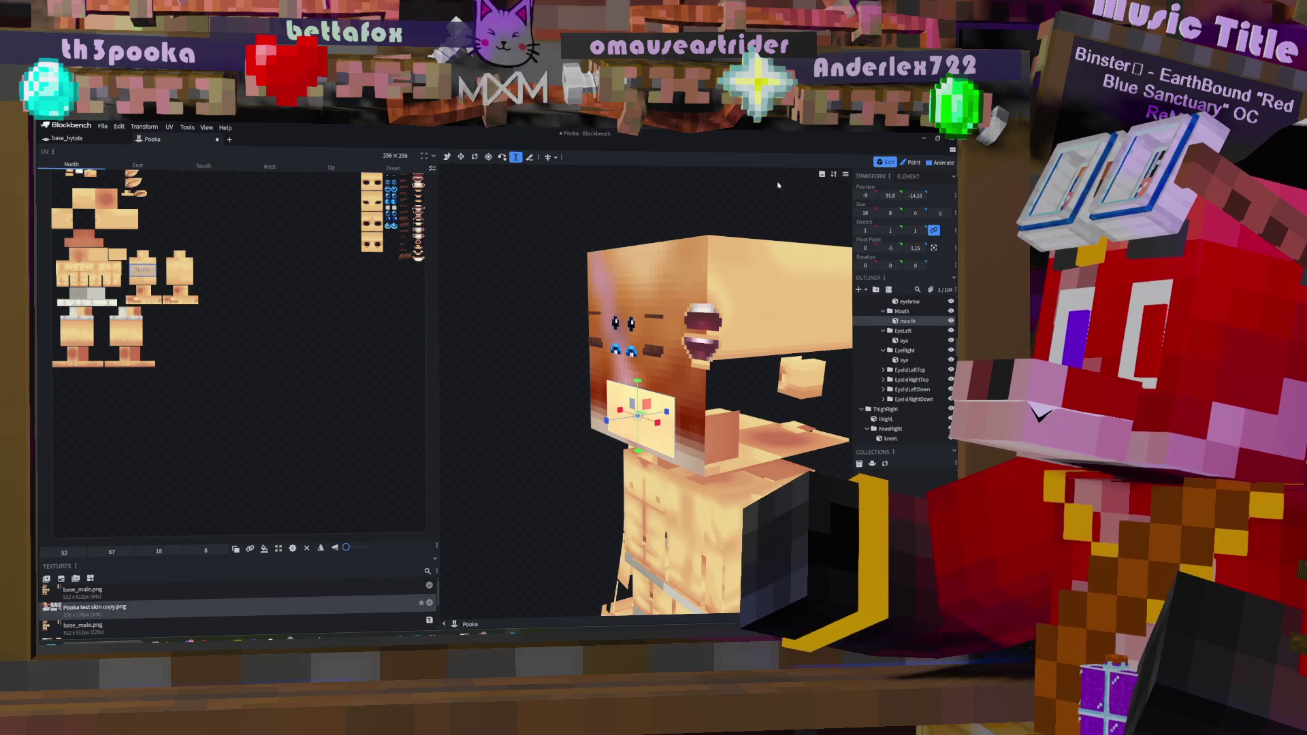
{"action": "left_click", "coordinate": [914, 177]}
{"action": "left_click", "coordinate": [870, 176]}
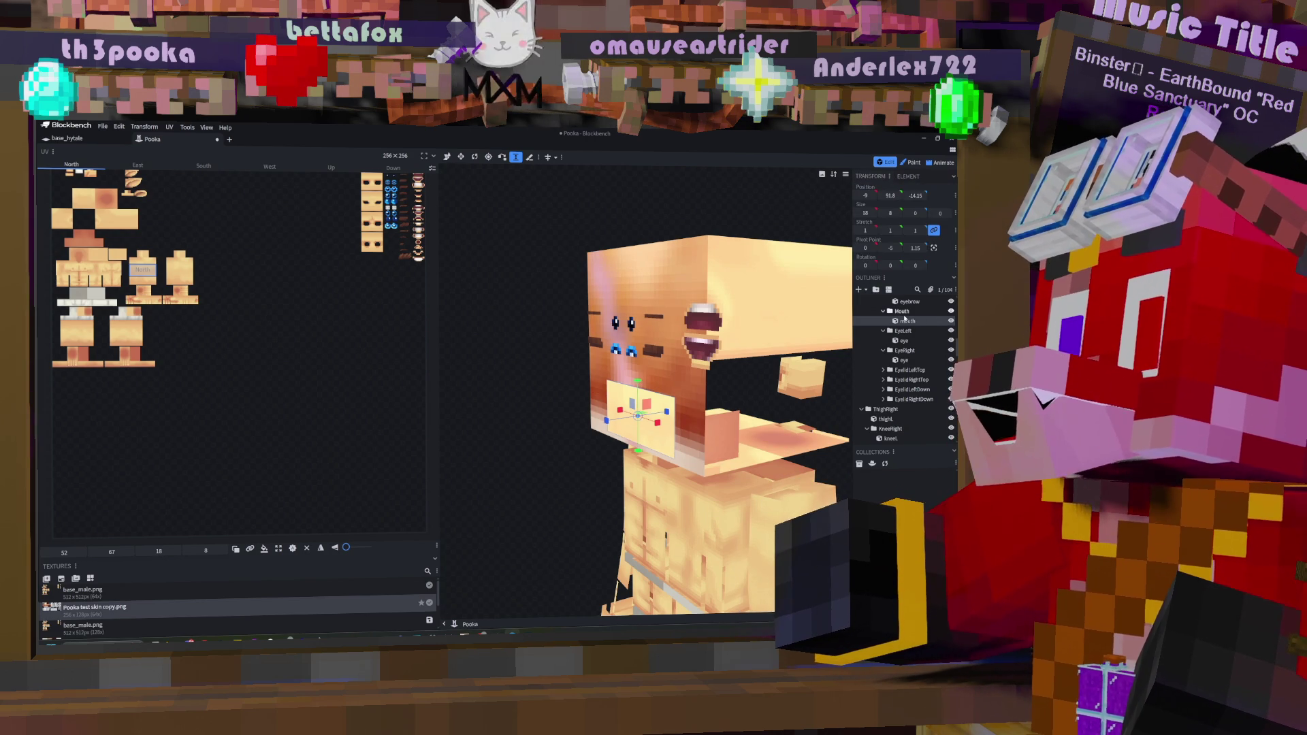
{"action": "left_click", "coordinate": [933, 248]}
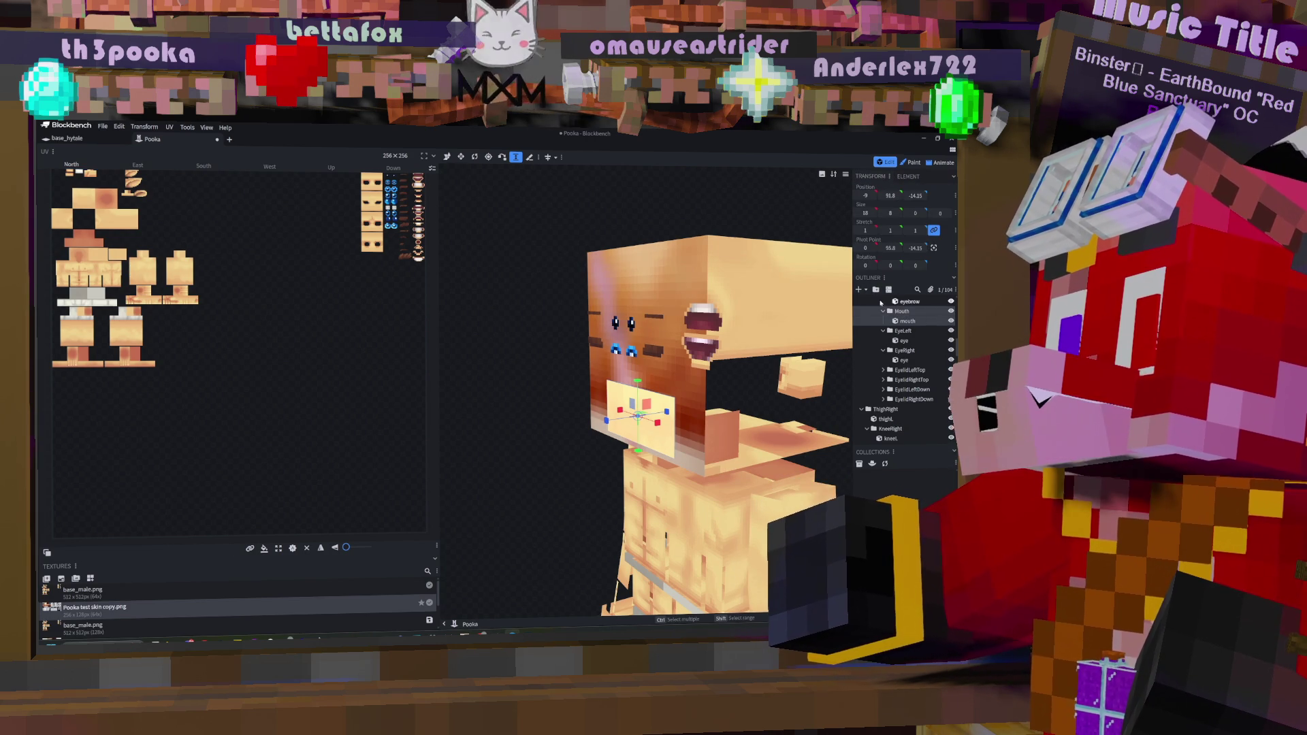
{"action": "left_click", "coordinate": [858, 290]}
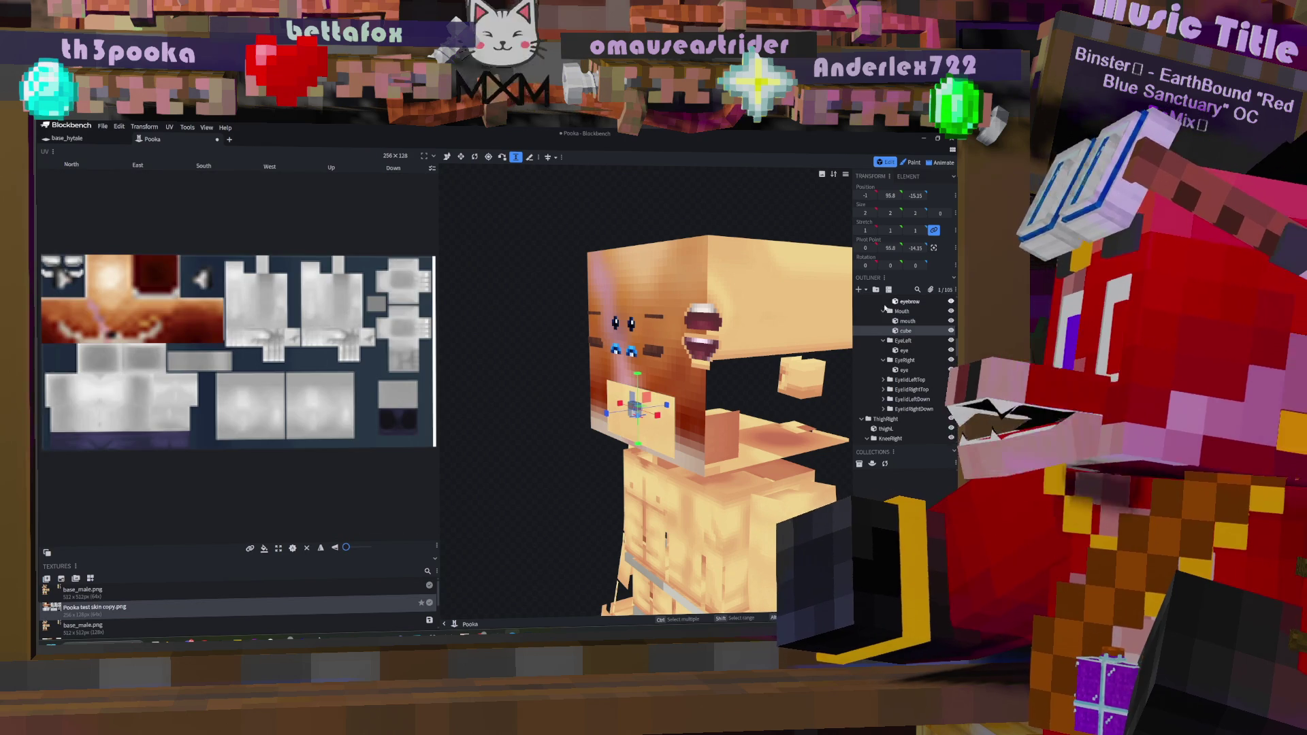
{"action": "mouse_move", "coordinate": [625, 358]}
{"action": "left_mouse_down"}
{"action": "mouse_move", "coordinate": [646, 431]}
{"action": "mouse_move", "coordinate": [650, 409]}
{"action": "mouse_move", "coordinate": [622, 410]}
{"action": "left_mouse_up"}
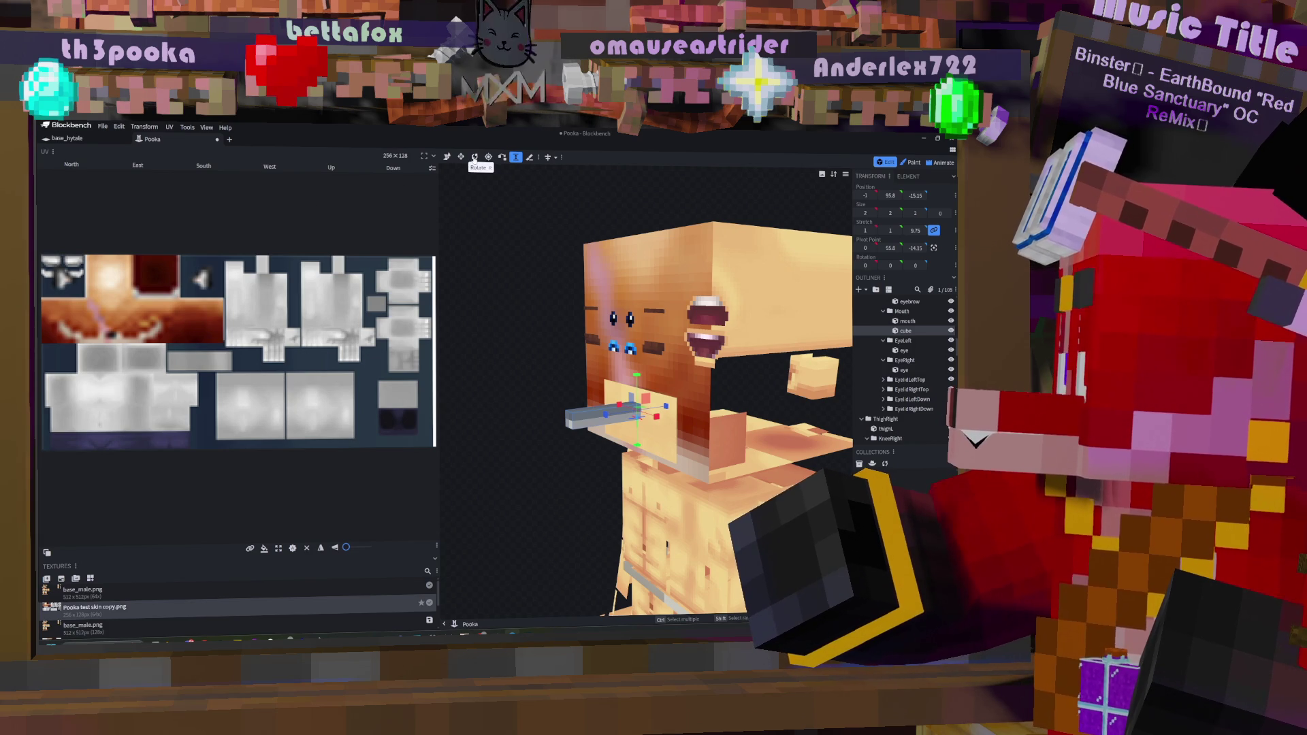
{"action": "left_click_drag", "start_coordinate": [637, 375], "coordinate": [643, 300]}
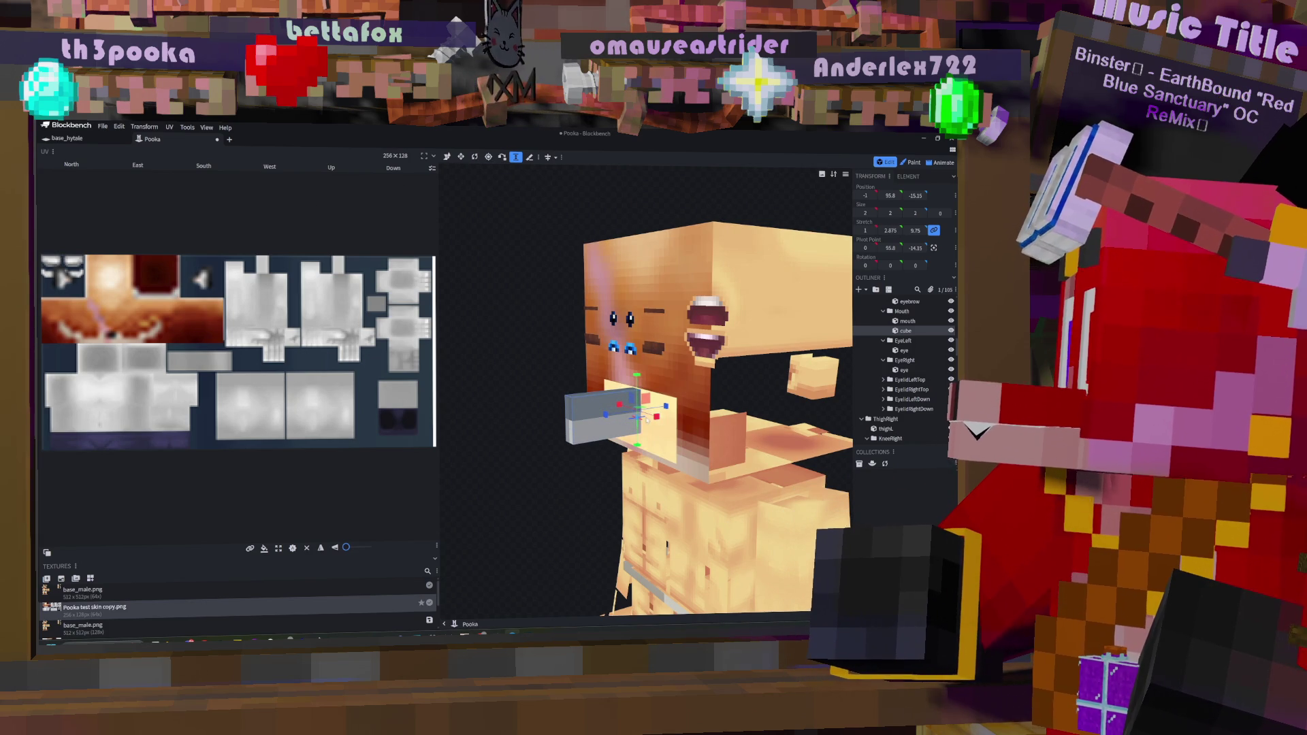
{"action": "mouse_move", "coordinate": [658, 417]}
{"action": "left_mouse_down"}
{"action": "mouse_move", "coordinate": [698, 380]}
{"action": "mouse_move", "coordinate": [613, 411]}
{"action": "mouse_move", "coordinate": [378, 437]}
{"action": "left_mouse_up"}
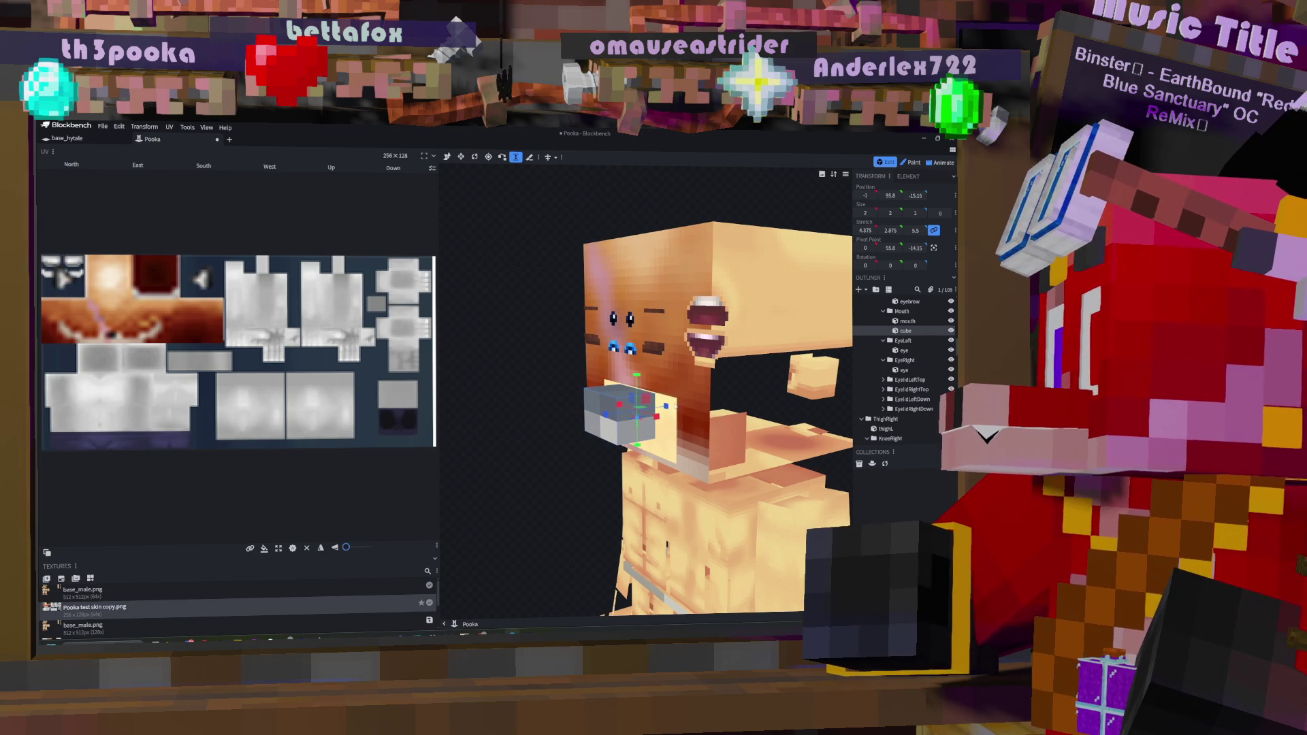
{"action": "left_click", "coordinate": [447, 157]}
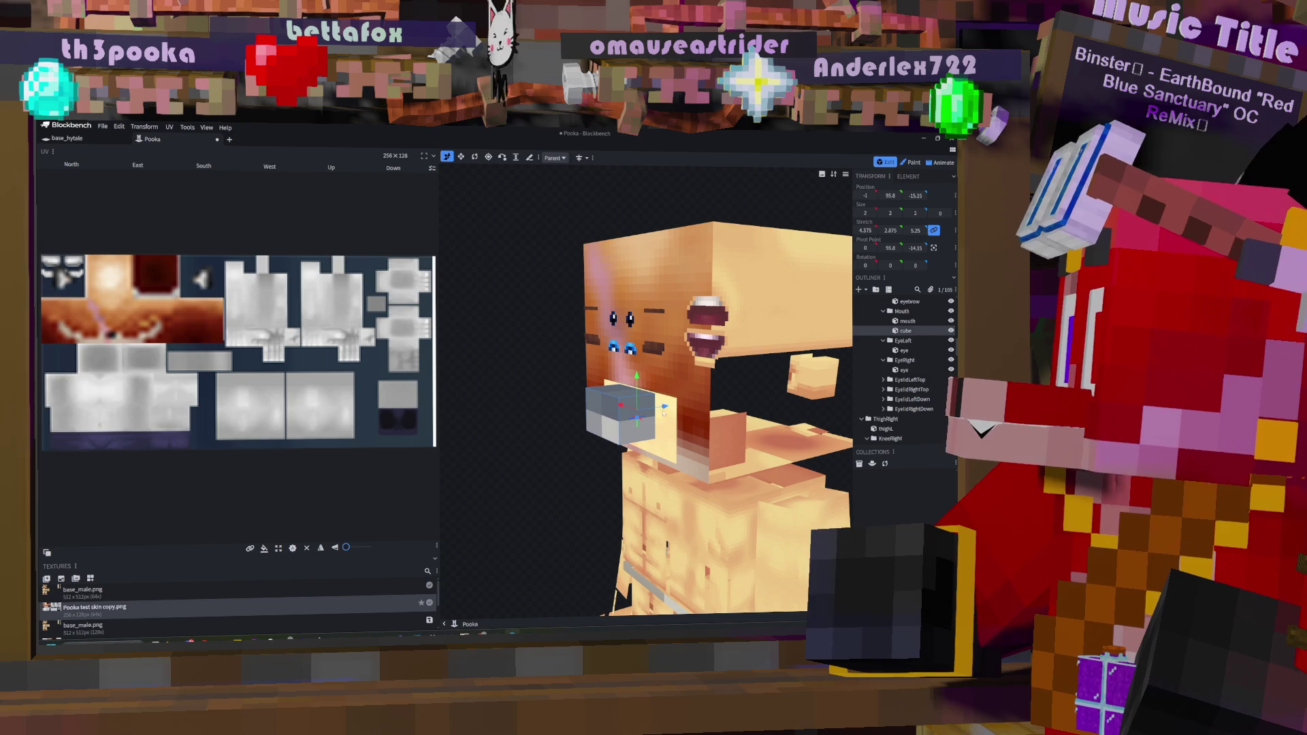
{"action": "key", "text": "ctrl+z"}
{"action": "key", "text": "ctrl+z"}
{"action": "key", "text": "ctrl+z"}
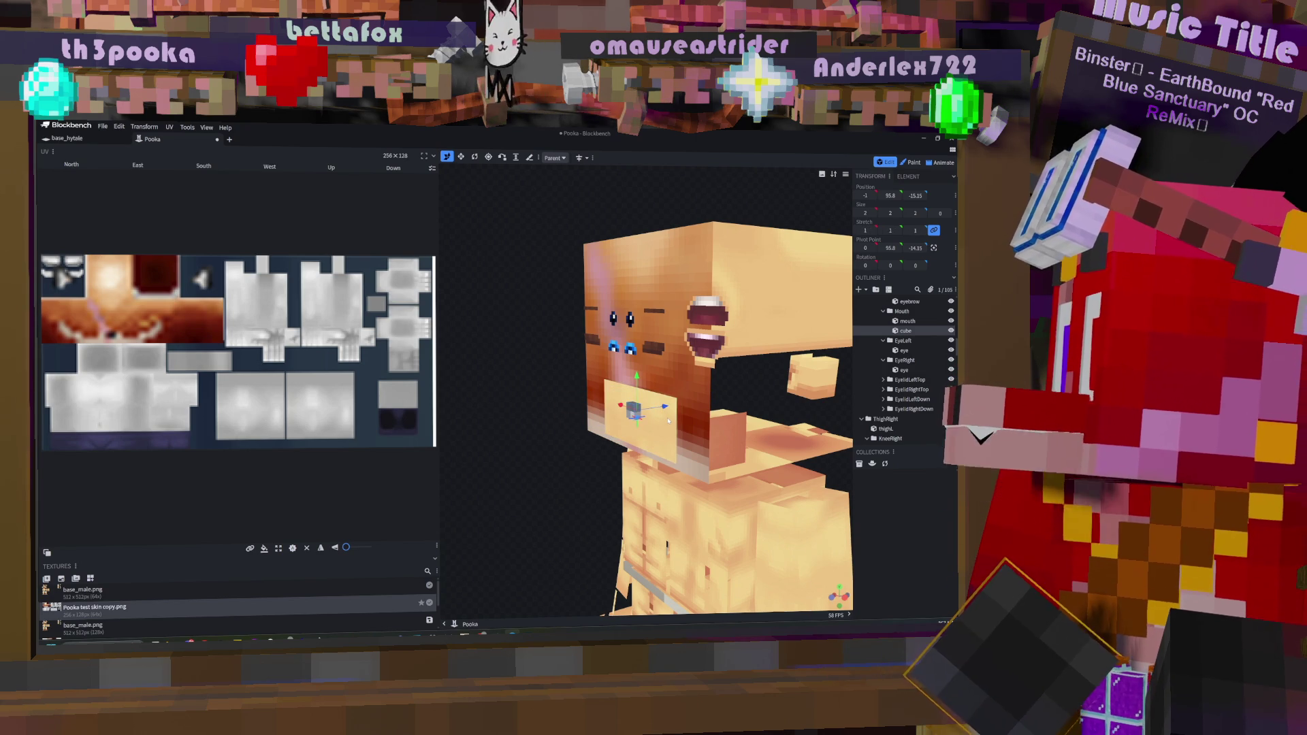
{"action": "key", "text": "ctrl+z"}
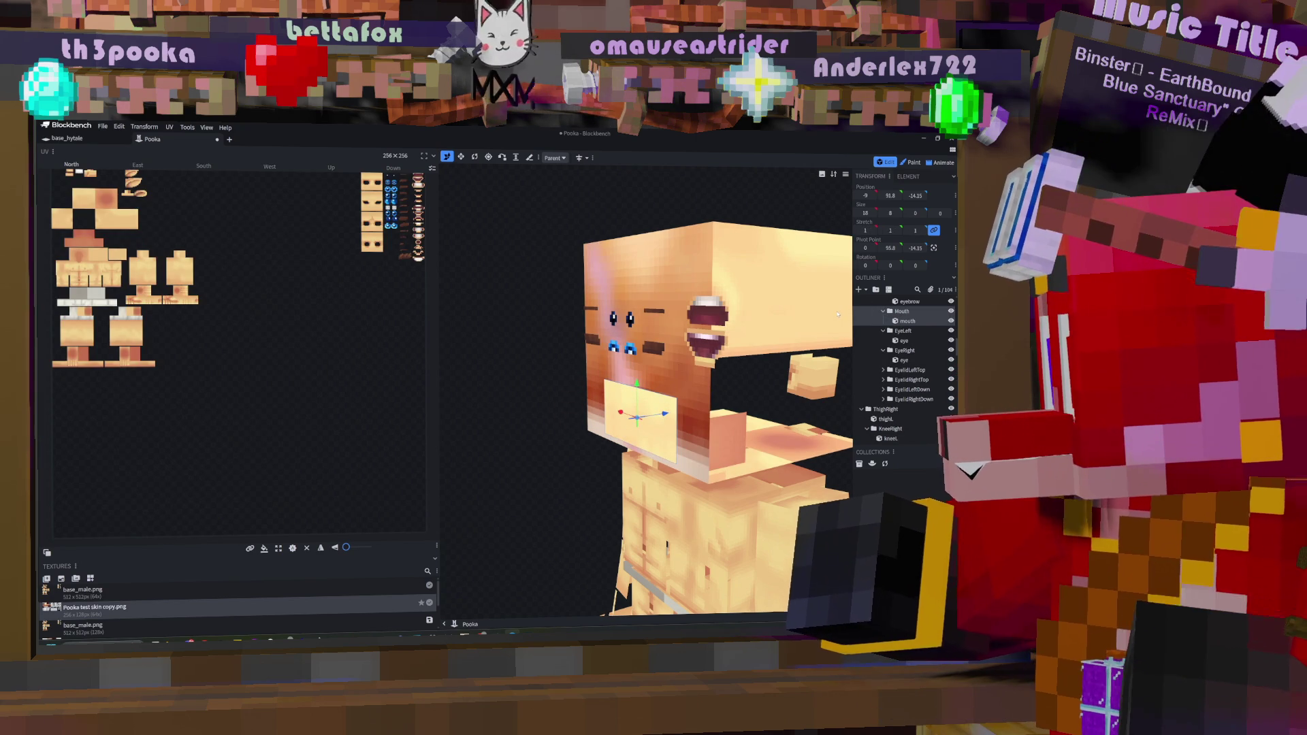
Restore the new Mouth cube with Ctrl+Y and resize its depth to 8 units
{"action": "key", "text": "ctrl+y"}
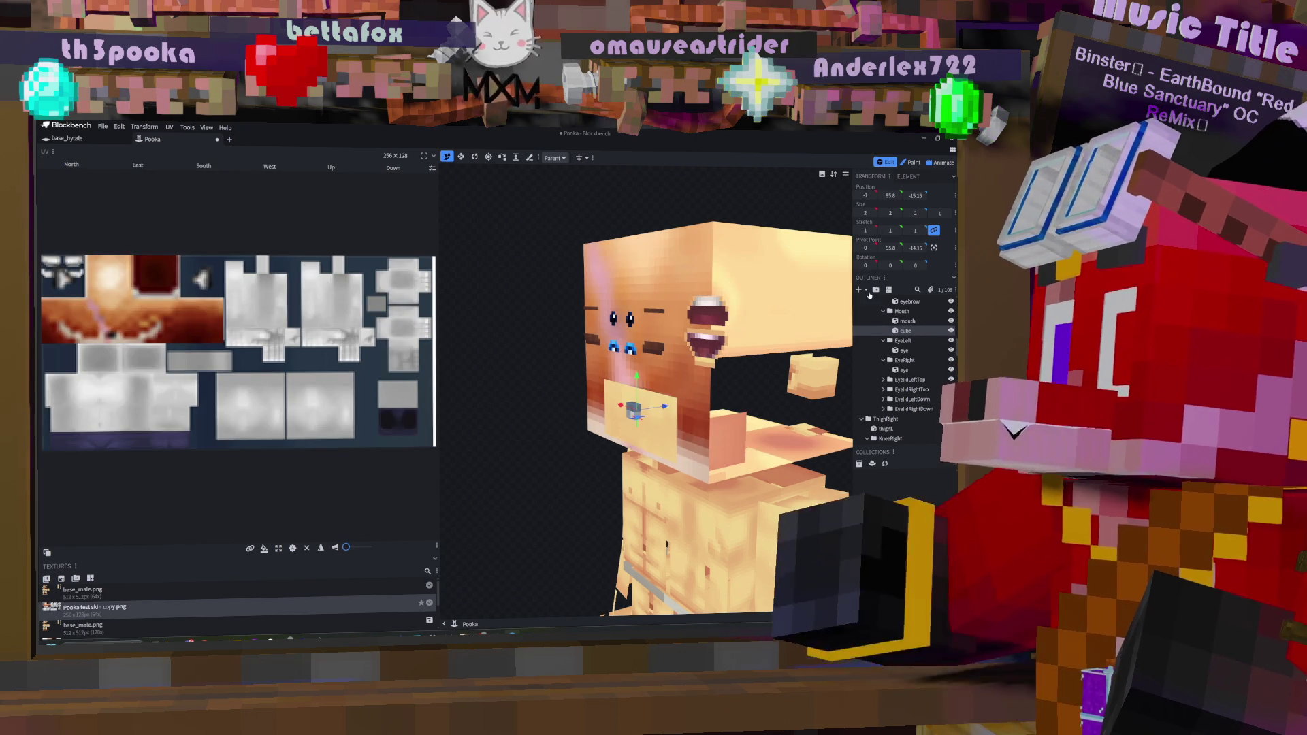
{"action": "left_click", "coordinate": [461, 158]}
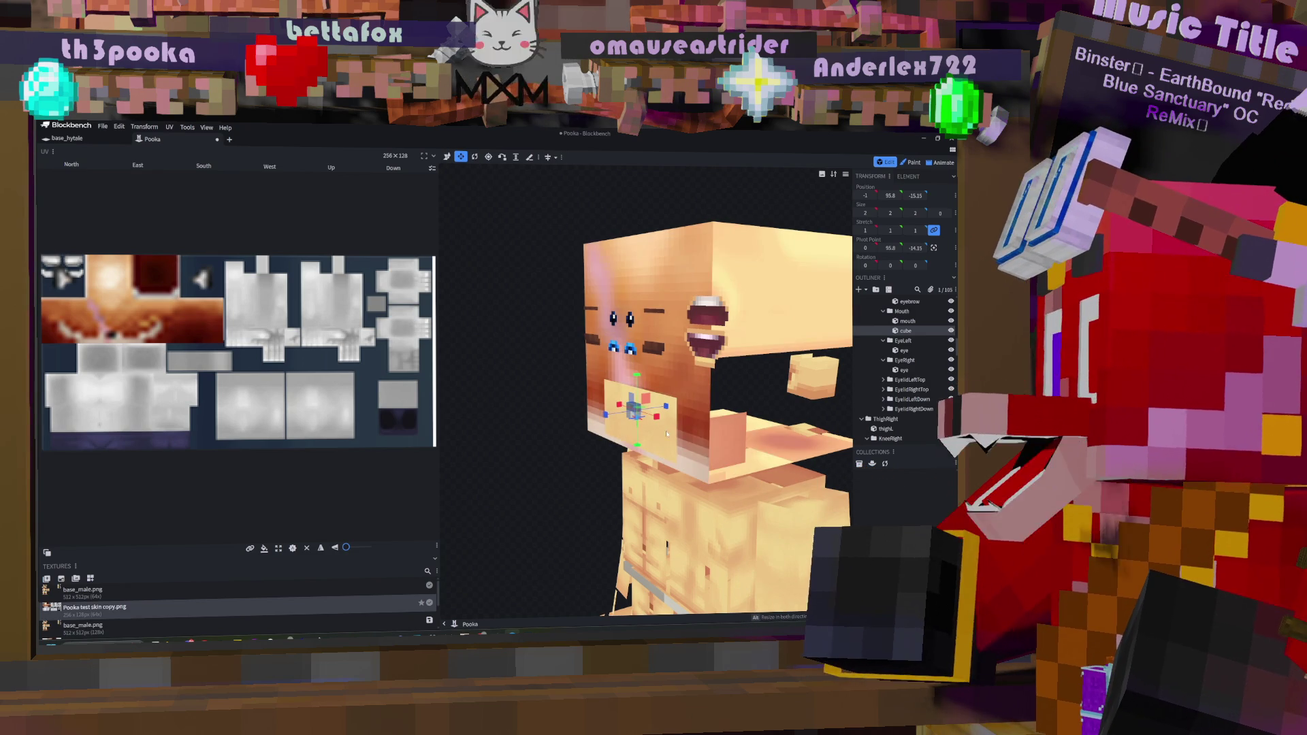
{"action": "left_click_drag", "start_coordinate": [669, 406], "coordinate": [783, 401]}
{"action": "key", "text": "ctrl+z"}
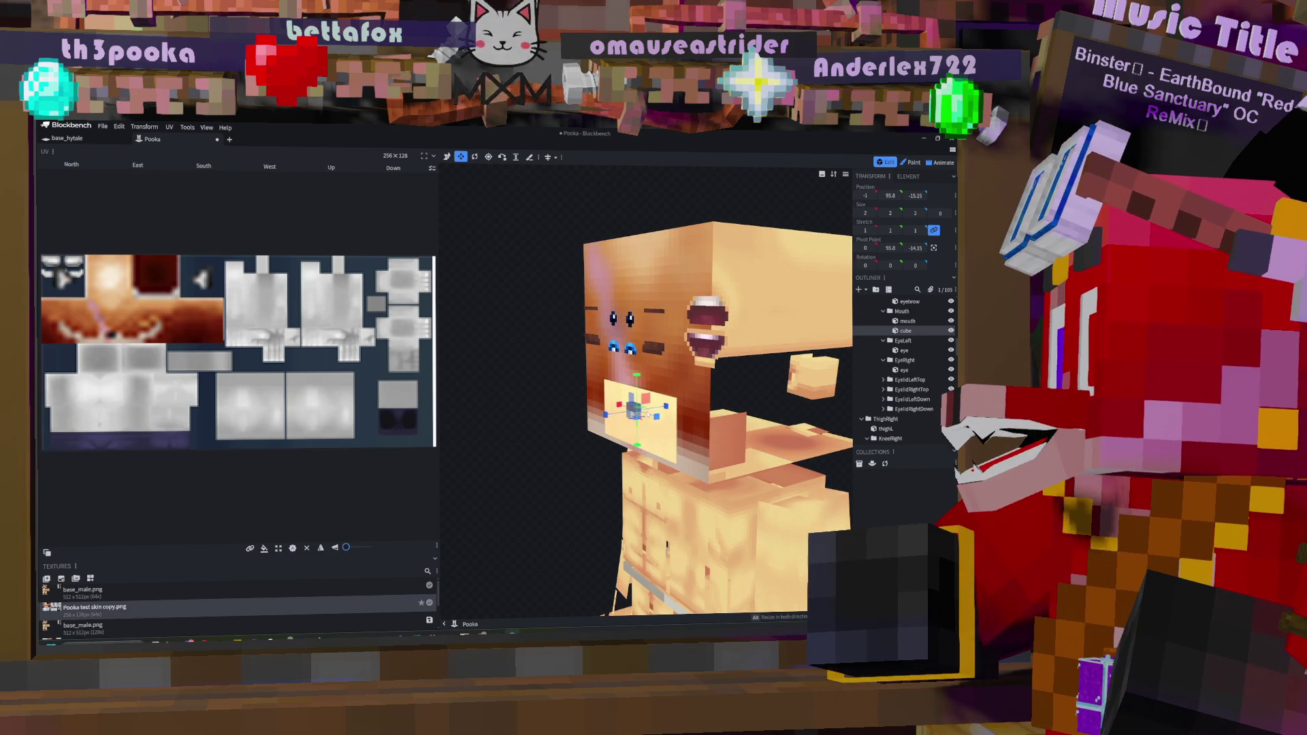
{"action": "mouse_move", "coordinate": [605, 415]}
{"action": "left_mouse_down"}
{"action": "mouse_move", "coordinate": [565, 419]}
{"action": "mouse_move", "coordinate": [536, 386]}
{"action": "mouse_move", "coordinate": [504, 388]}
{"action": "left_mouse_up"}
Reselect the small cube and nudge it slightly forward with the Move tool
{"action": "left_click", "coordinate": [681, 423]}
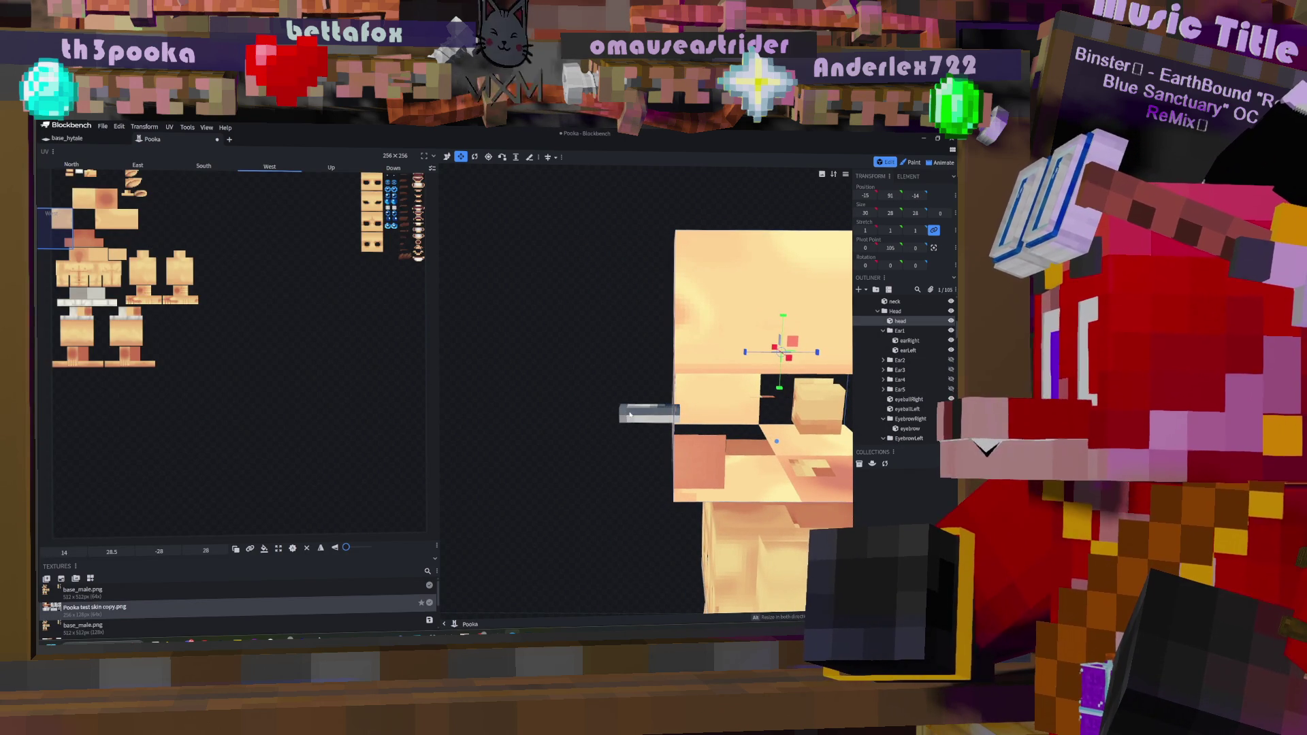
{"action": "right_click", "coordinate": [625, 408]}
{"action": "left_click", "coordinate": [625, 409]}
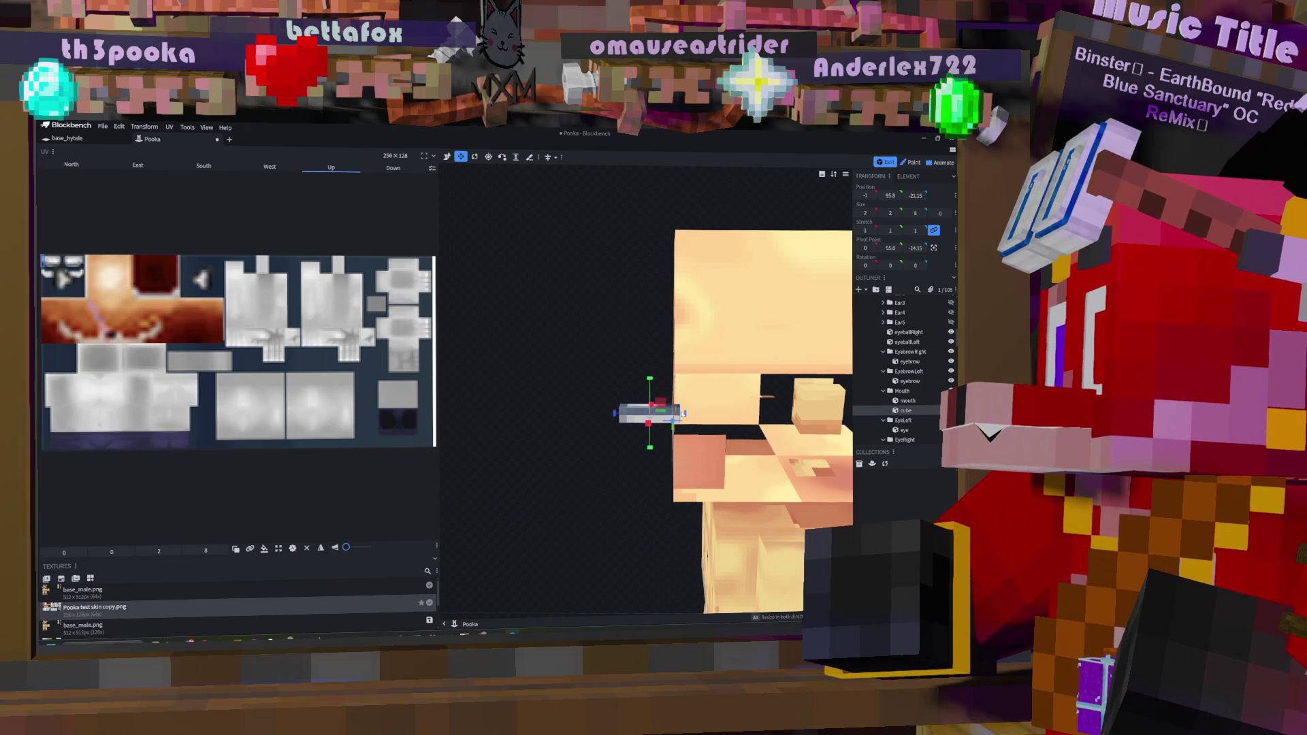
{"action": "key", "text": "v"}
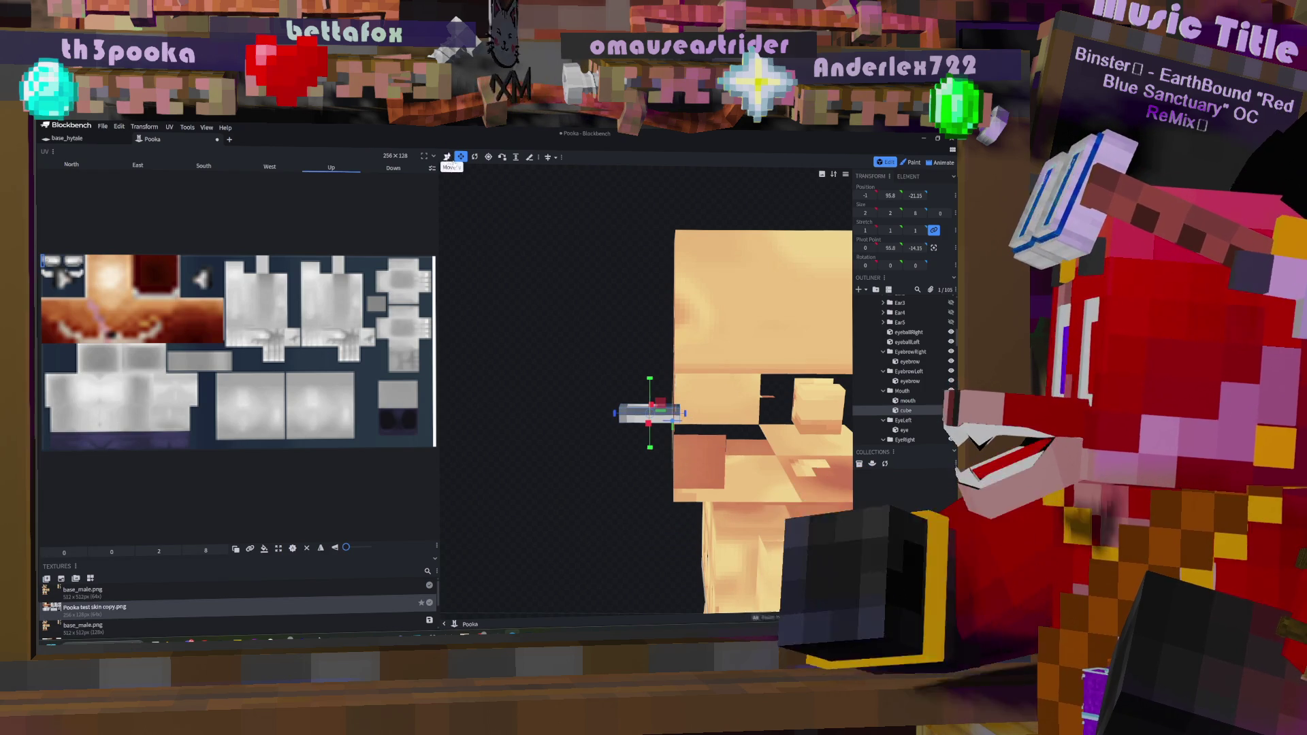
{"action": "mouse_move", "coordinate": [687, 414]}
{"action": "left_mouse_down"}
{"action": "mouse_move", "coordinate": [684, 428]}
{"action": "mouse_move", "coordinate": [686, 408]}
{"action": "left_mouse_up"}
{"action": "scroll", "coordinate": [684, 422], "scroll_direction": "up", "scroll_amount": 3}
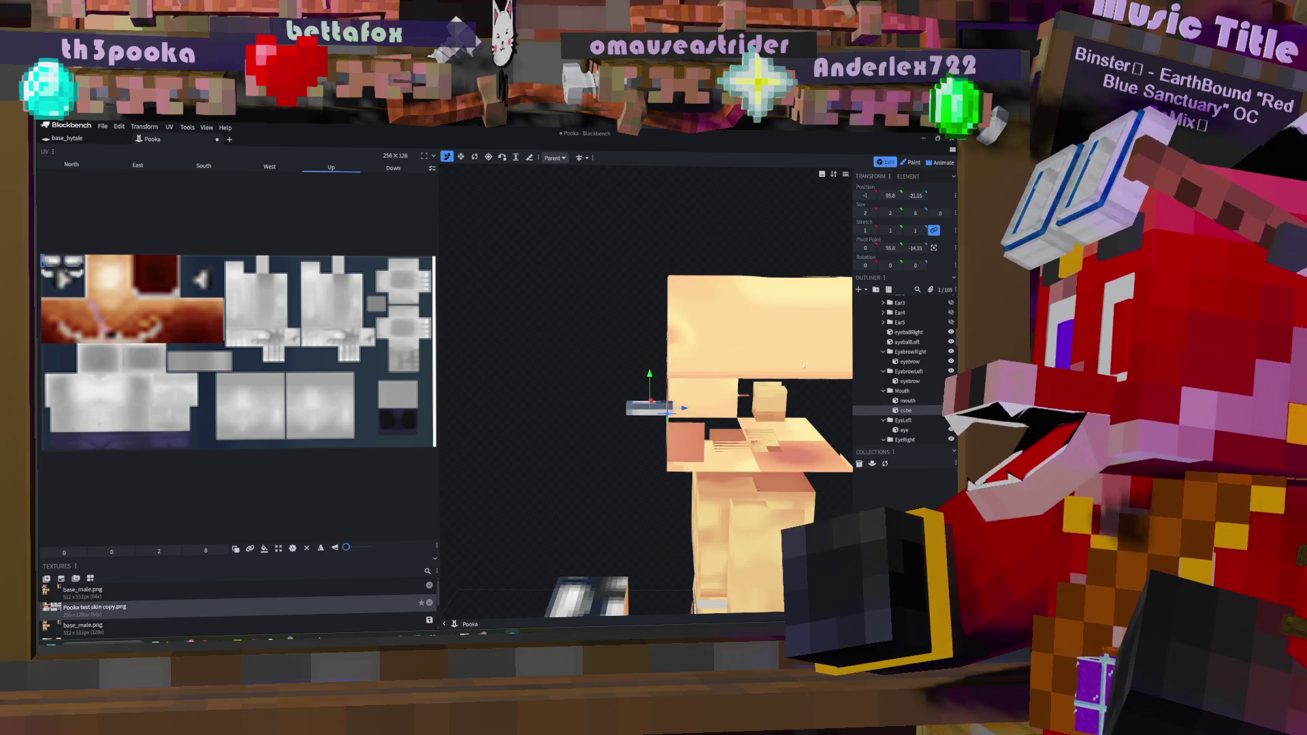
Set the cube's position to X -1 and Z -22 in the Transform panel
{"action": "left_click", "coordinate": [856, 196]}
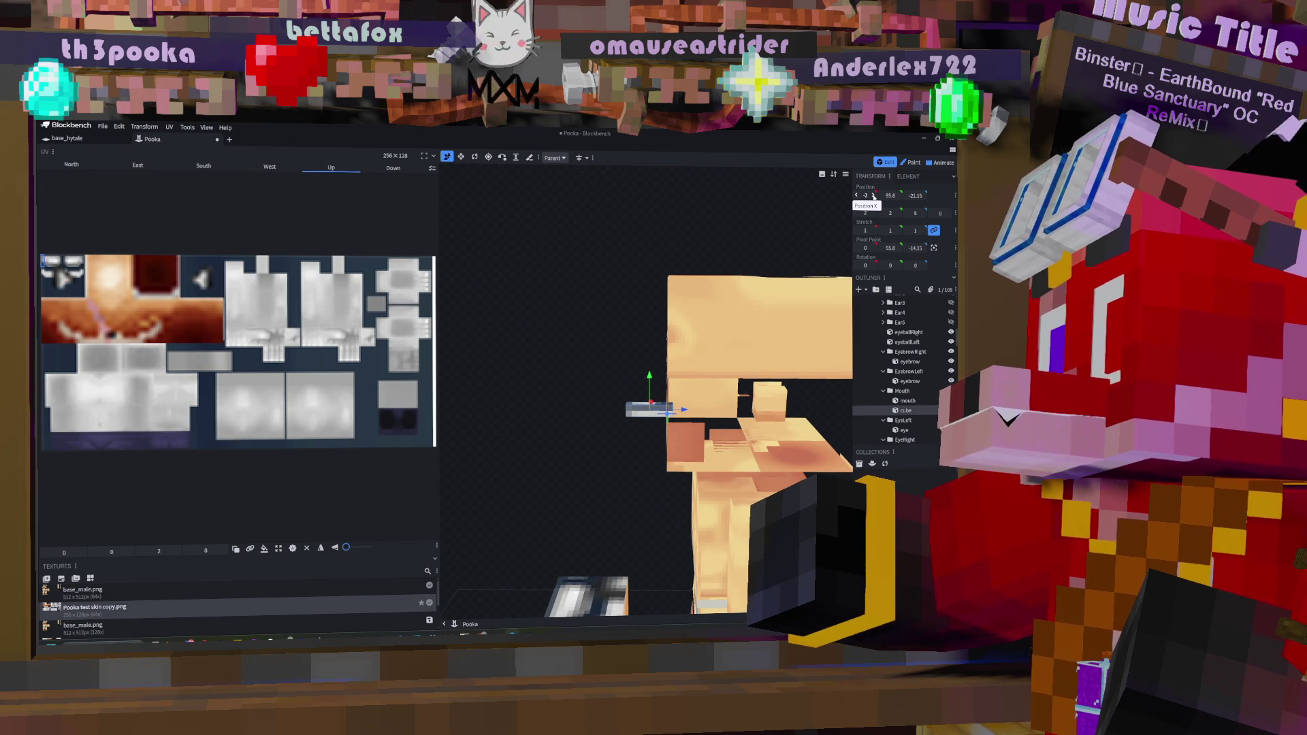
{"action": "left_click", "coordinate": [874, 195]}
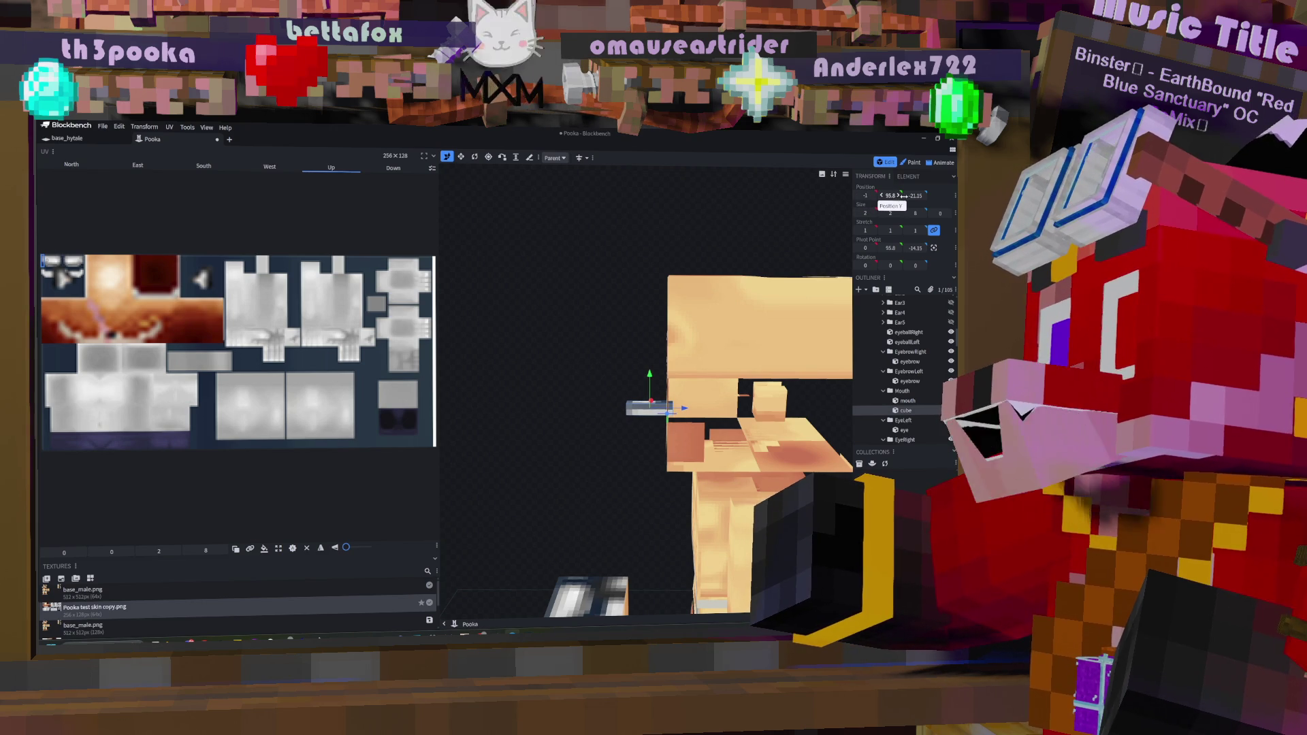
{"action": "left_click", "coordinate": [916, 196]}
{"action": "left_click", "coordinate": [930, 200]}
{"action": "key", "text": "BackSpace"}
{"action": "key", "text": "BackSpace"}
{"action": "key", "text": "BackSpace"}
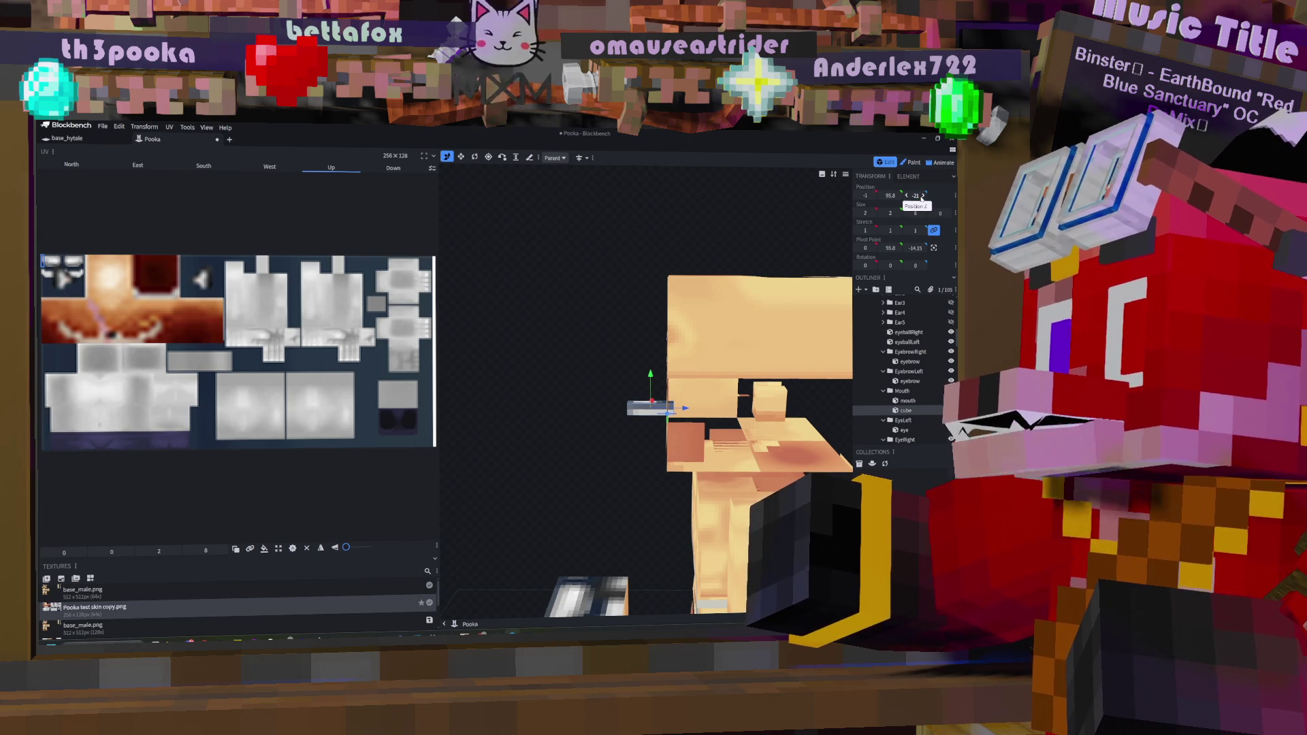
{"action": "left_click", "coordinate": [922, 196]}
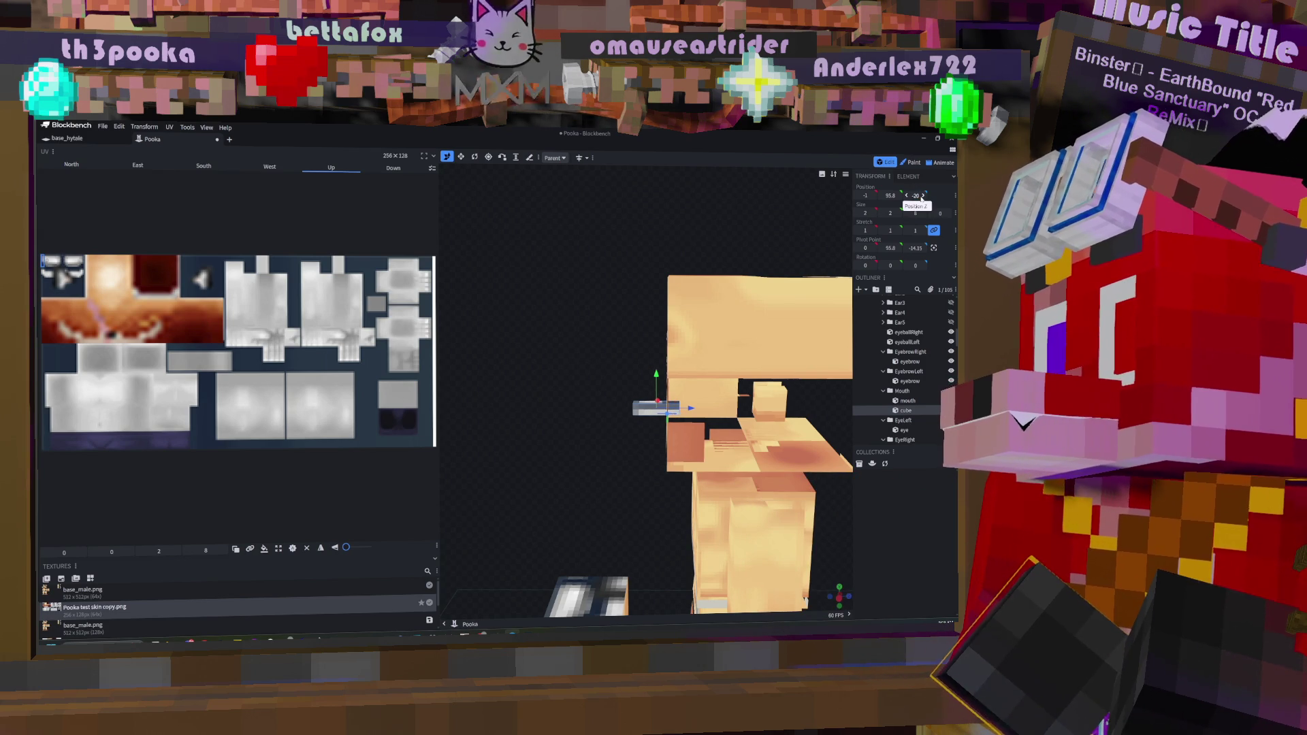
{"action": "left_click", "coordinate": [923, 197]}
{"action": "left_click", "coordinate": [906, 197]}
{"action": "left_click", "coordinate": [906, 197]}
{"action": "left_click", "coordinate": [906, 197]}
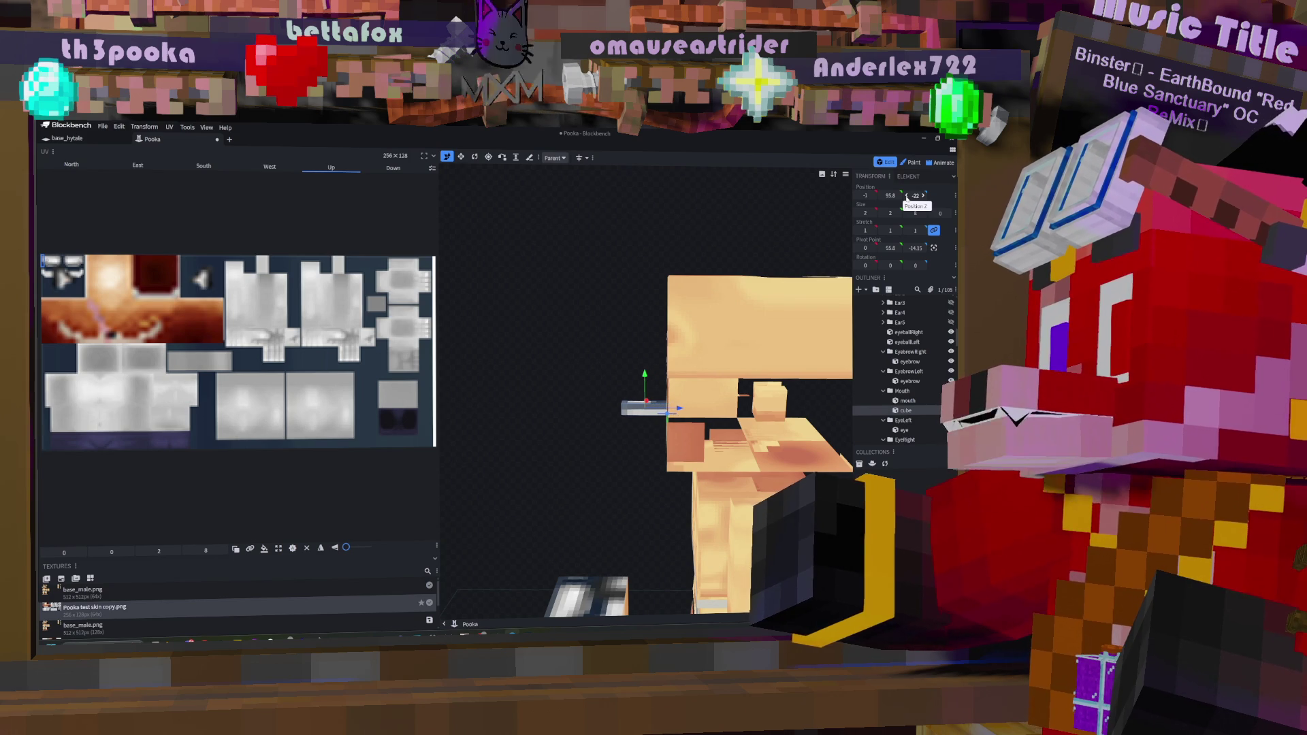
{"action": "scroll", "coordinate": [746, 460], "scroll_direction": "up", "scroll_amount": 2}
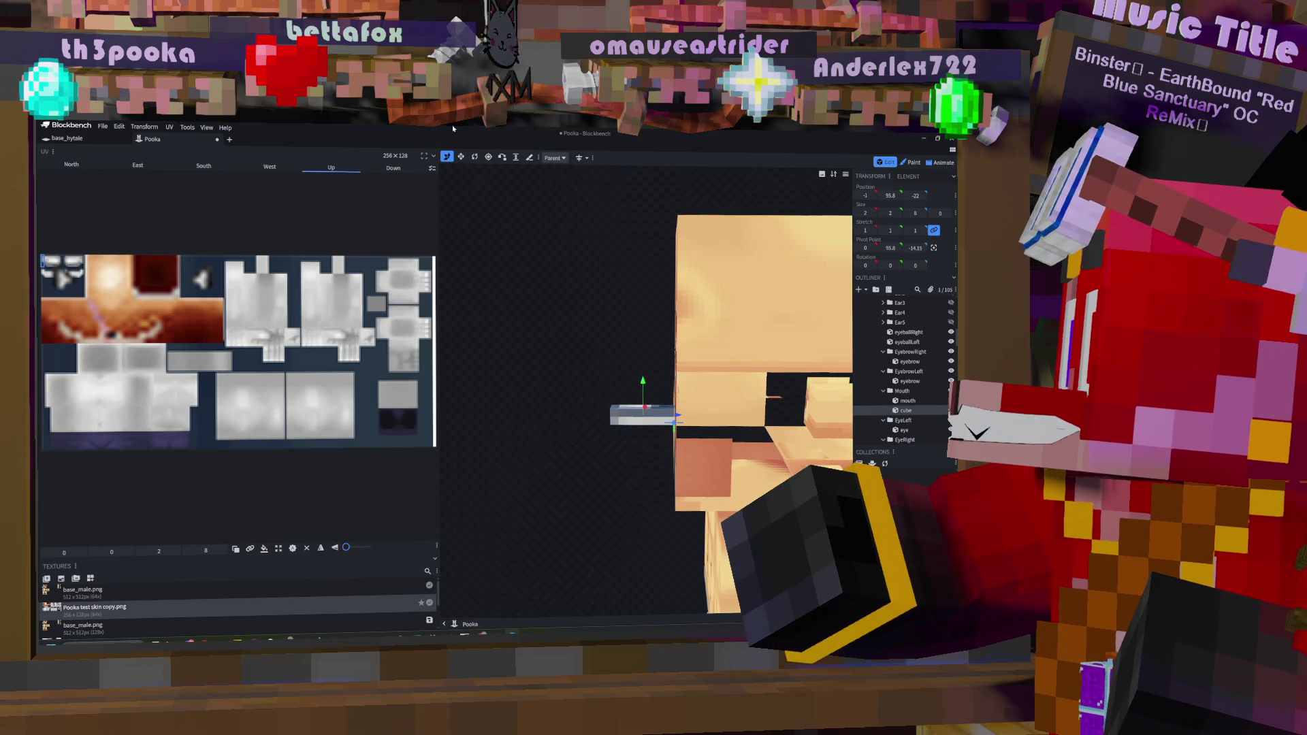
Resize the mouth cube's width, going from 7 to 11 to about 18 units
{"action": "left_click", "coordinate": [461, 157]}
{"action": "mouse_move", "coordinate": [579, 372]}
{"action": "left_mouse_down"}
{"action": "mouse_move", "coordinate": [687, 394]}
{"action": "mouse_move", "coordinate": [632, 461]}
{"action": "mouse_move", "coordinate": [677, 449]}
{"action": "left_mouse_up"}
{"action": "left_click_drag", "start_coordinate": [674, 449], "coordinate": [666, 449]}
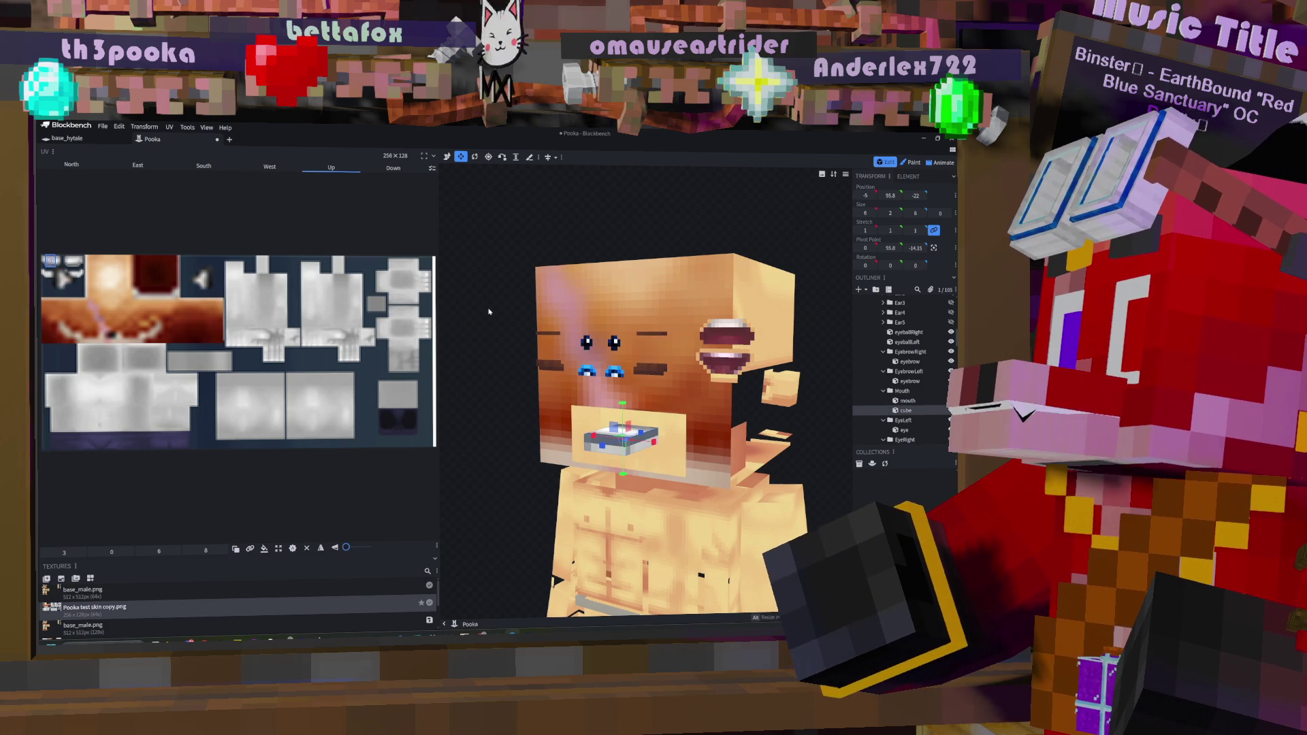
{"action": "scroll", "coordinate": [509, 339], "scroll_direction": "up", "scroll_amount": 3}
{"action": "mouse_move", "coordinate": [508, 339]}
{"action": "left_mouse_down"}
{"action": "mouse_move", "coordinate": [536, 325]}
{"action": "mouse_move", "coordinate": [521, 334]}
{"action": "left_mouse_up"}
{"action": "scroll", "coordinate": [536, 327], "scroll_direction": "down", "scroll_amount": 3}
{"action": "mouse_move", "coordinate": [564, 423]}
{"action": "left_mouse_down"}
{"action": "mouse_move", "coordinate": [522, 426]}
{"action": "mouse_move", "coordinate": [554, 427]}
{"action": "left_mouse_up"}
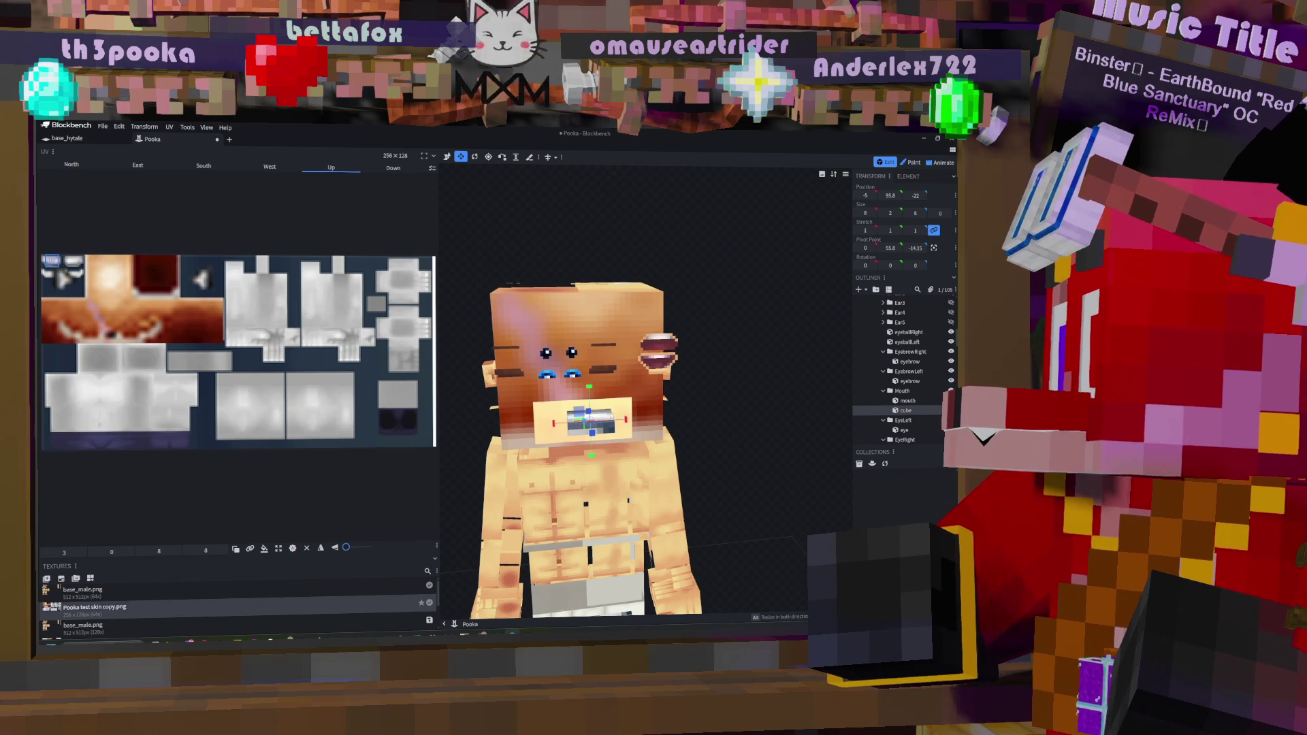
{"action": "left_click_drag", "start_coordinate": [555, 423], "coordinate": [525, 436]}
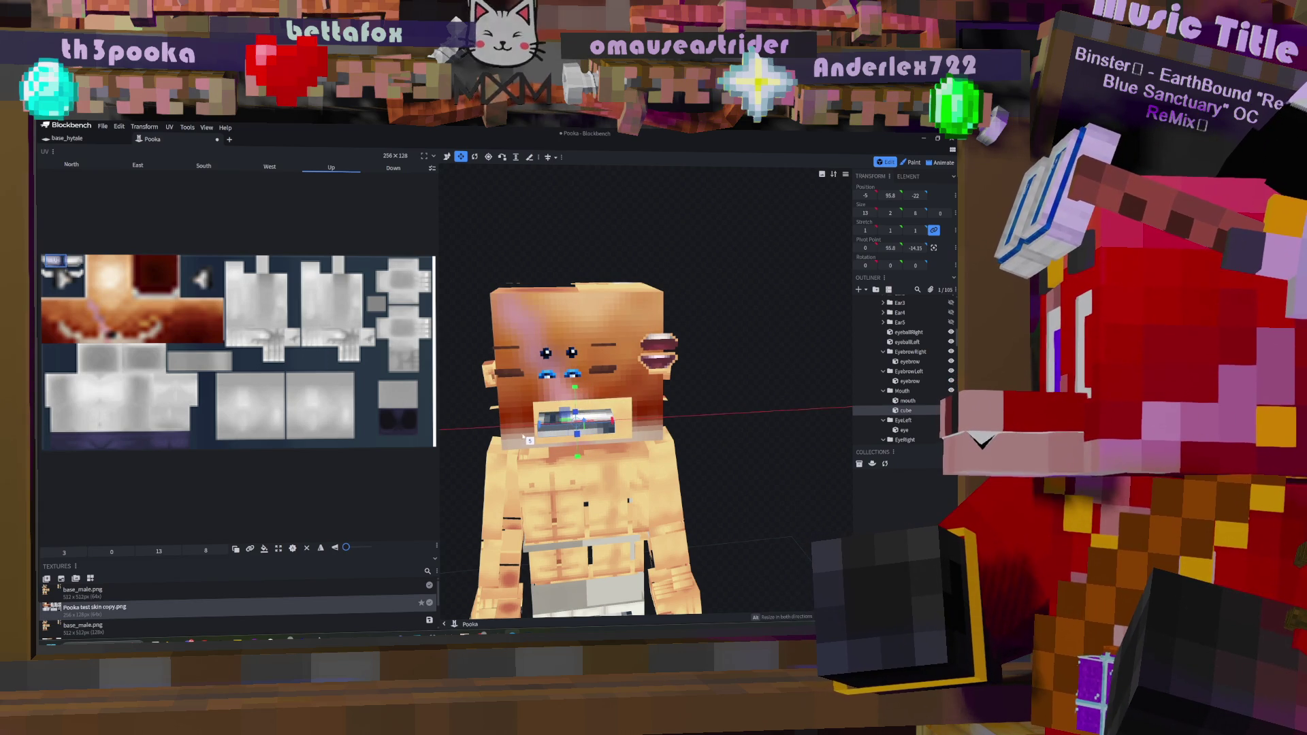
{"action": "left_click_drag", "start_coordinate": [612, 422], "coordinate": [633, 424]}
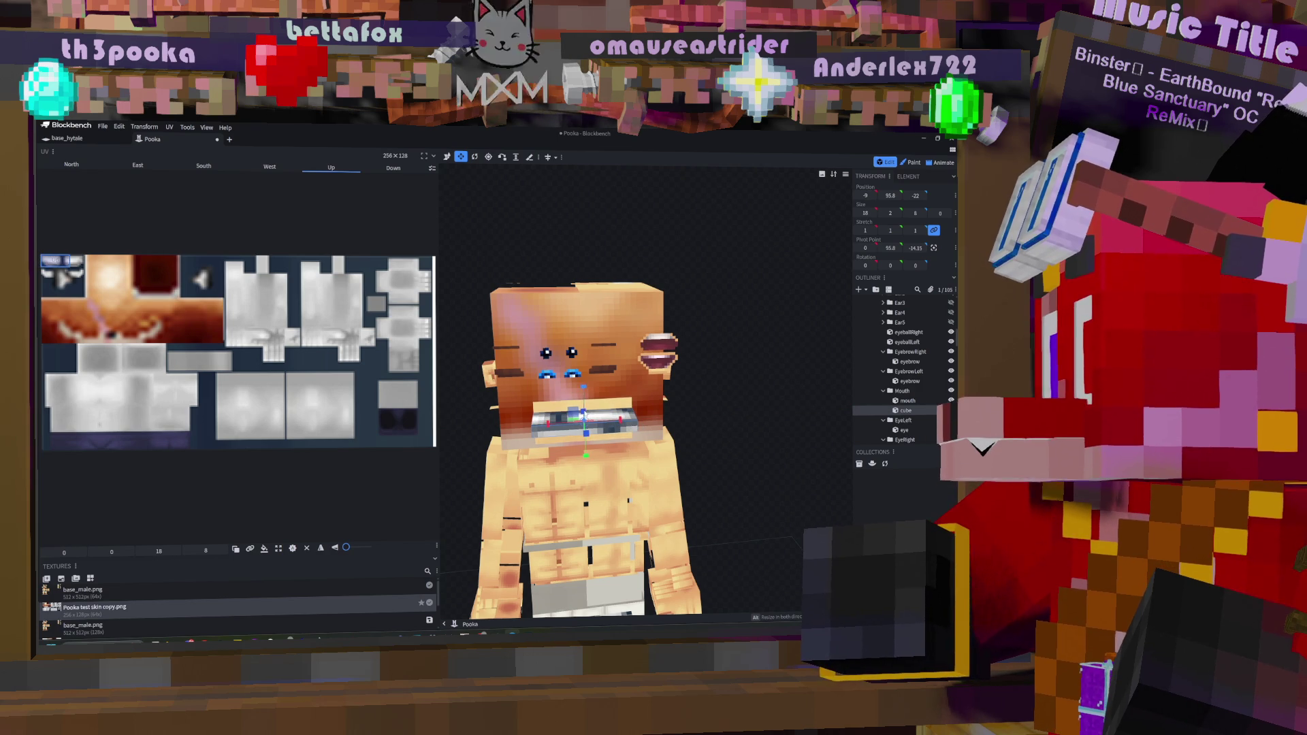
Make the mouth cube taller, extend it further from the face, and fine-tune its width
{"action": "left_click_drag", "start_coordinate": [584, 387], "coordinate": [585, 382]}
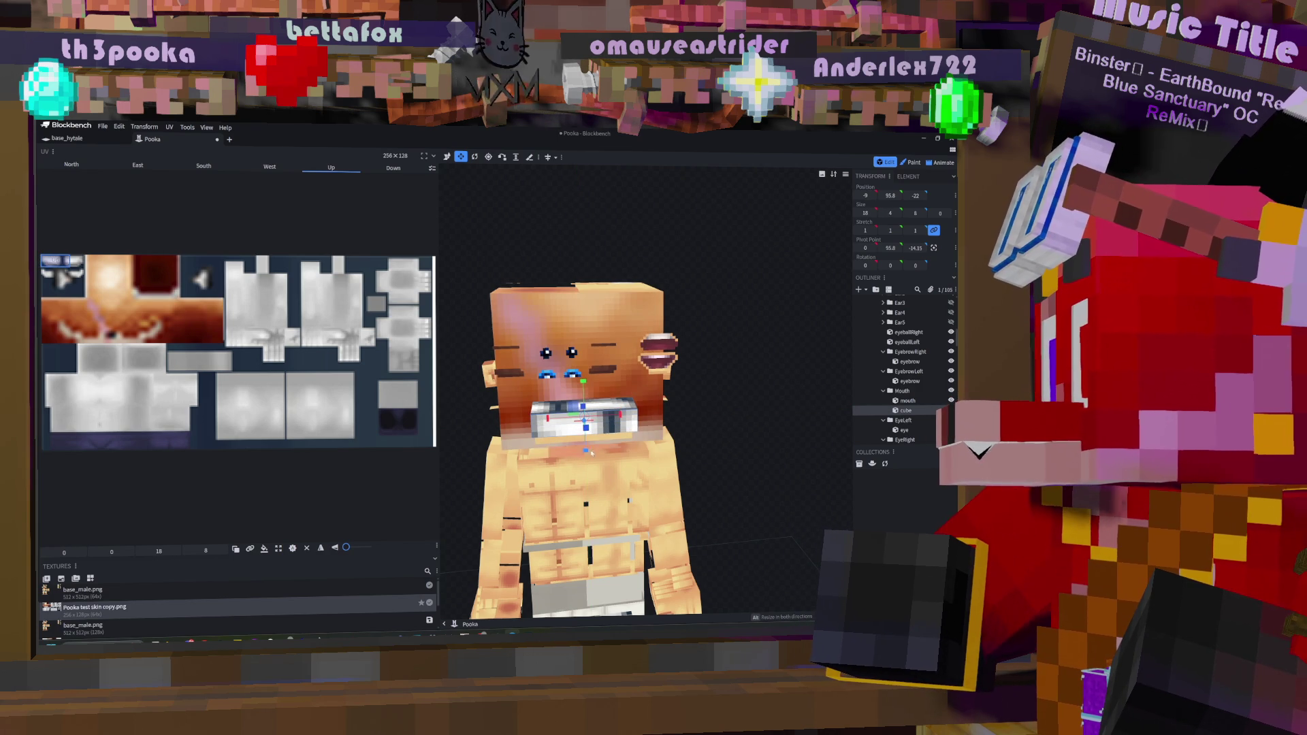
{"action": "left_click_drag", "start_coordinate": [585, 452], "coordinate": [586, 458]}
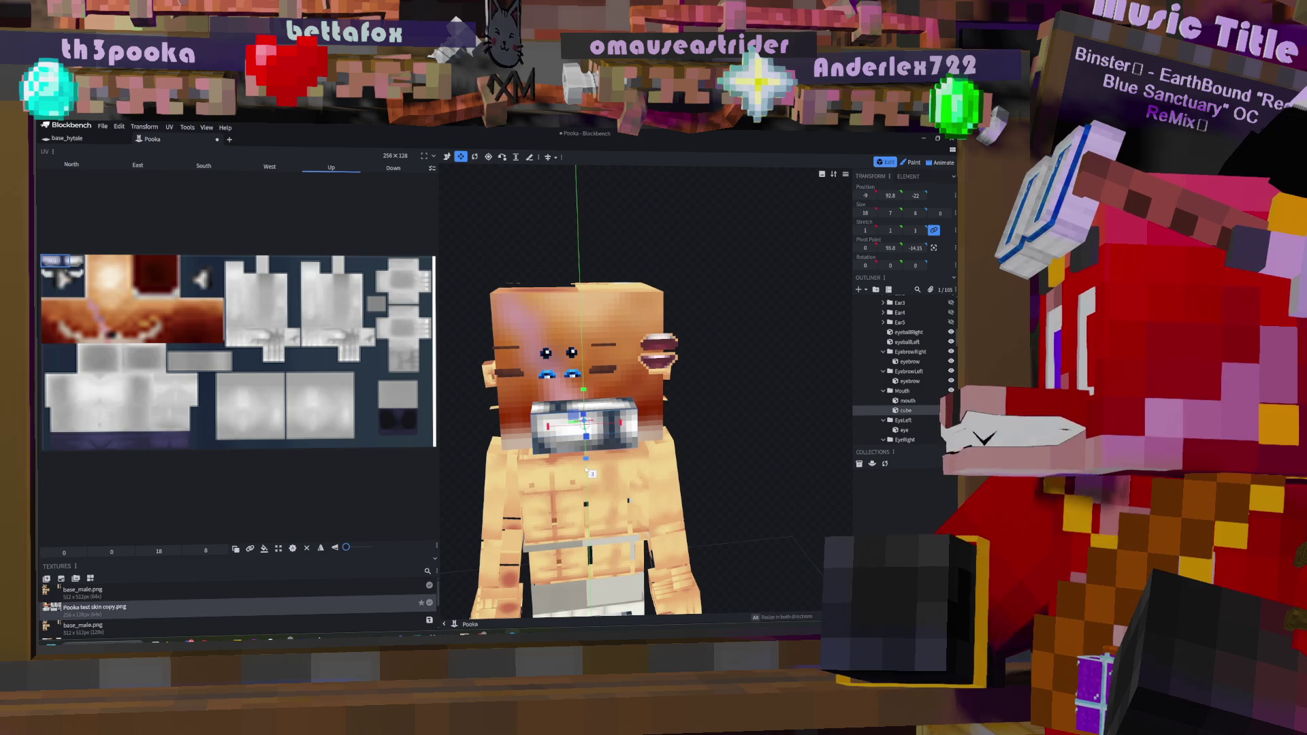
{"action": "mouse_move", "coordinate": [741, 410]}
{"action": "left_mouse_down"}
{"action": "mouse_move", "coordinate": [654, 407]}
{"action": "mouse_move", "coordinate": [660, 440]}
{"action": "left_mouse_up"}
{"action": "mouse_move", "coordinate": [703, 258]}
{"action": "left_mouse_down"}
{"action": "mouse_move", "coordinate": [622, 338]}
{"action": "mouse_move", "coordinate": [642, 327]}
{"action": "mouse_move", "coordinate": [691, 348]}
{"action": "left_mouse_up"}
{"action": "scroll", "coordinate": [691, 347], "scroll_direction": "down", "scroll_amount": 5}
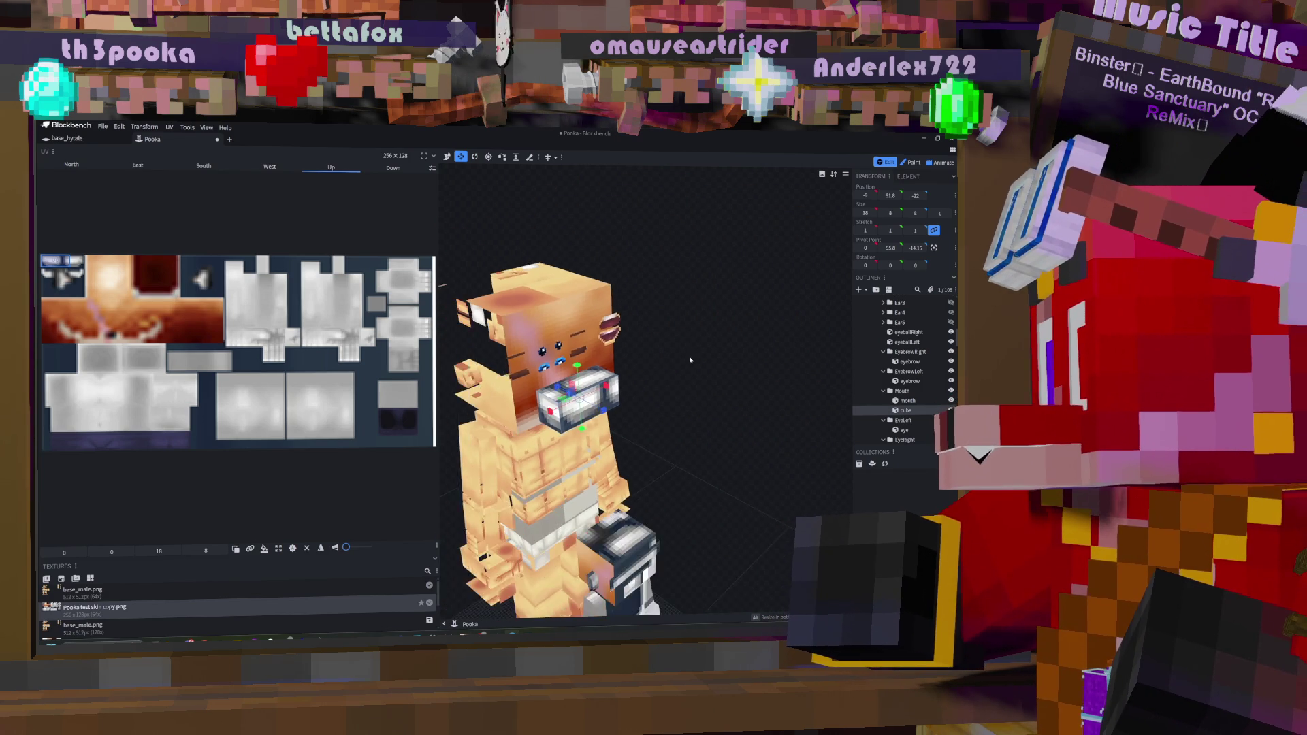
{"action": "mouse_move", "coordinate": [639, 408]}
{"action": "left_mouse_down"}
{"action": "mouse_move", "coordinate": [651, 415]}
{"action": "mouse_move", "coordinate": [635, 386]}
{"action": "mouse_move", "coordinate": [591, 421]}
{"action": "left_mouse_up"}
{"action": "mouse_move", "coordinate": [722, 367]}
{"action": "left_mouse_down"}
{"action": "mouse_move", "coordinate": [633, 333]}
{"action": "mouse_move", "coordinate": [673, 326]}
{"action": "mouse_move", "coordinate": [579, 284]}
{"action": "left_mouse_up"}
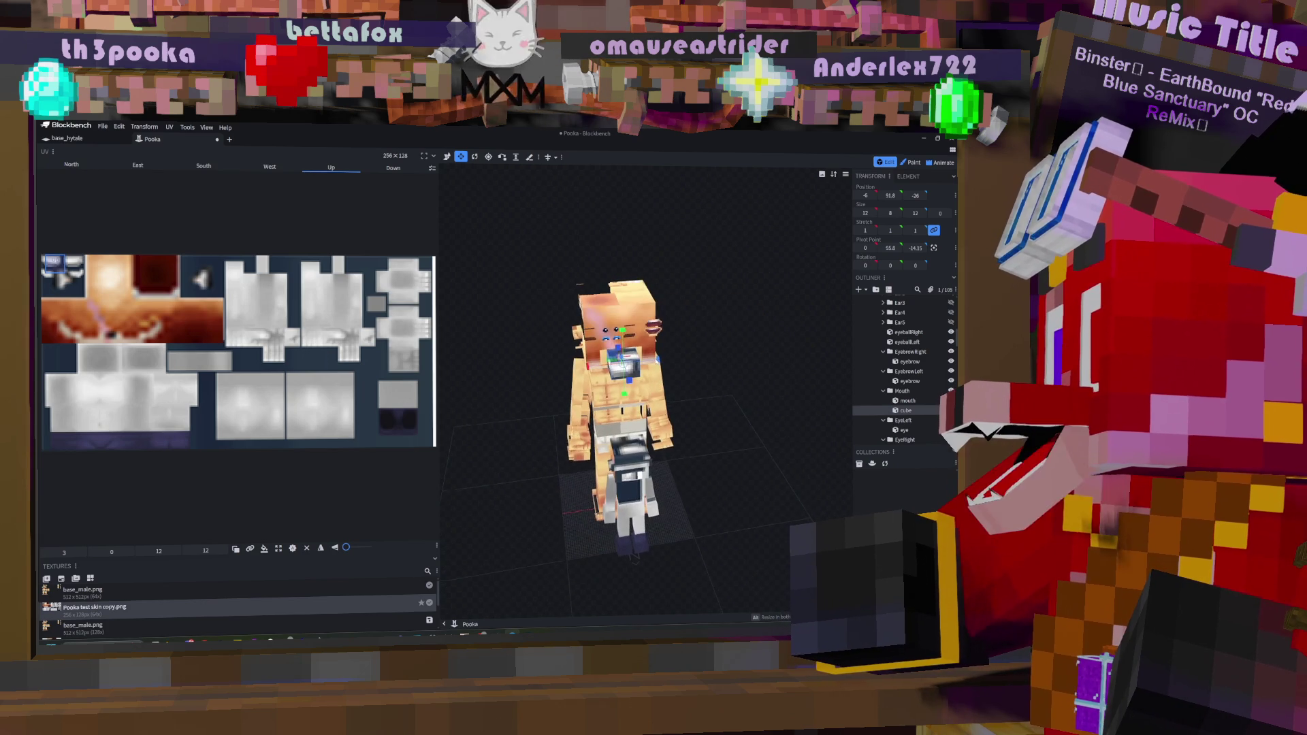
{"action": "left_click_drag", "start_coordinate": [613, 366], "coordinate": [590, 372]}
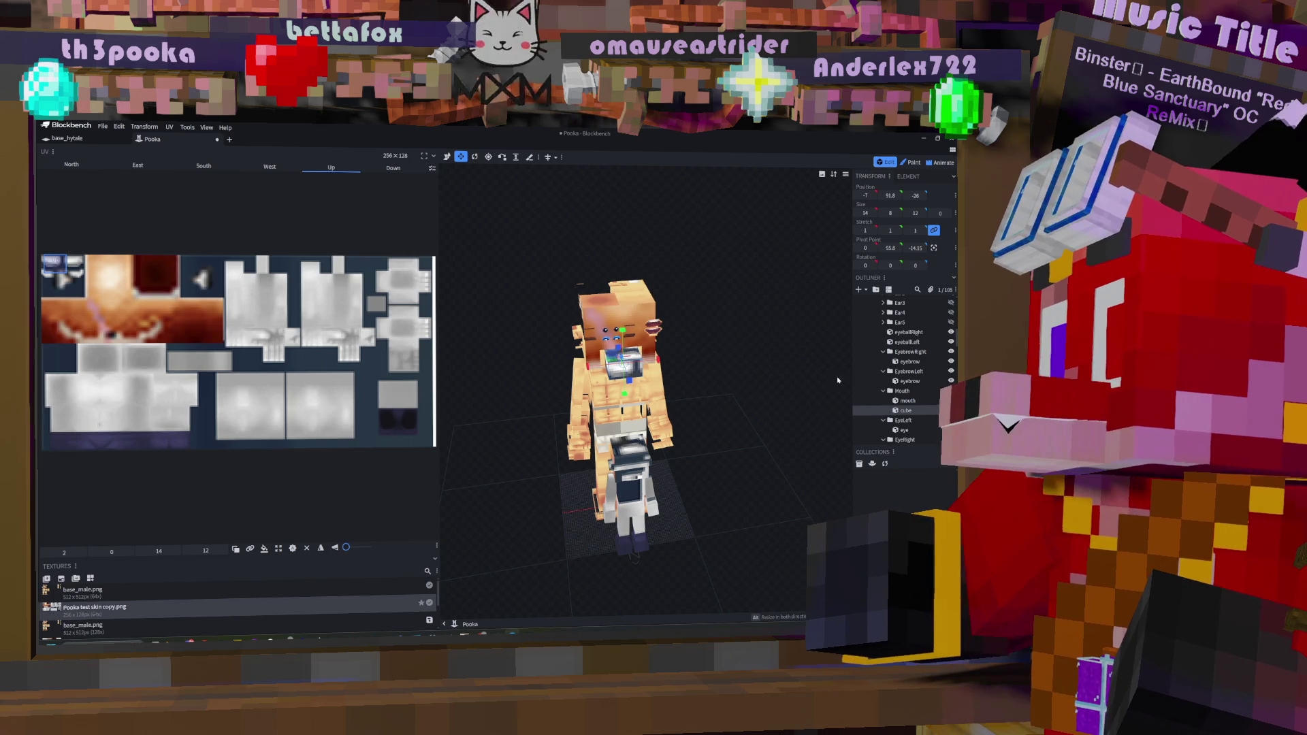
{"action": "left_click", "coordinate": [907, 401]}
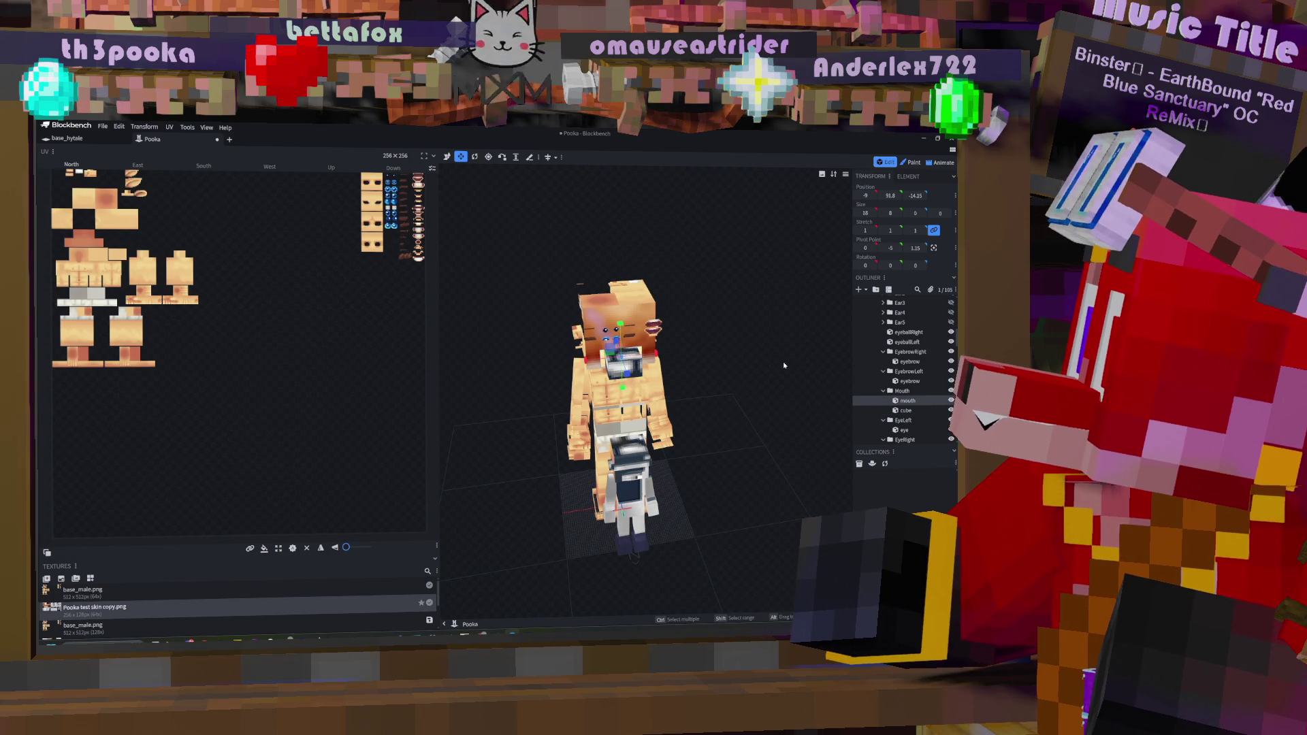
Delete the old mouth element and shorten the remaining Mouth cube to height 6
{"action": "key", "text": "Delete"}
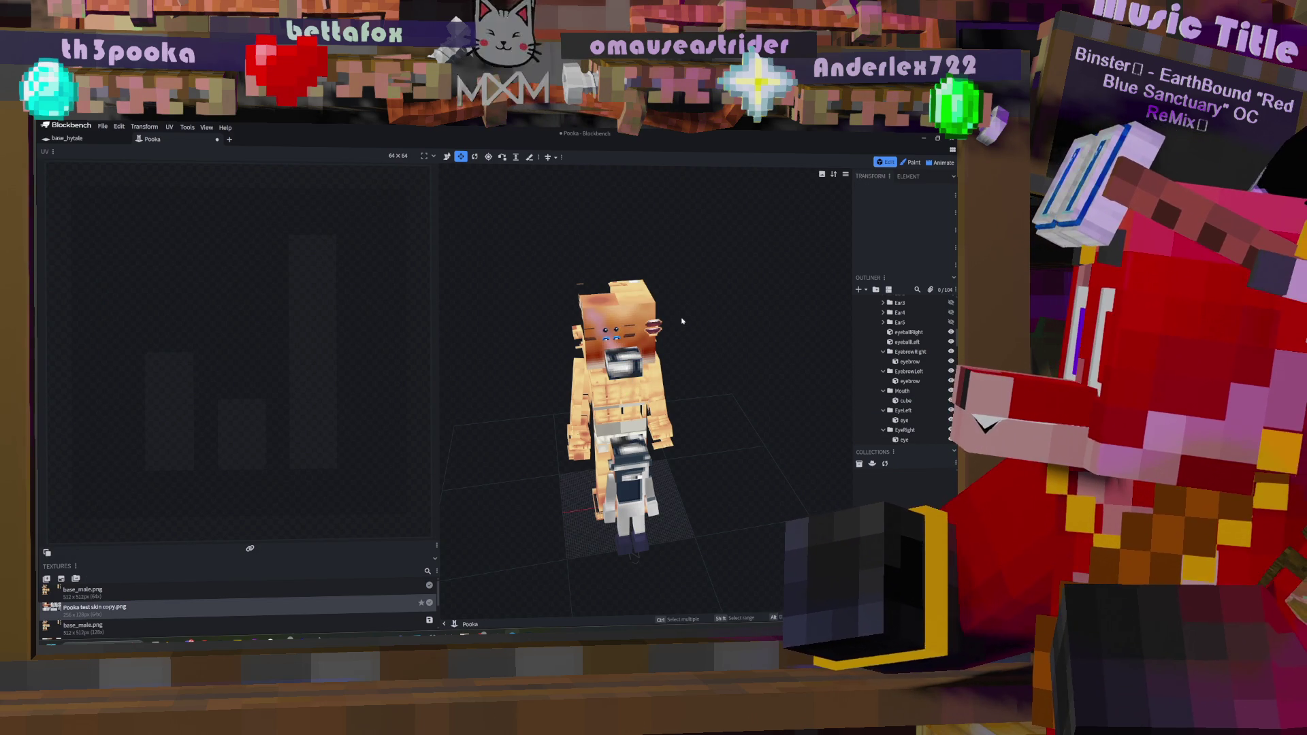
{"action": "left_click", "coordinate": [905, 401]}
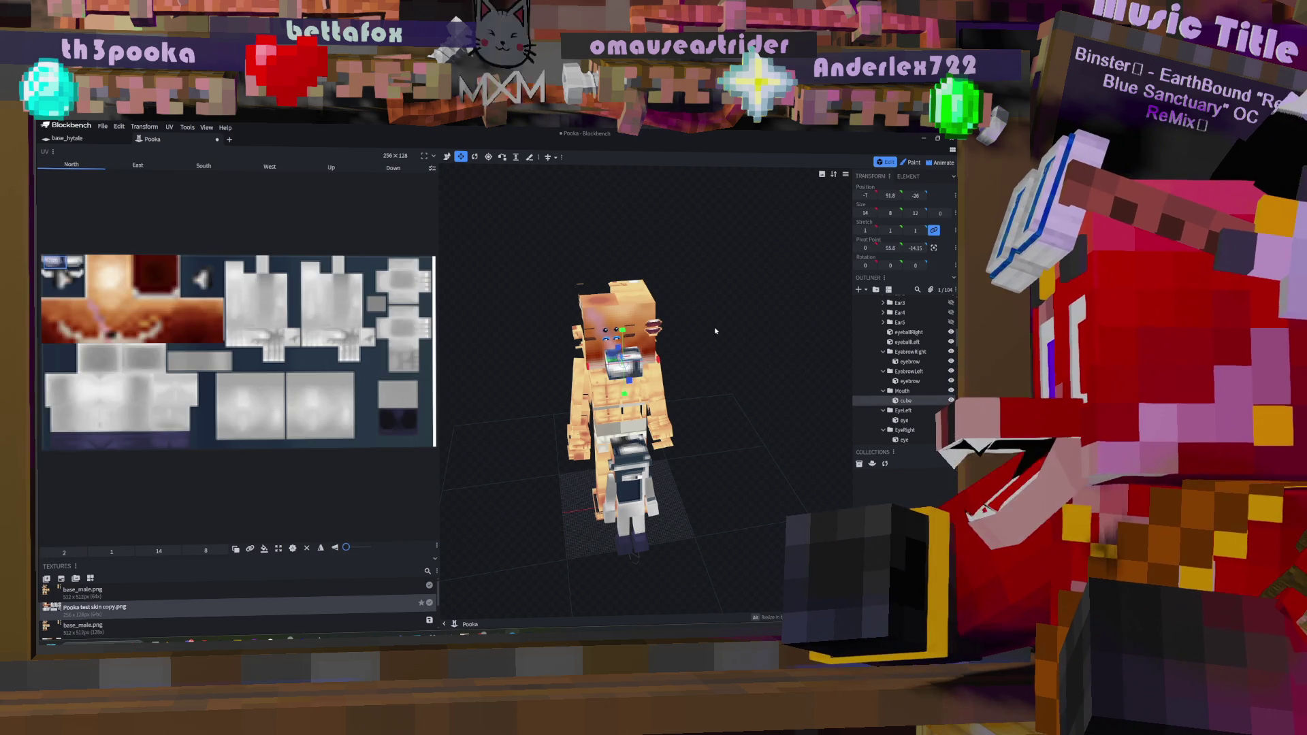
{"action": "mouse_move", "coordinate": [783, 286]}
{"action": "left_mouse_down"}
{"action": "mouse_move", "coordinate": [662, 283]}
{"action": "mouse_move", "coordinate": [625, 302]}
{"action": "left_mouse_up"}
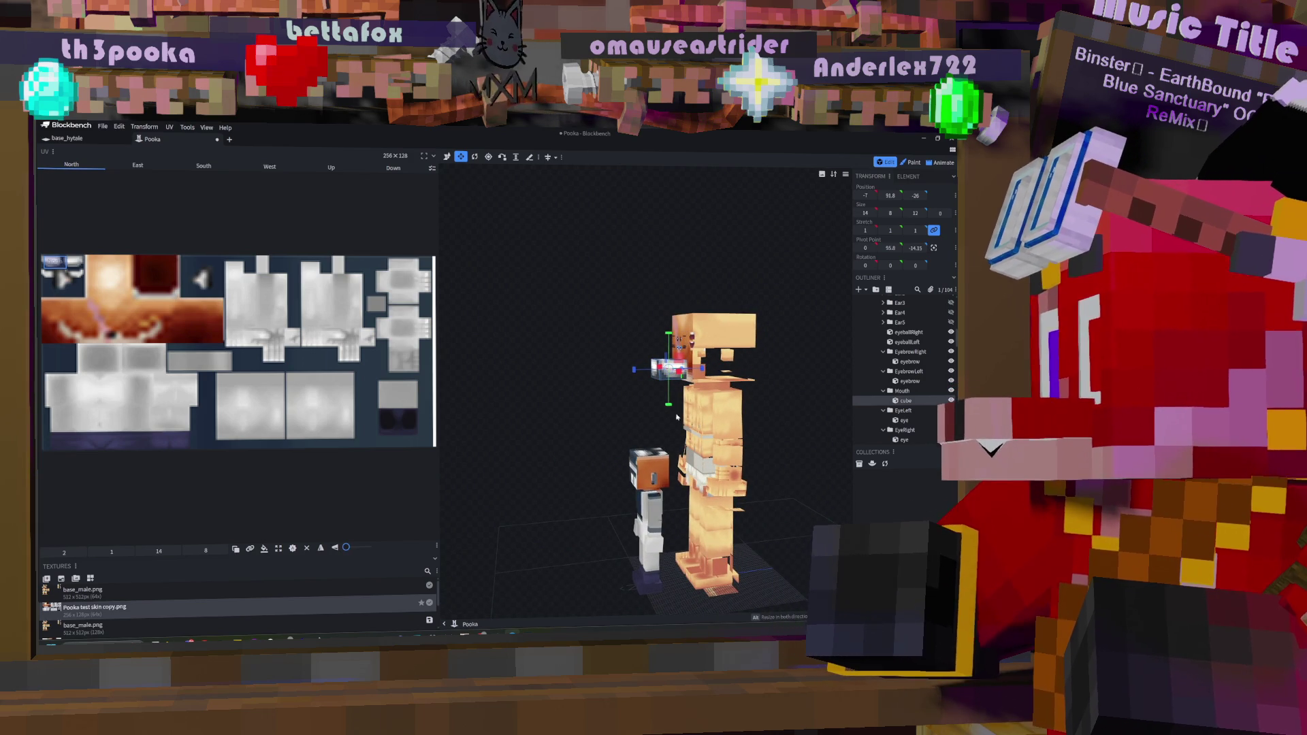
{"action": "left_click_drag", "start_coordinate": [669, 407], "coordinate": [668, 401]}
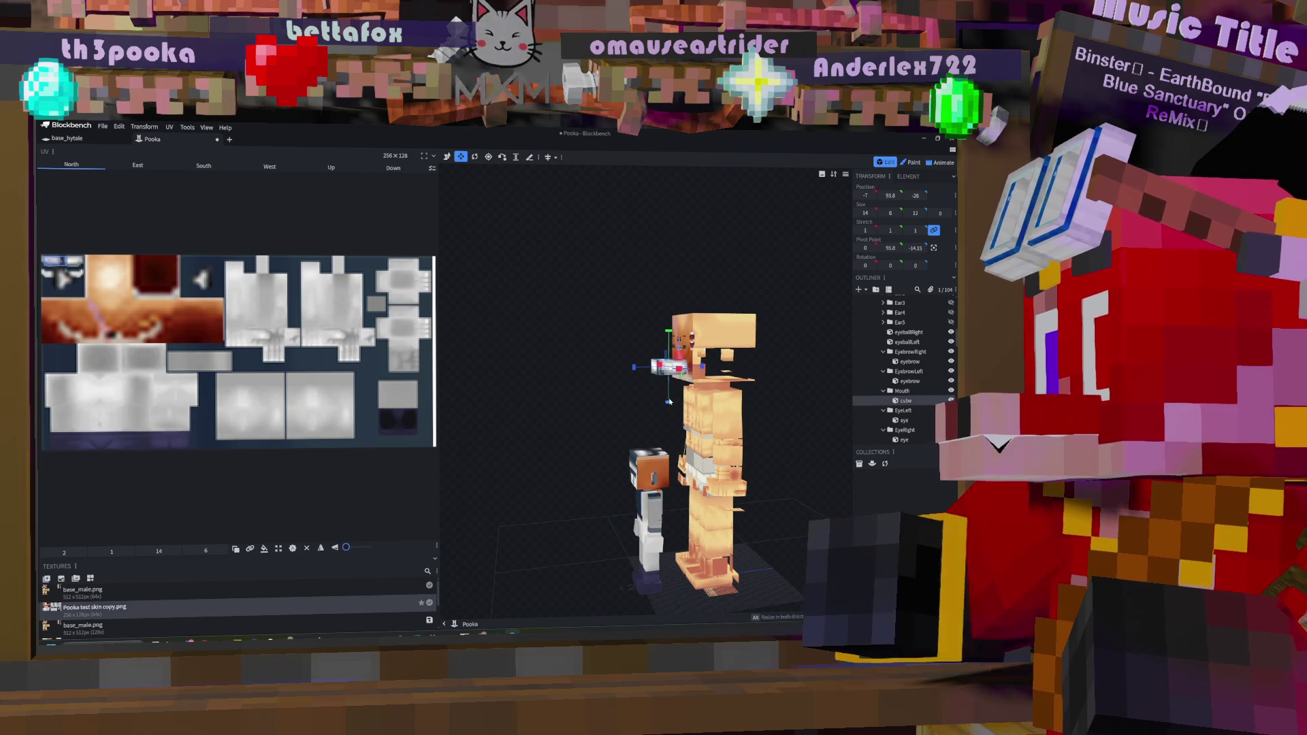
{"action": "right_click", "coordinate": [908, 400]}
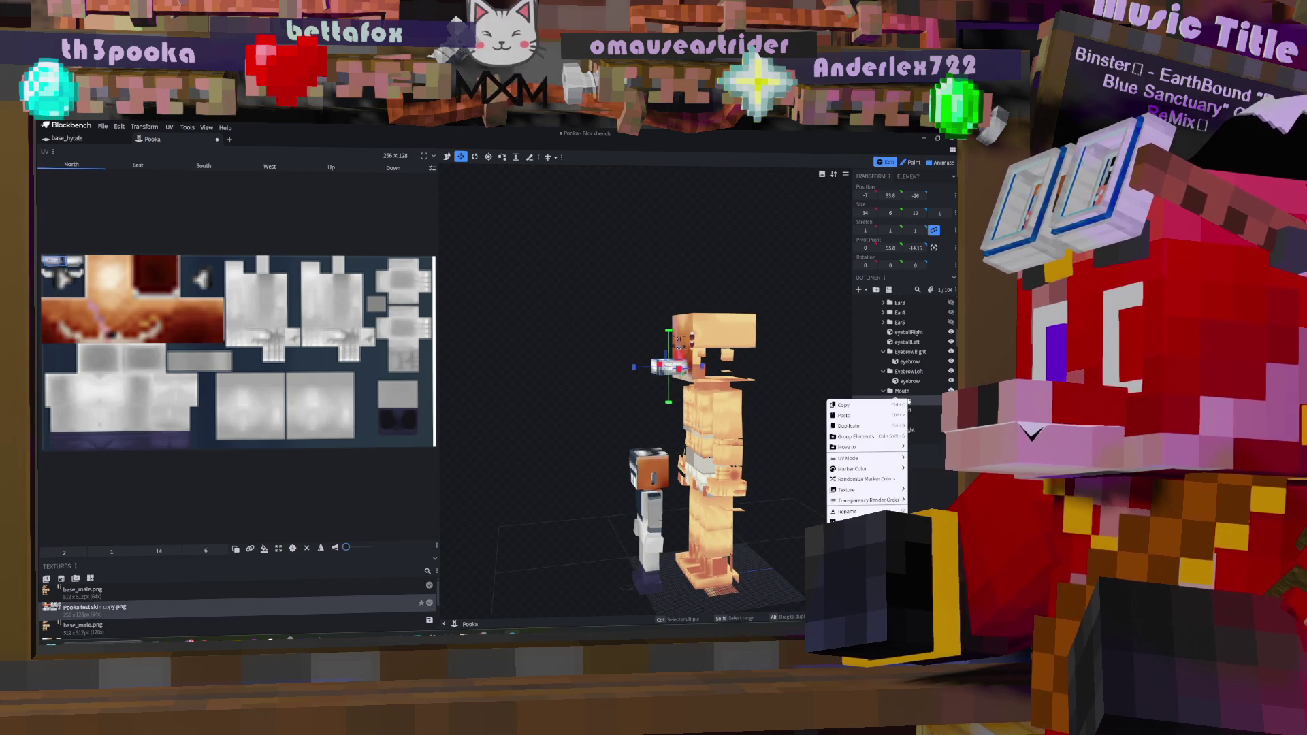
Duplicate the mouth cube, move the copy down, and flatten it to height 1
{"action": "left_click", "coordinate": [849, 426]}
{"action": "left_click_drag", "start_coordinate": [669, 333], "coordinate": [668, 337]}
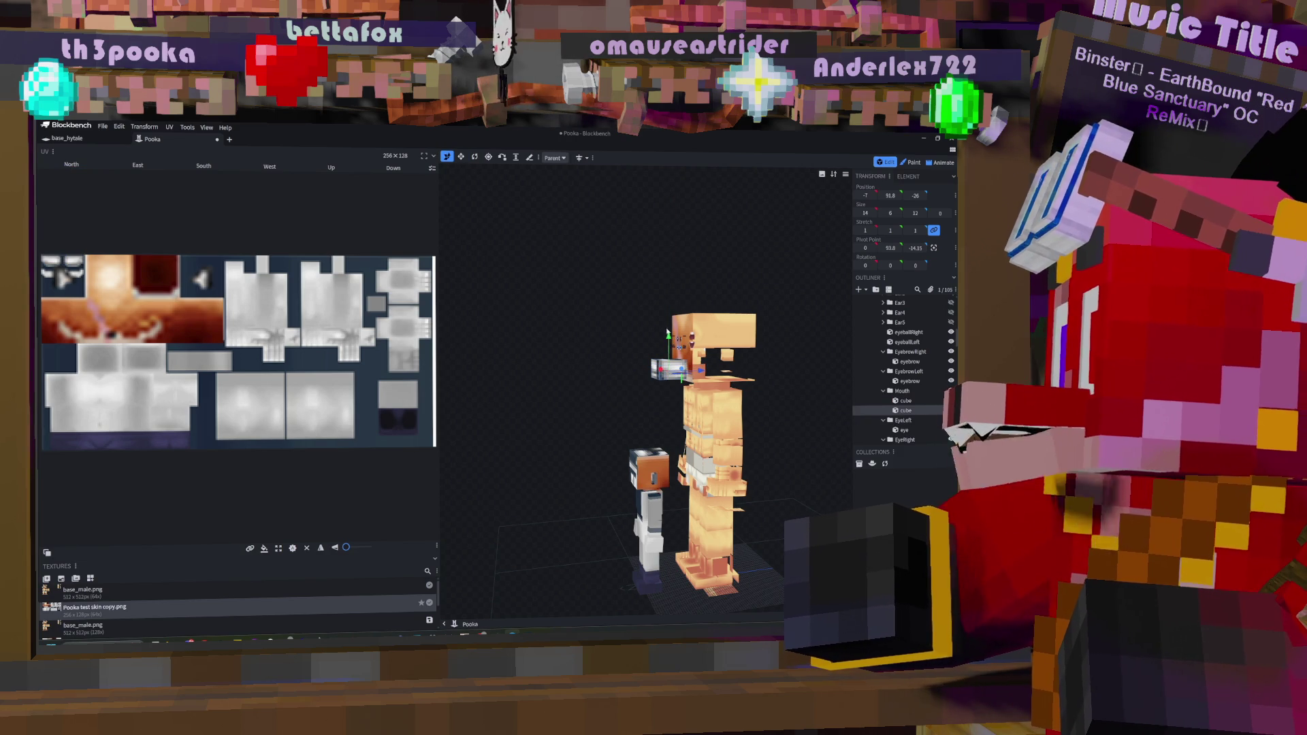
{"action": "left_click", "coordinate": [461, 157]}
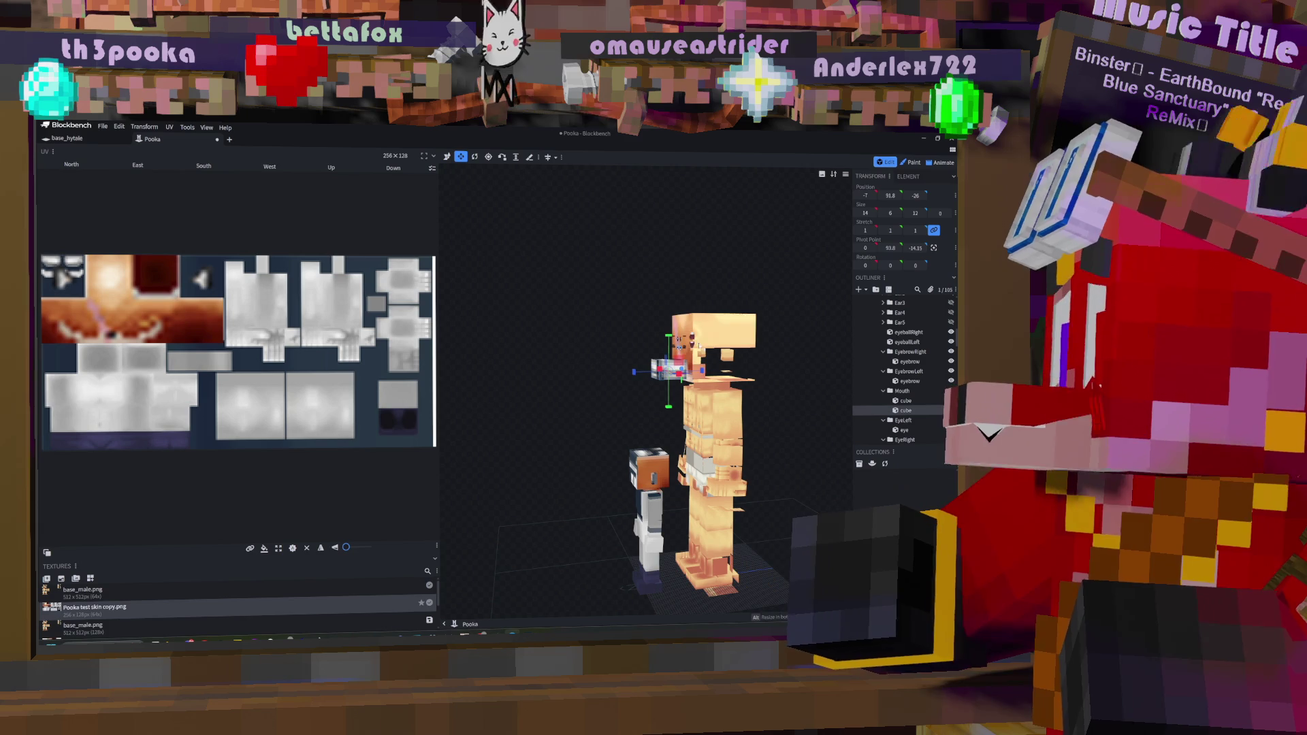
{"action": "left_click_drag", "start_coordinate": [672, 338], "coordinate": [674, 351]}
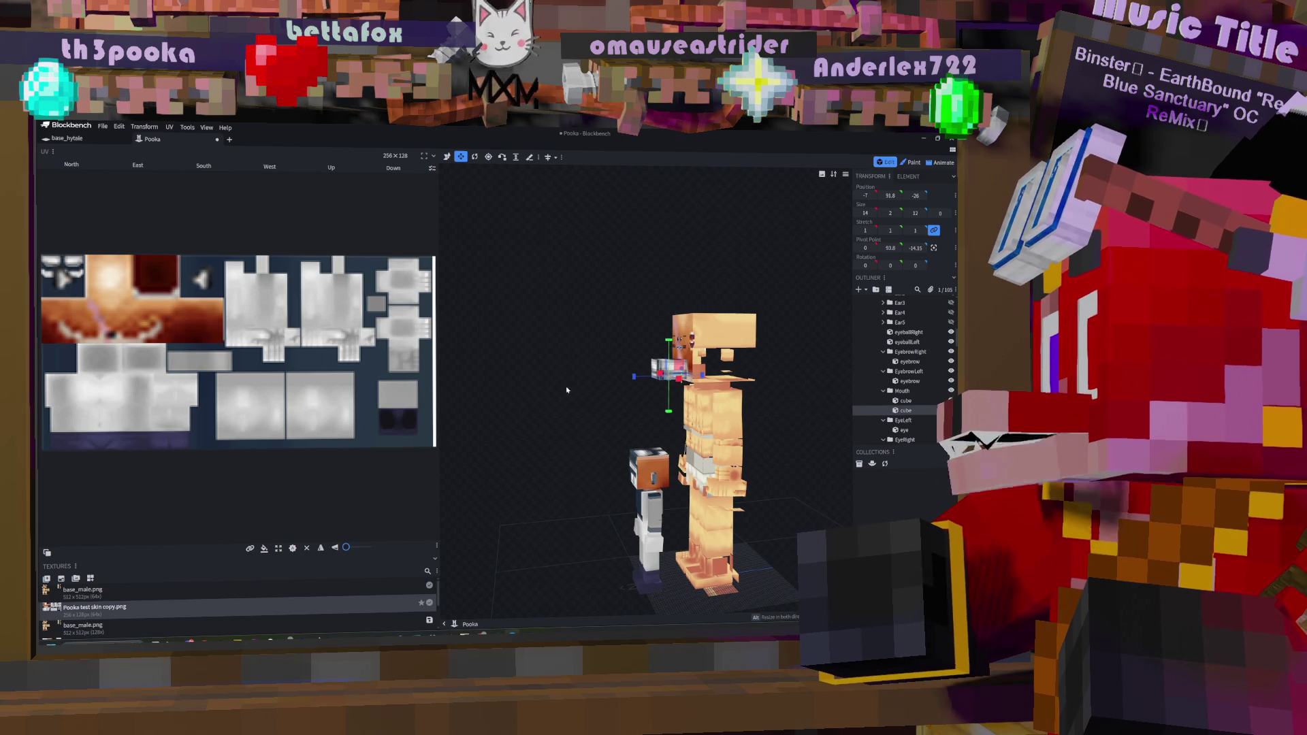
Collapse the Waist group and hide the Waist2 layer, leaving only the Pooka visible
{"action": "left_click_drag", "start_coordinate": [578, 404], "coordinate": [876, 473]}
{"action": "scroll", "coordinate": [896, 381], "scroll_direction": "up", "scroll_amount": 10}
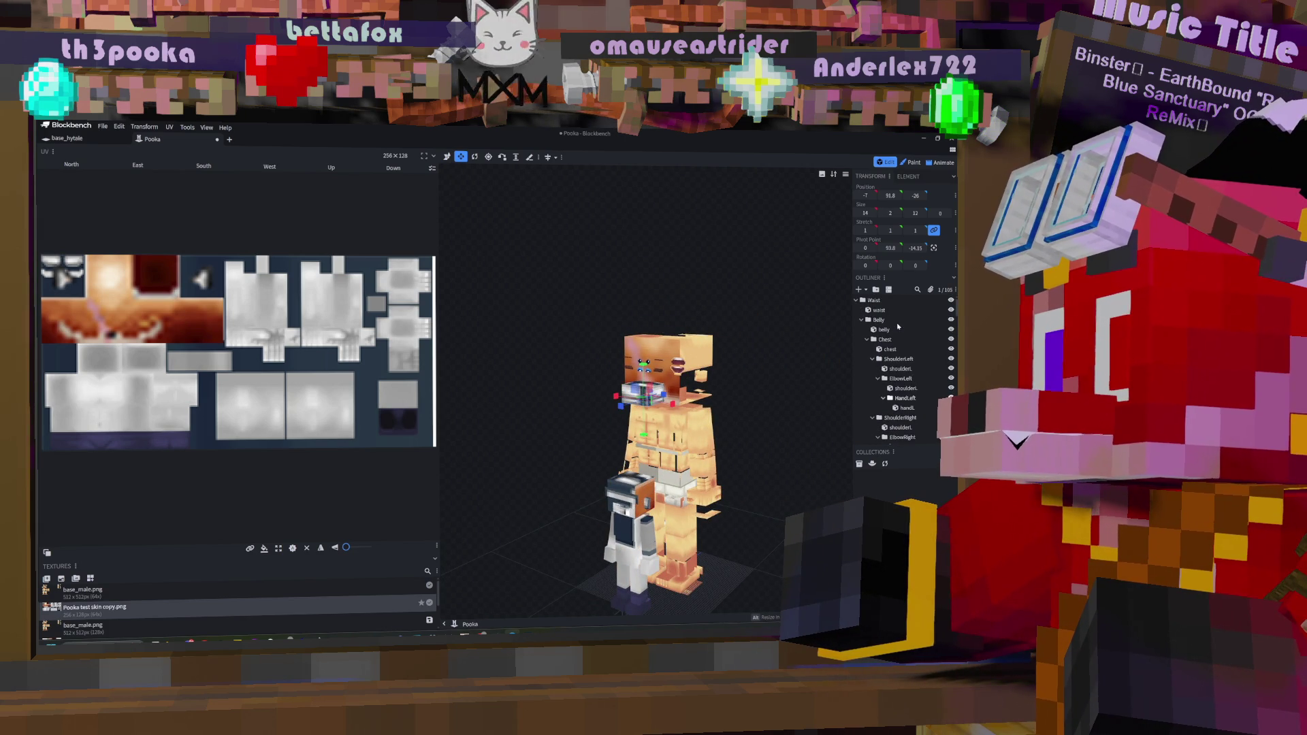
{"action": "left_click", "coordinate": [856, 301]}
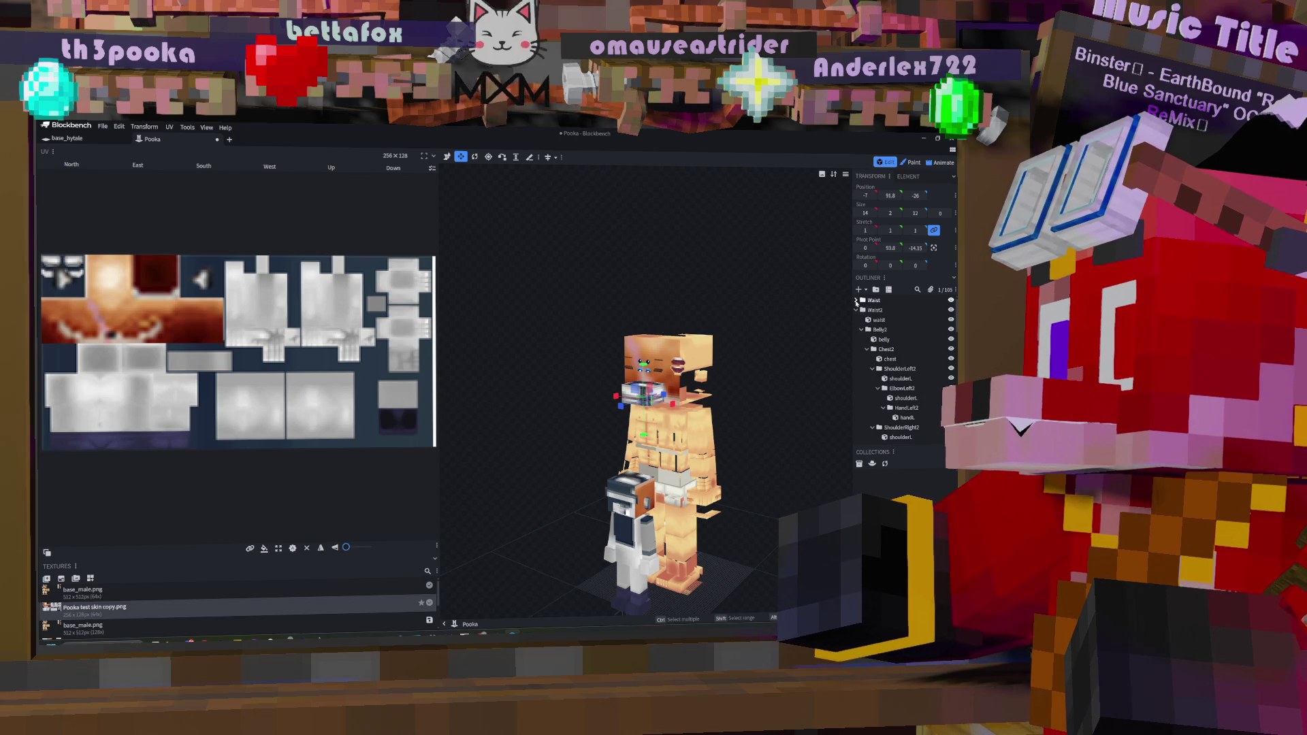
{"action": "left_click", "coordinate": [950, 310]}
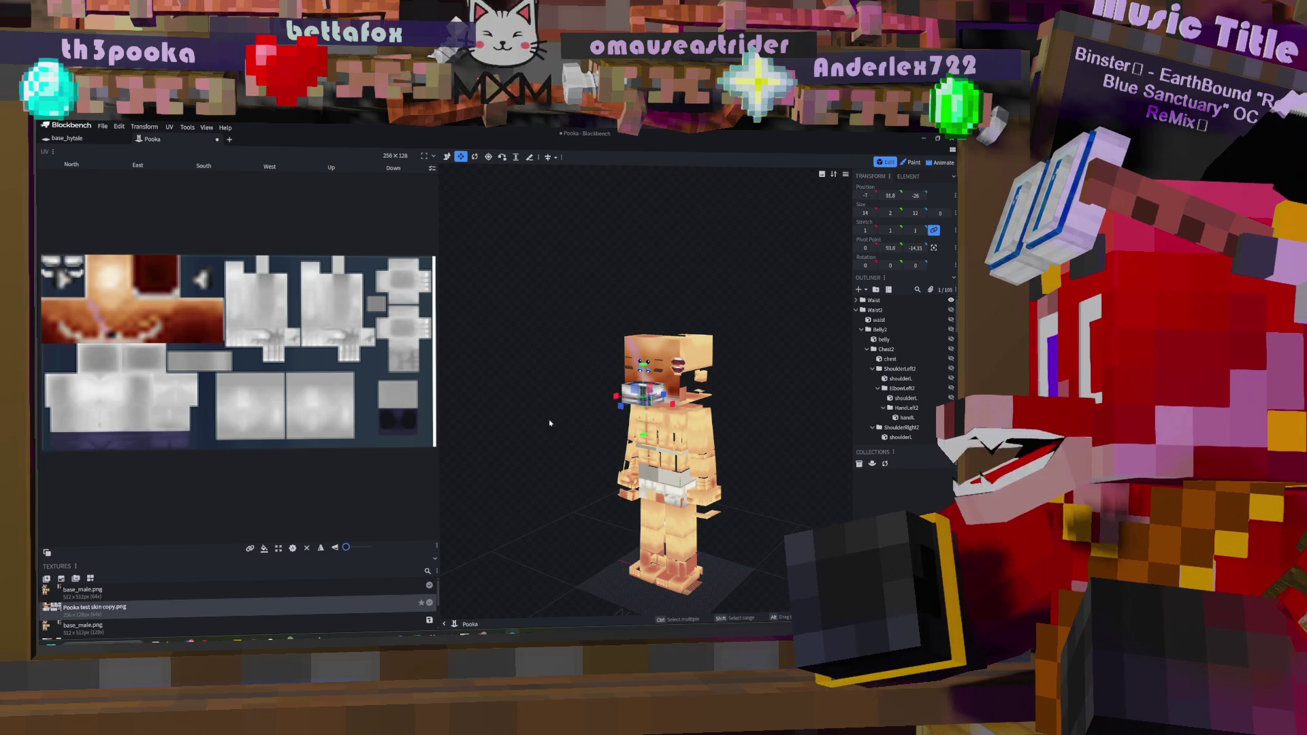
{"action": "scroll", "coordinate": [902, 367], "scroll_direction": "down", "scroll_amount": 8}
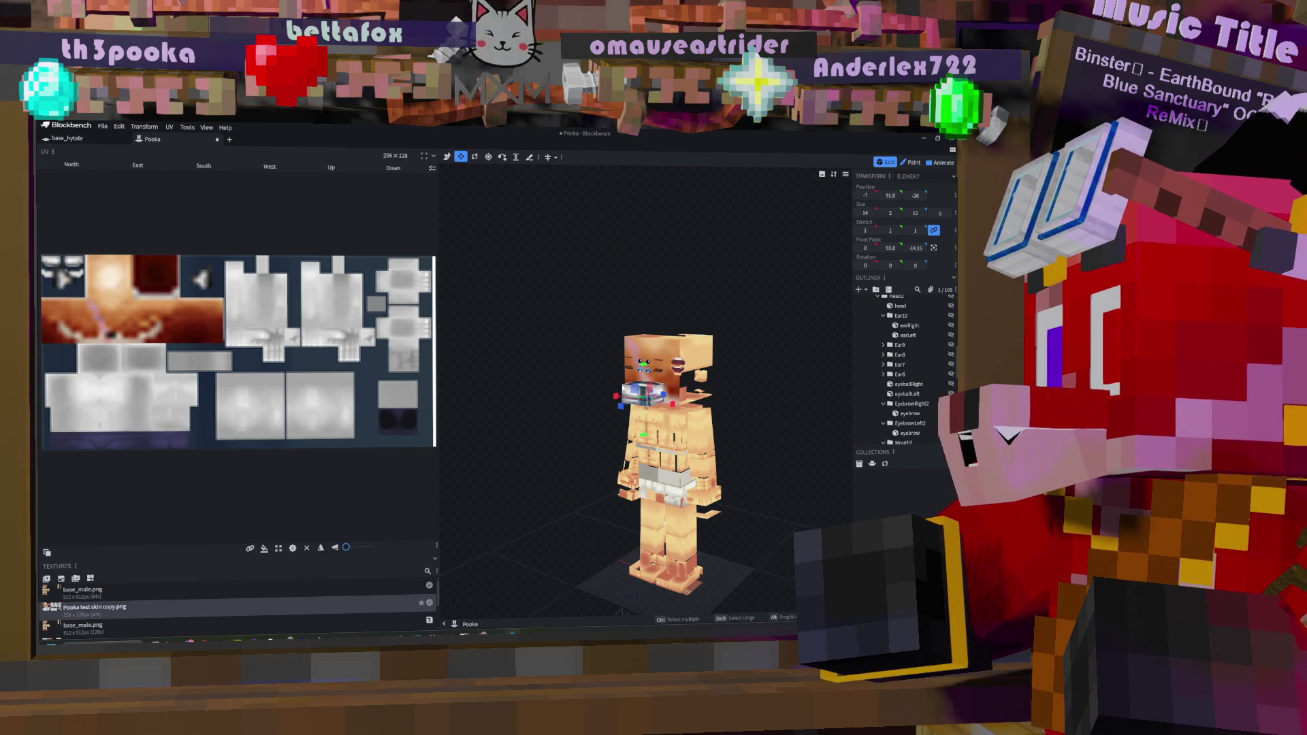
{"action": "left_click", "coordinate": [643, 392]}
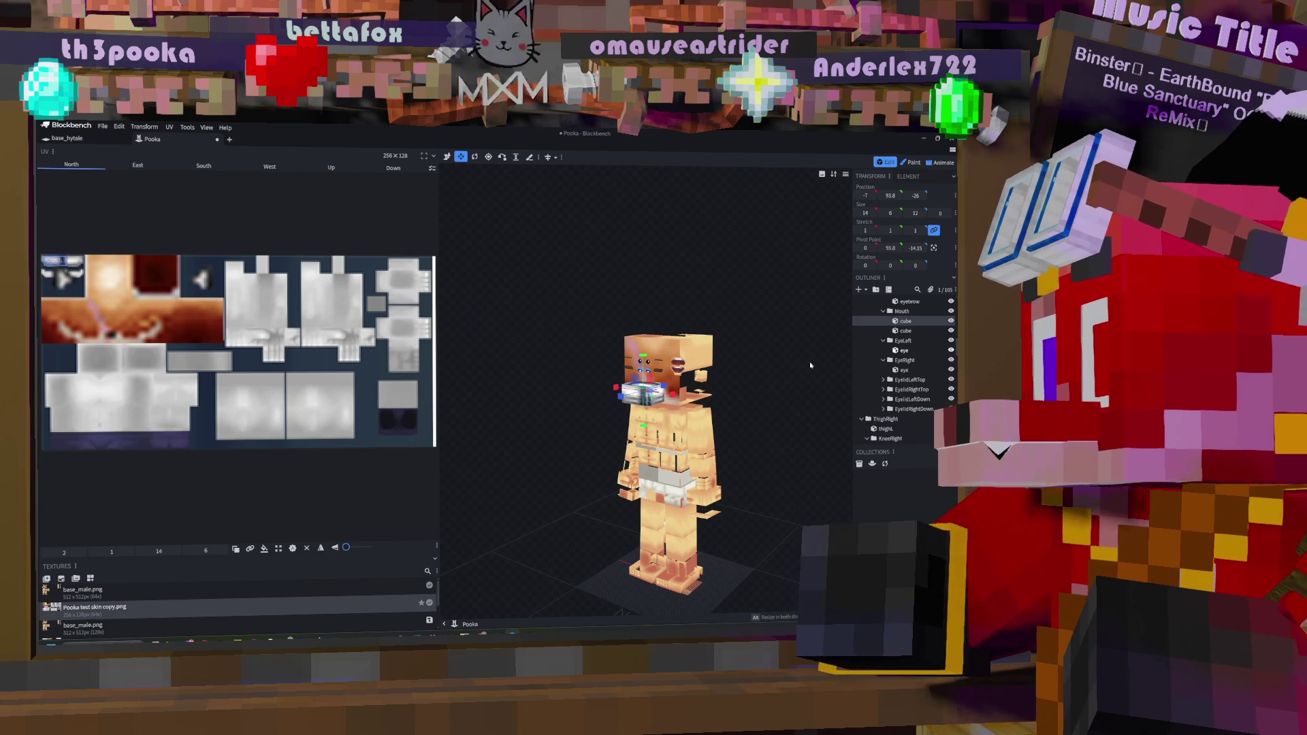
Thin the first mouth cube into a flatter slab in front of the Pooka's face
{"action": "mouse_move", "coordinate": [769, 374]}
{"action": "left_mouse_down"}
{"action": "mouse_move", "coordinate": [742, 372]}
{"action": "mouse_move", "coordinate": [752, 347]}
{"action": "mouse_move", "coordinate": [793, 351]}
{"action": "mouse_move", "coordinate": [717, 335]}
{"action": "left_mouse_up"}
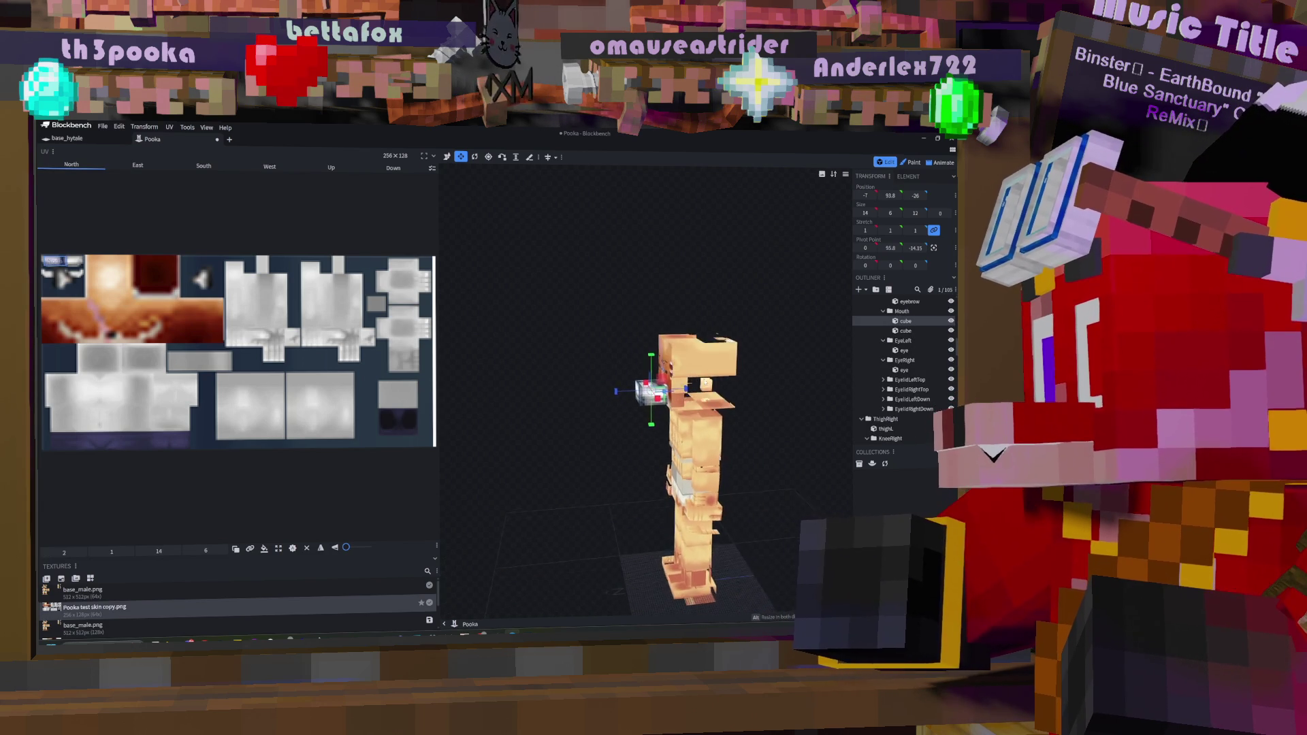
{"action": "scroll", "coordinate": [706, 420], "scroll_direction": "up", "scroll_amount": 5}
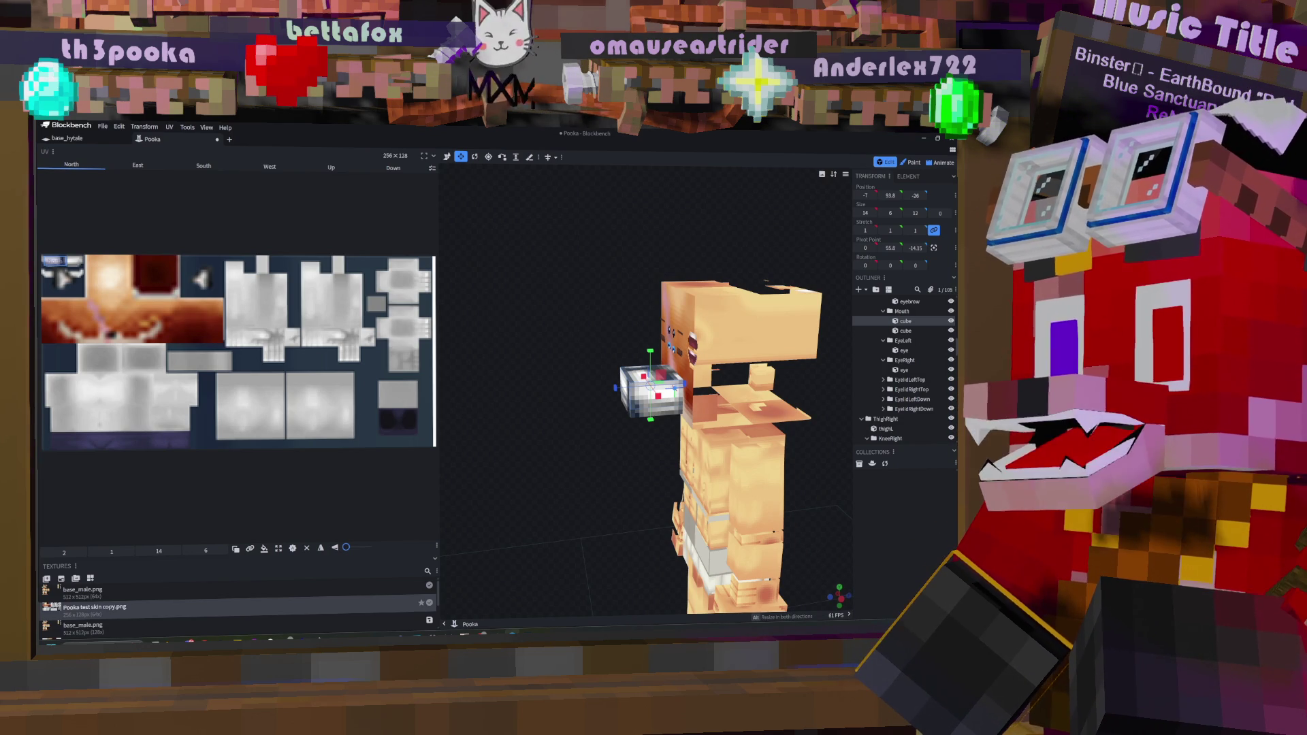
{"action": "mouse_move", "coordinate": [542, 330]}
{"action": "left_mouse_down"}
{"action": "mouse_move", "coordinate": [575, 300]}
{"action": "mouse_move", "coordinate": [539, 273]}
{"action": "mouse_move", "coordinate": [540, 301]}
{"action": "left_mouse_up"}
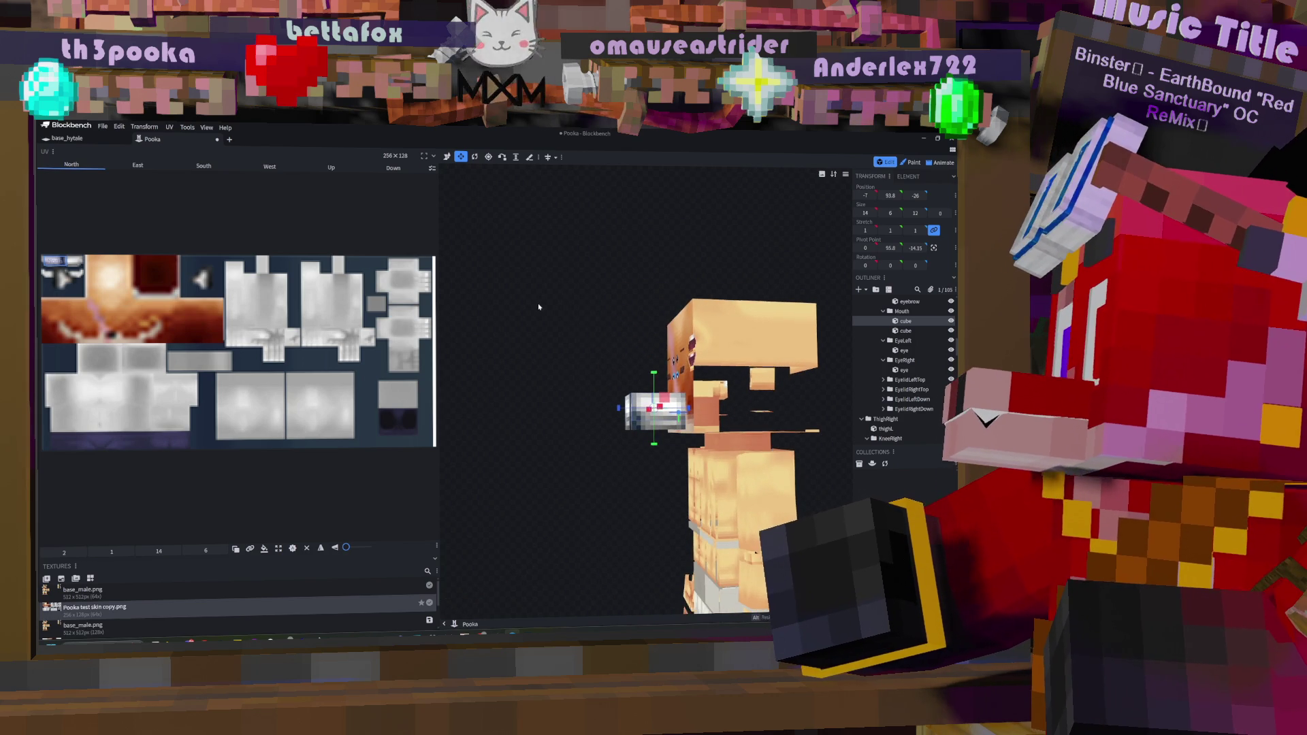
{"action": "scroll", "coordinate": [628, 454], "scroll_direction": "up", "scroll_amount": 2}
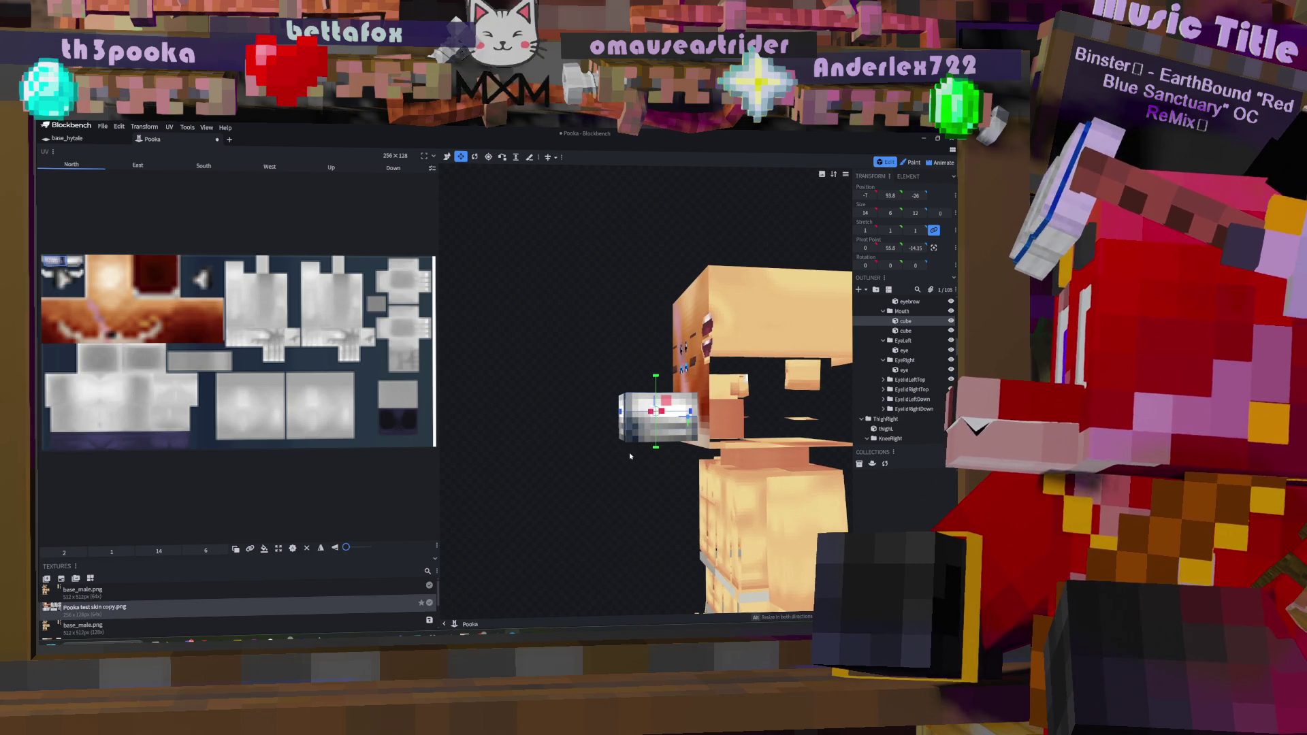
{"action": "left_click_drag", "start_coordinate": [657, 450], "coordinate": [659, 397]}
Shrink the second mouth cube one unit to a Y size of 2
{"action": "left_click", "coordinate": [657, 433]}
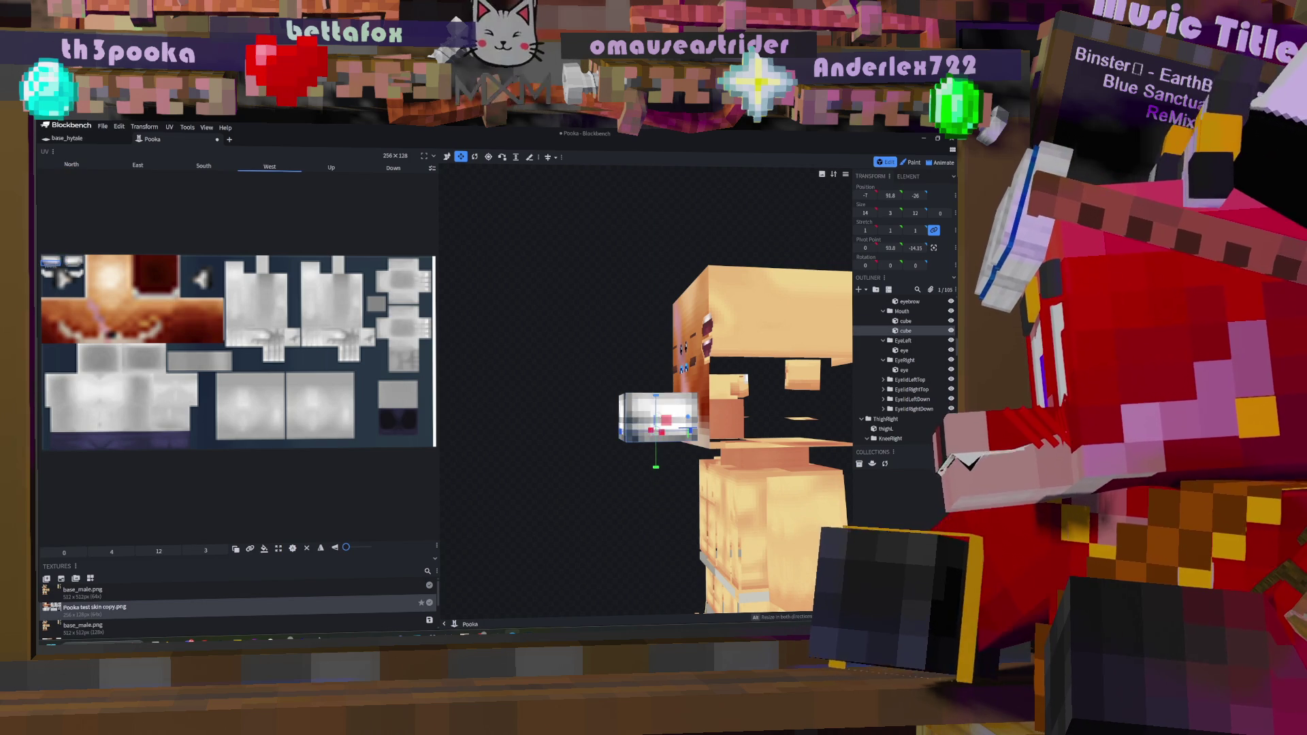
{"action": "left_click_drag", "start_coordinate": [636, 457], "coordinate": [610, 487]}
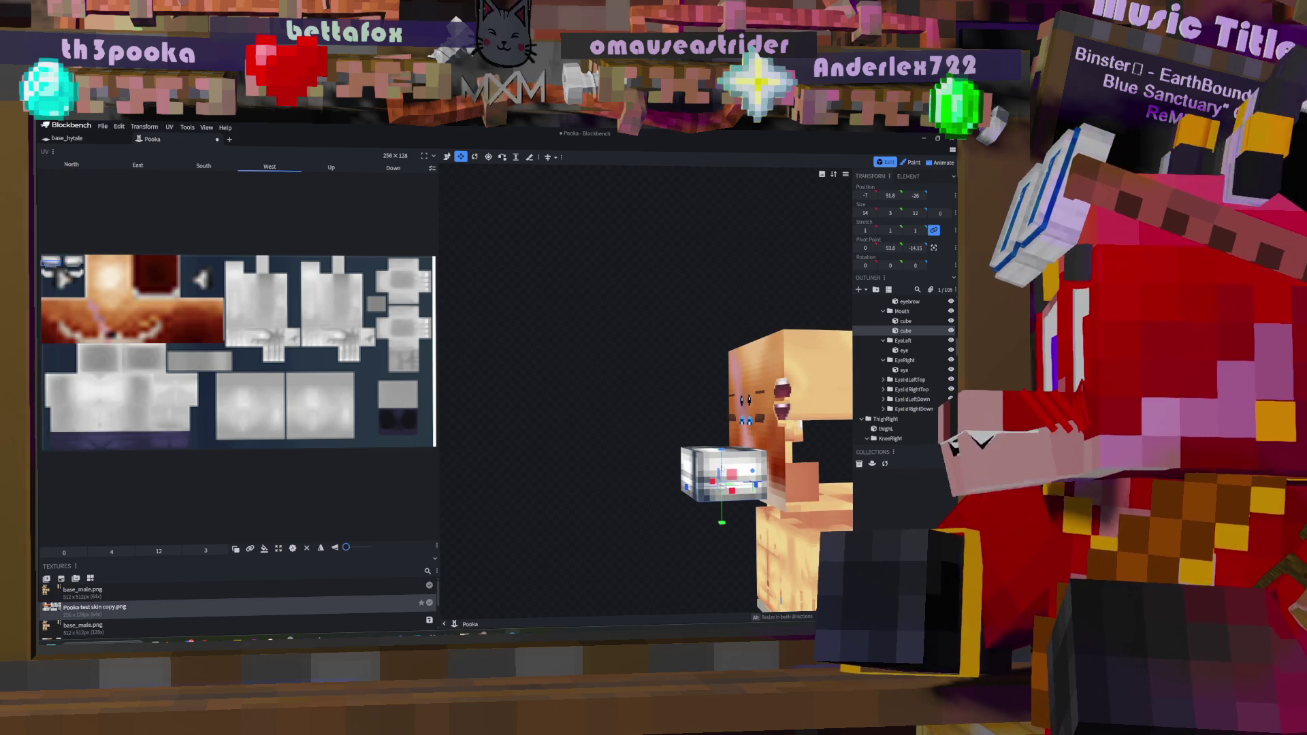
{"action": "left_click_drag", "start_coordinate": [722, 522], "coordinate": [723, 525]}
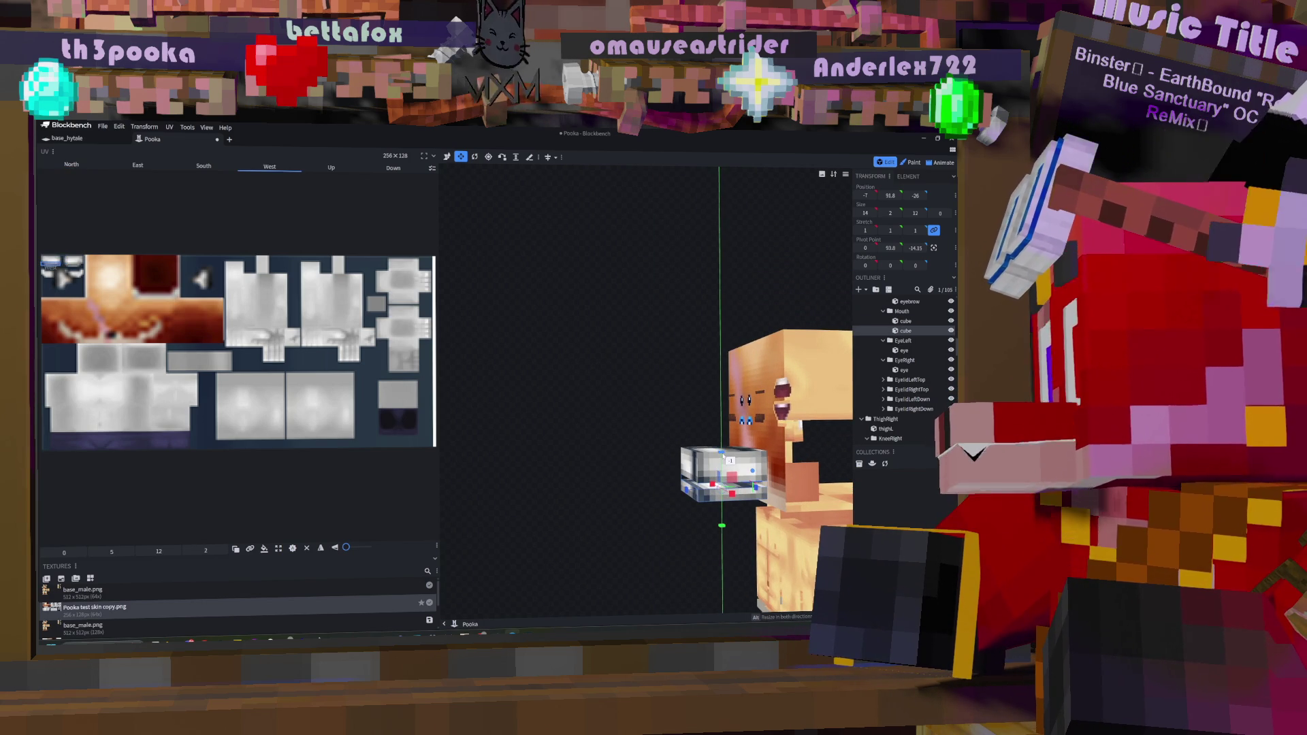
{"action": "left_click", "coordinate": [722, 504]}
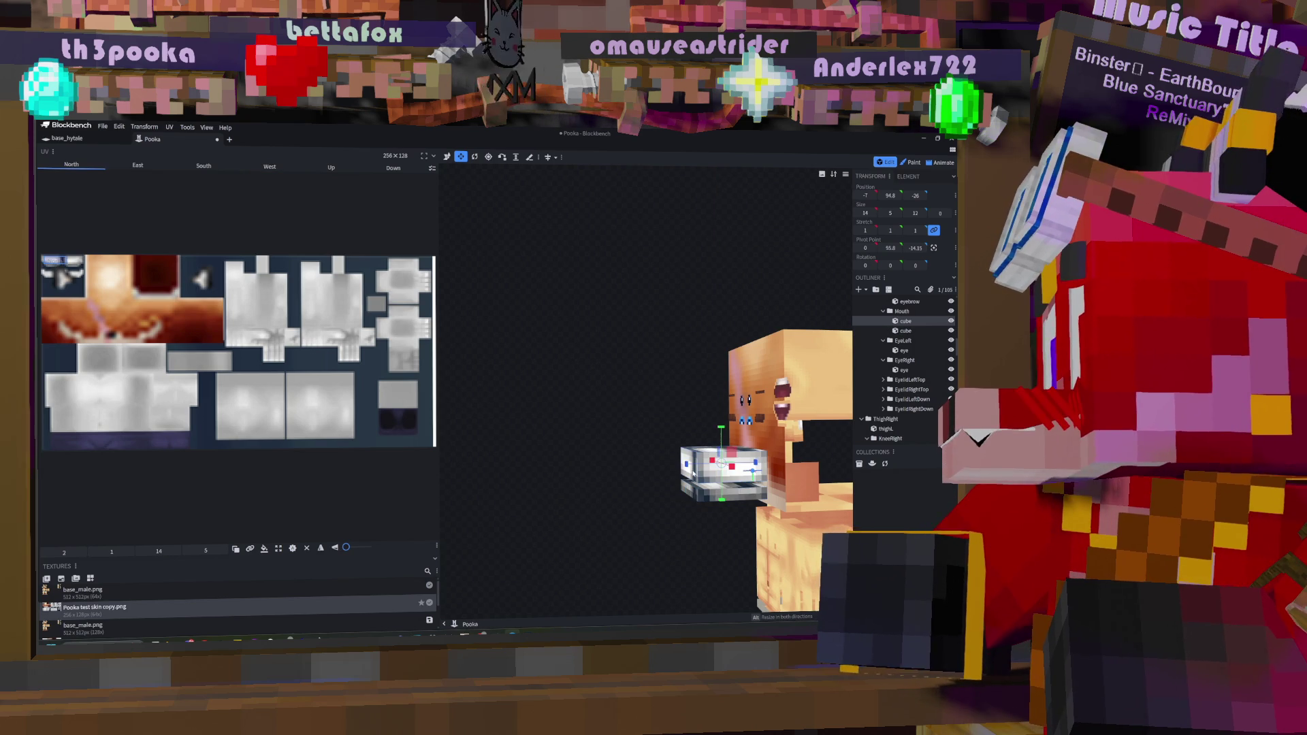